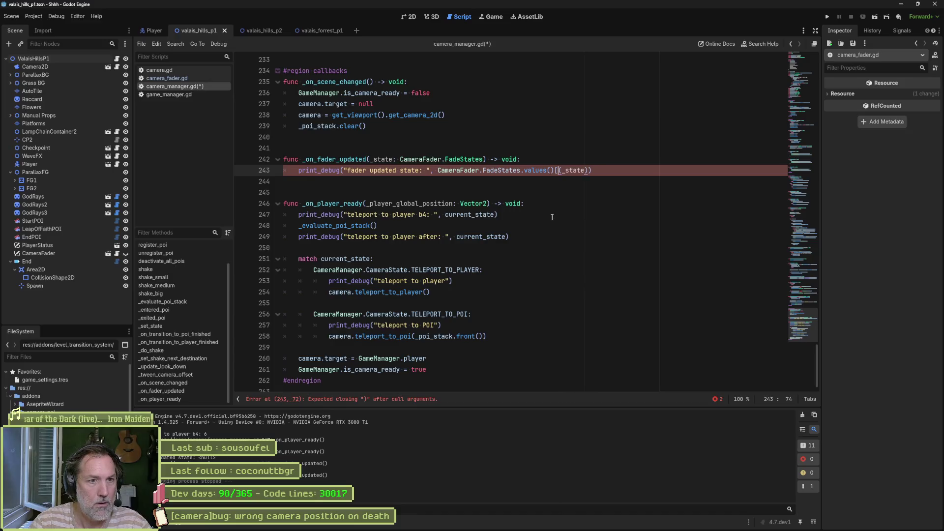
- Remove the stray 'get(' from the fader debug print on line 243 and test-run the game
key(ctrl+Right)
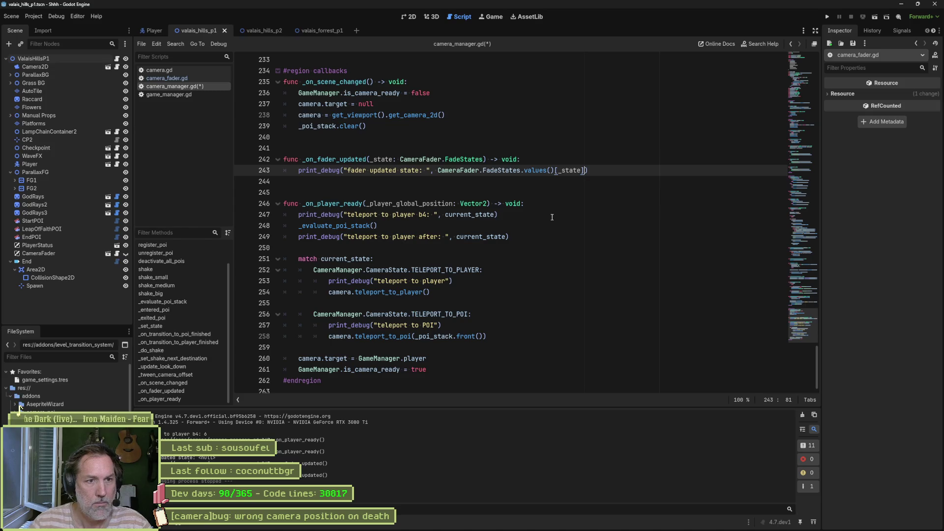
key(F5)
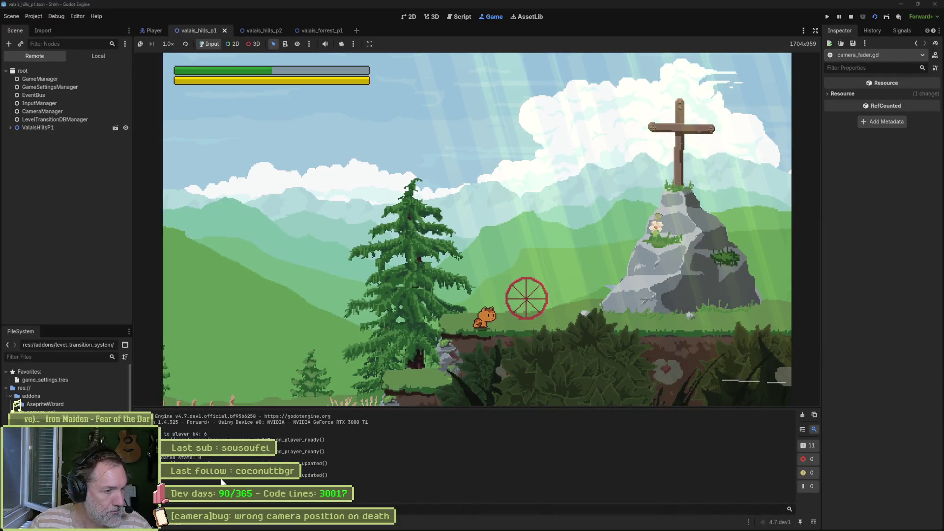
key(F8)
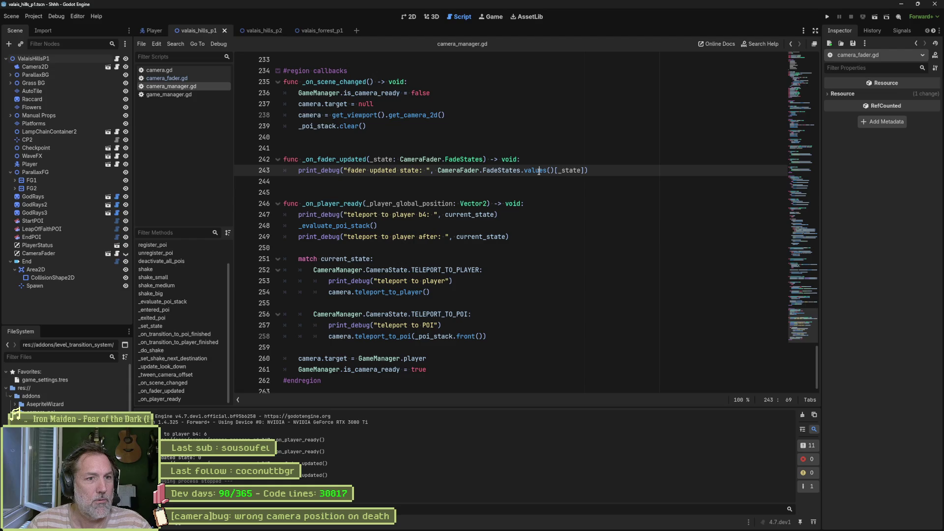
- Change 'values' to 'keys' in the line 243 print and run the game again
double_click(539, 171)
text(keys)
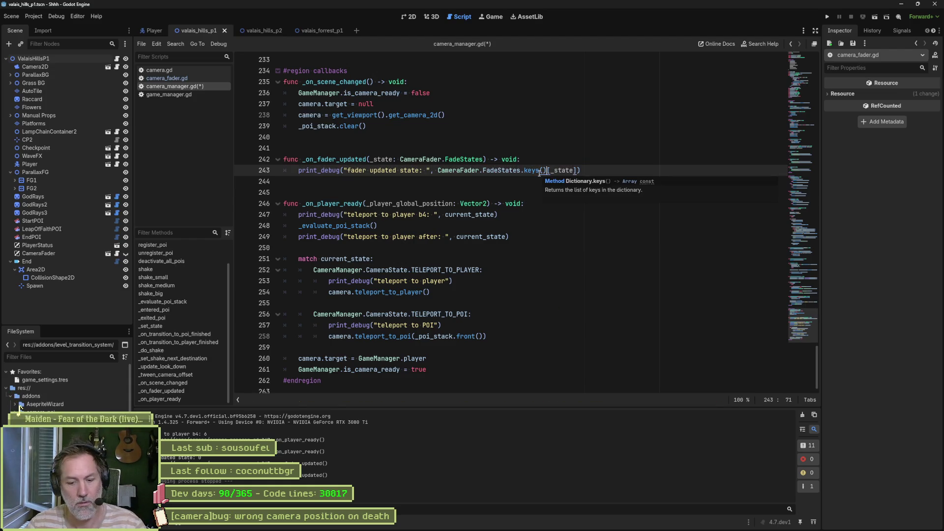
key(F6)
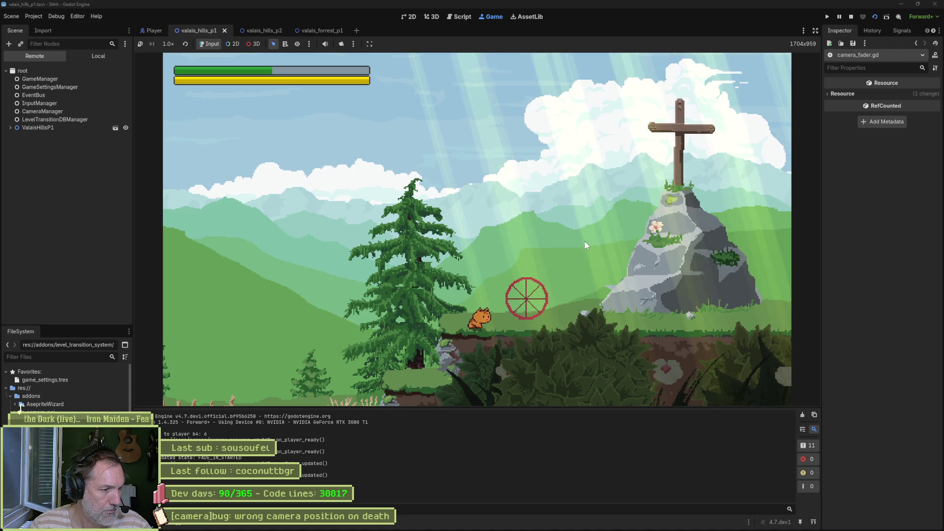
- Run the cat right across the hills level, then go back to camera_manager.gd and view the keys documentation
key(Right)
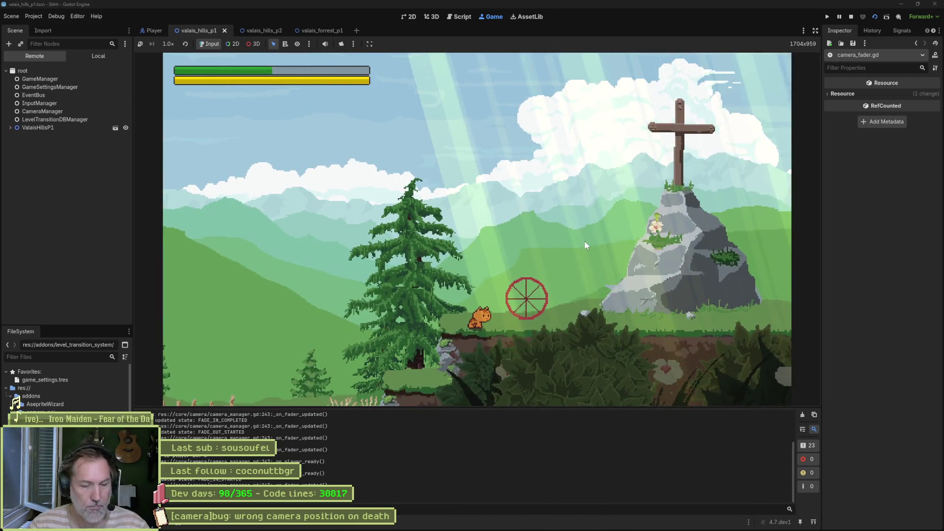
key(ctrl+F3)
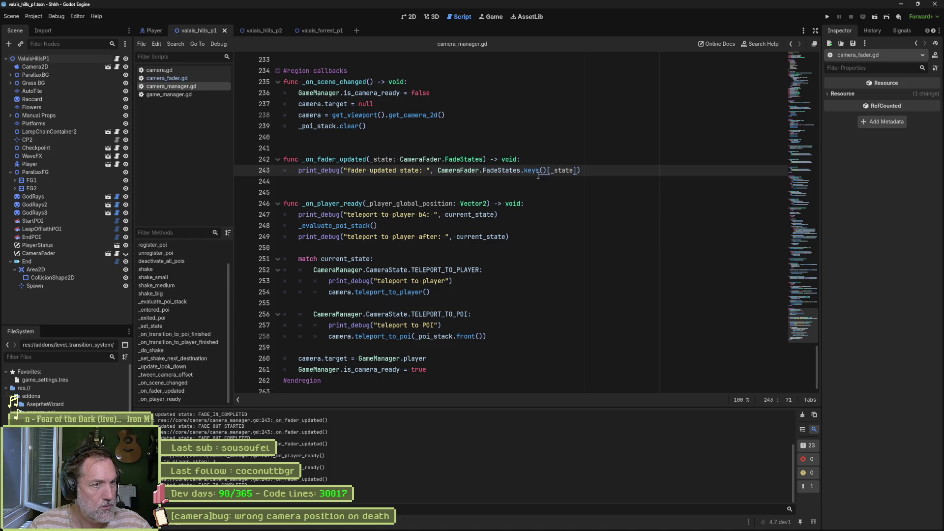
mouse_move(532, 172)
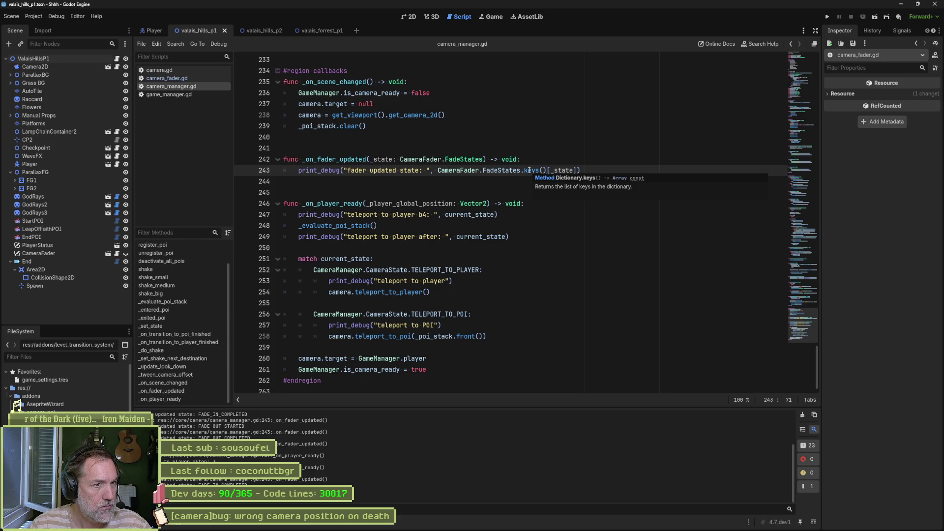
- Add a blank line below line 243, discarding an unfinished 'if'
click(583, 170)
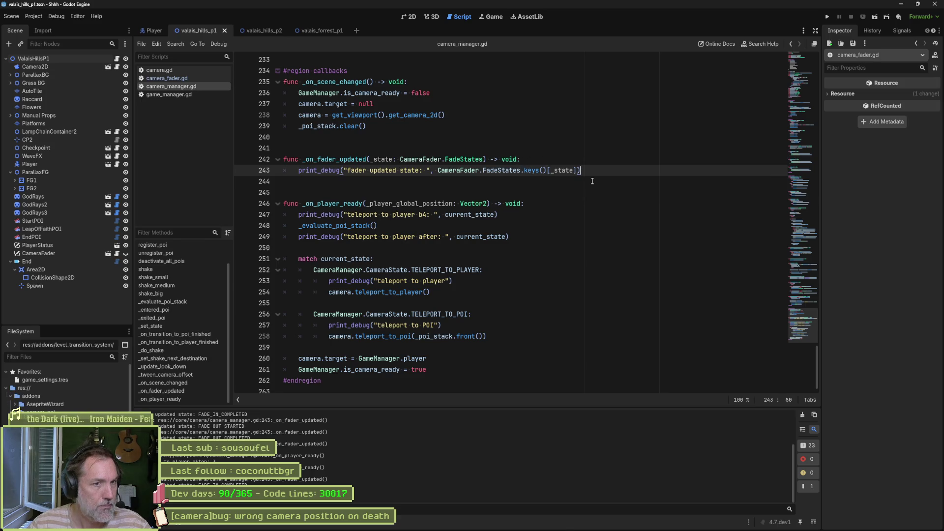
key(Return)
text(if)
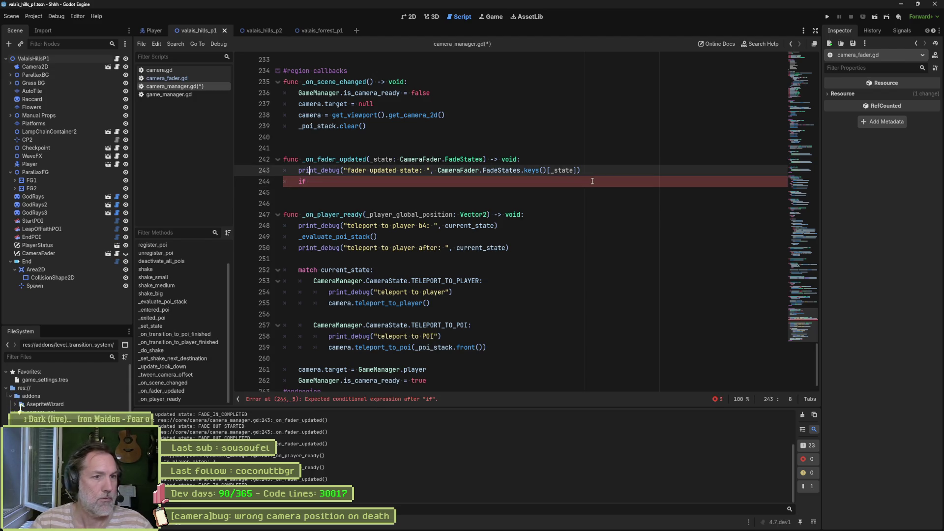
key(Up)
key(ctrl+Right)
key(ctrl+Right)
key(ctrl+Right)
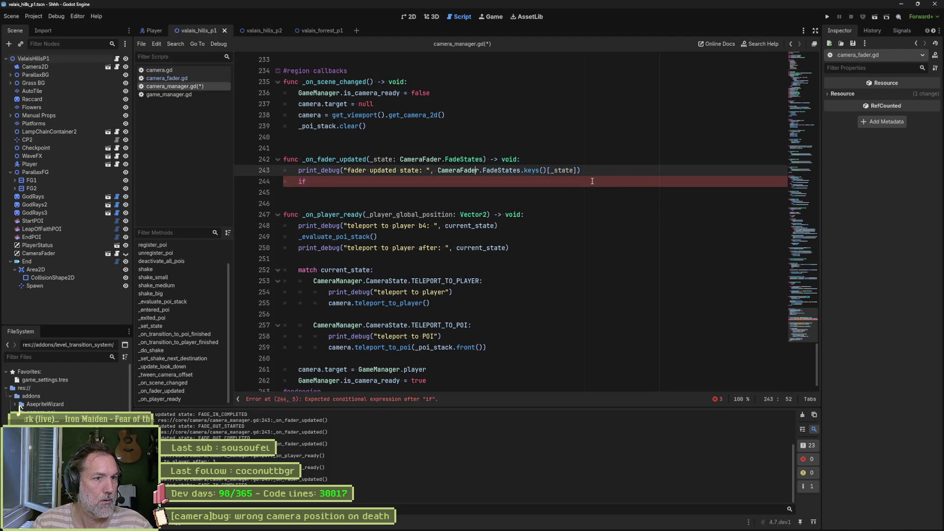
key(ctrl+shift+Right)
key(ctrl+shift+Right)
key(Down)
key(End)
key(BackSpace)
key(BackSpace)
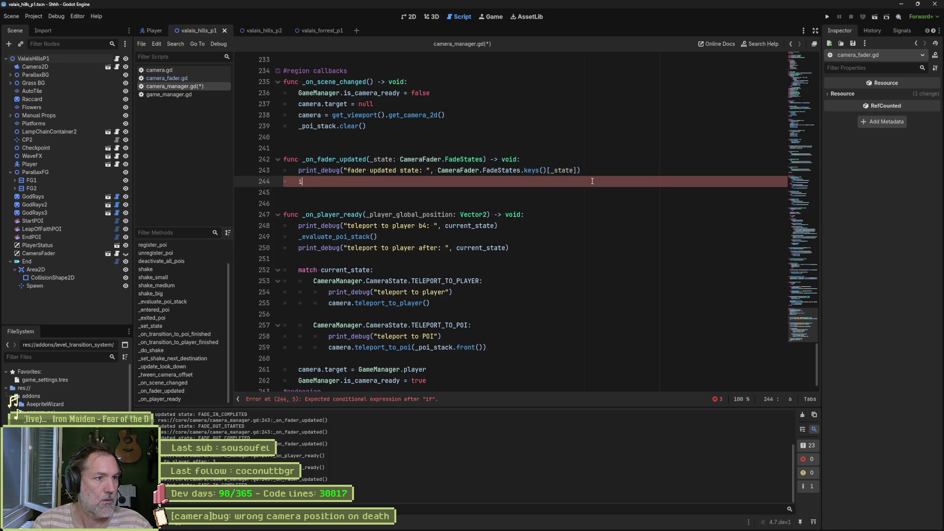
key(BackSpace)
- Write 'match _state:' with a CameraFader.FadeStates.FADE_IN_STARTED case containing pass
text(match )
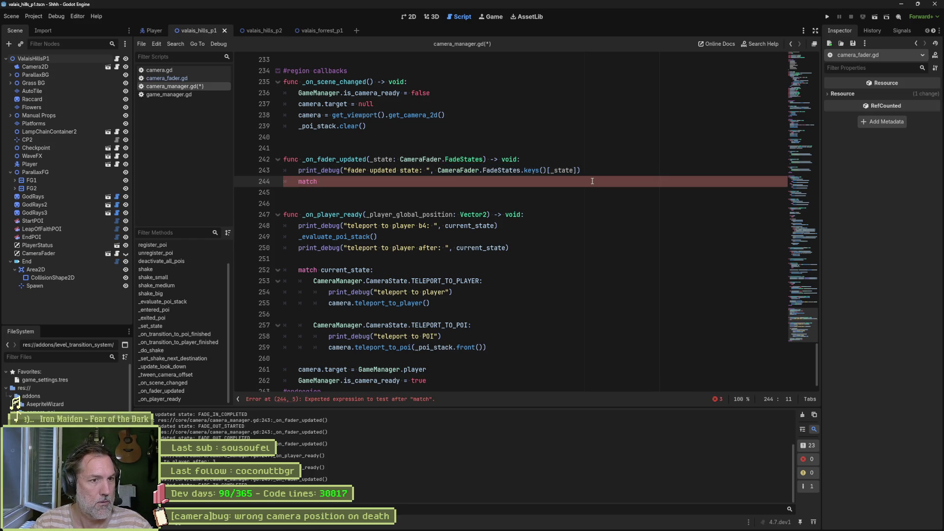
text(_state:)
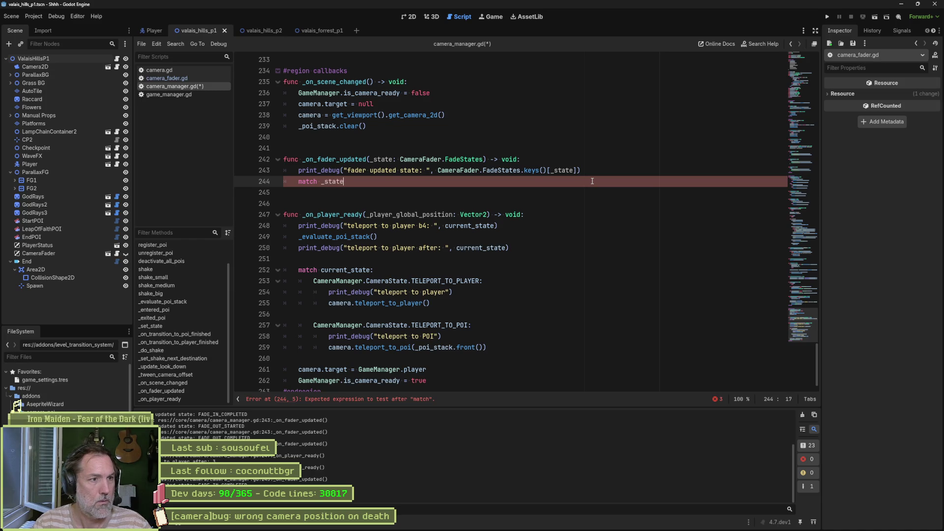
key(Return)
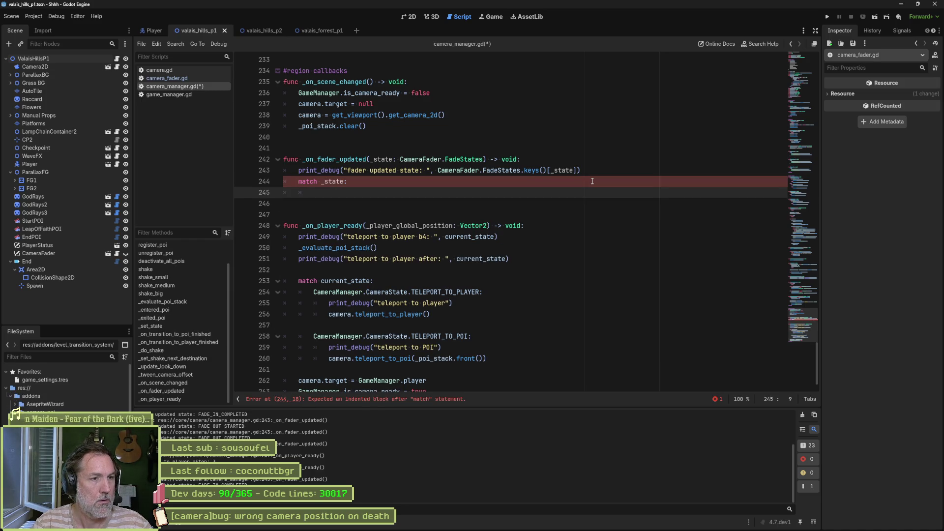
text(CameraFader.FadeStates.)
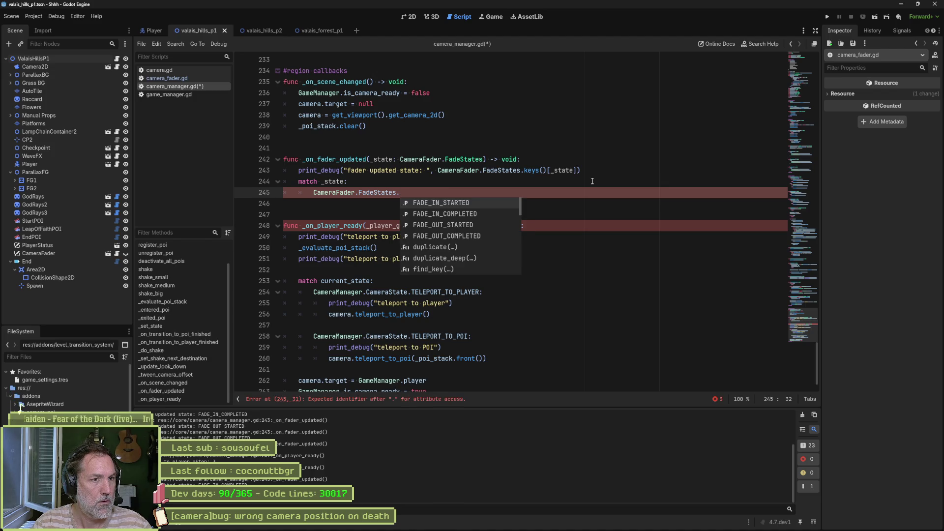
key(Return)
text(:)
key(Return)
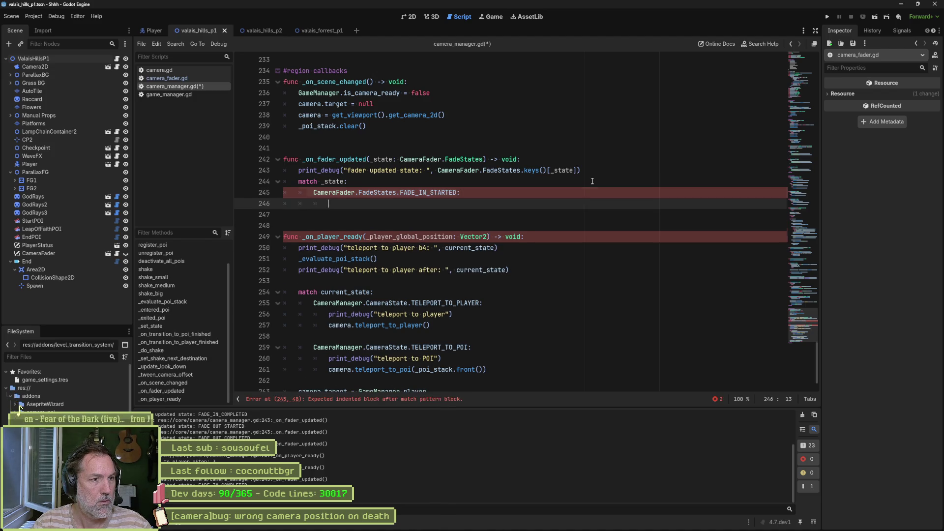
text(pass)
- Duplicate the case three times and rename the second one to FADE_IN_COMPLETED
key(shift+Up)
key(shift+Up)
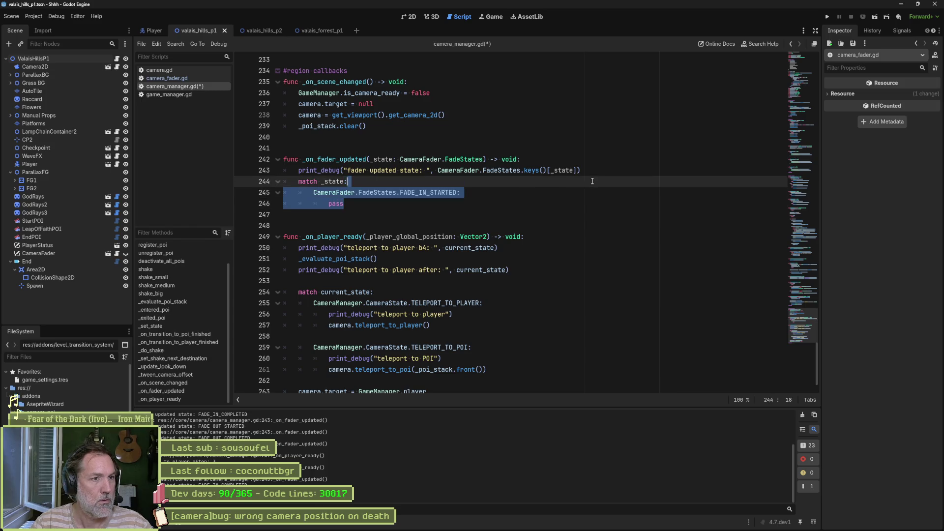
key(ctrl+shift+d)
key(ctrl+shift+d)
key(ctrl+shift+d)
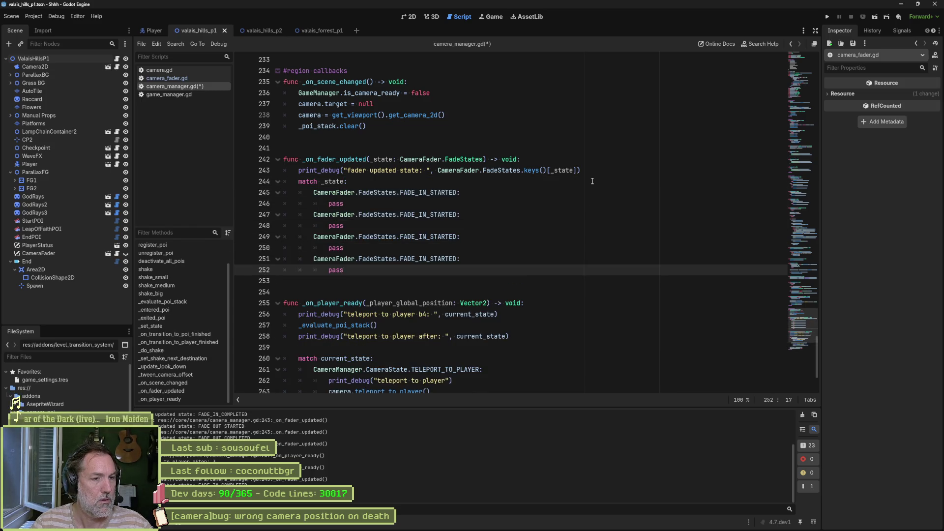
click(426, 215)
key(shift+Left)
key(shift+Left)
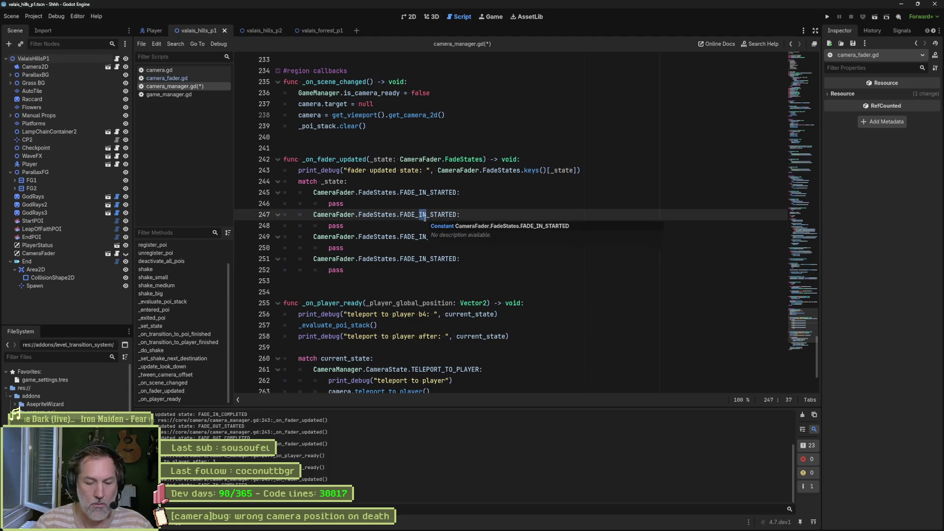
text(OUT)
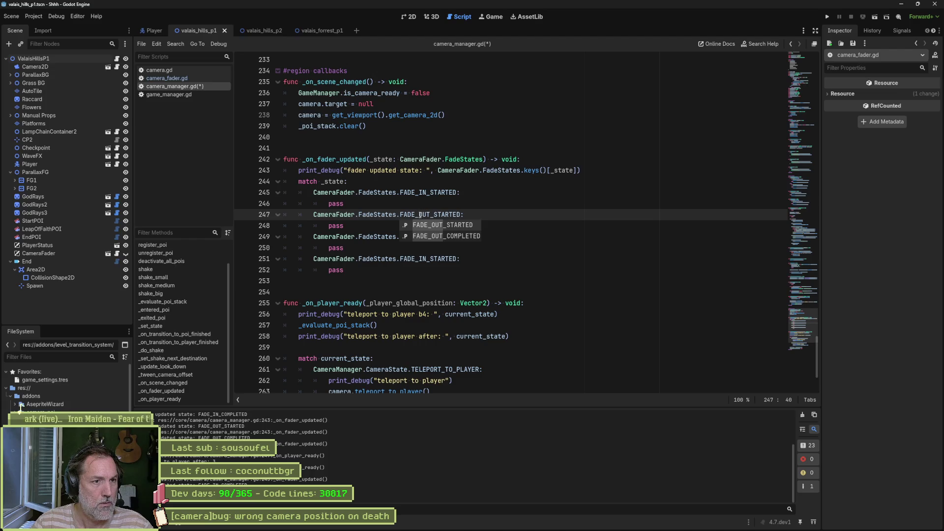
click(420, 215)
drag(419, 215, 430, 215)
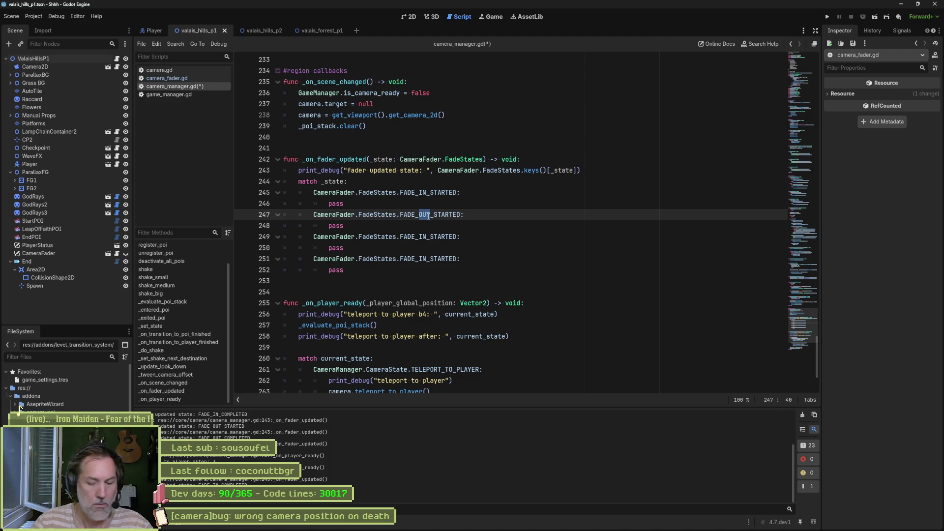
text(IN)
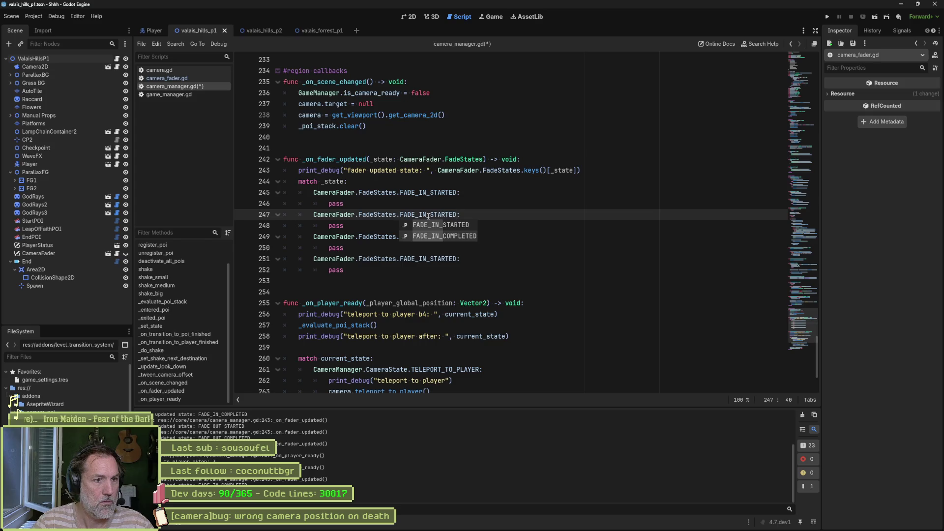
key(Down)
key(Tab)
key(Down)
key(Down)
- Rename the third and fourth cases to FADE_OUT_STARTED and FADE_OUT_COMPLETED, then save
key(ctrl+BackSpace)
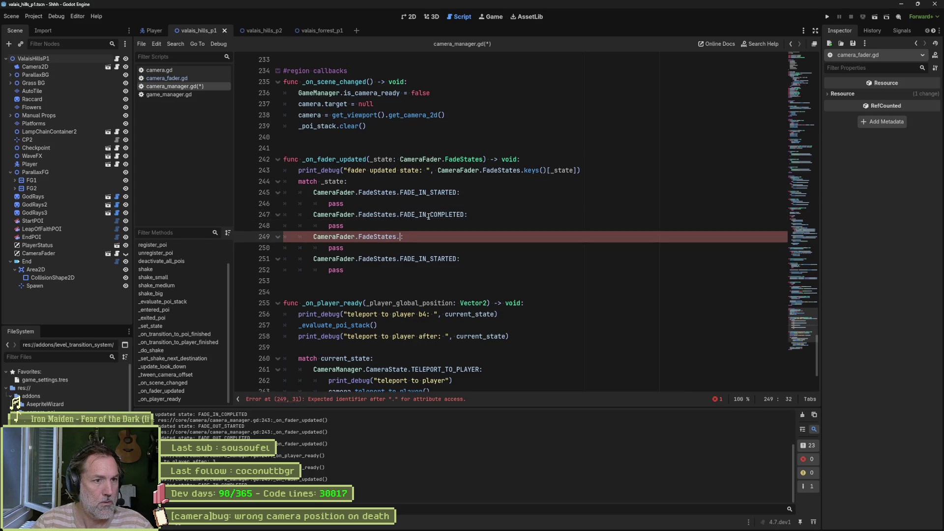
text(fade)
key(Down)
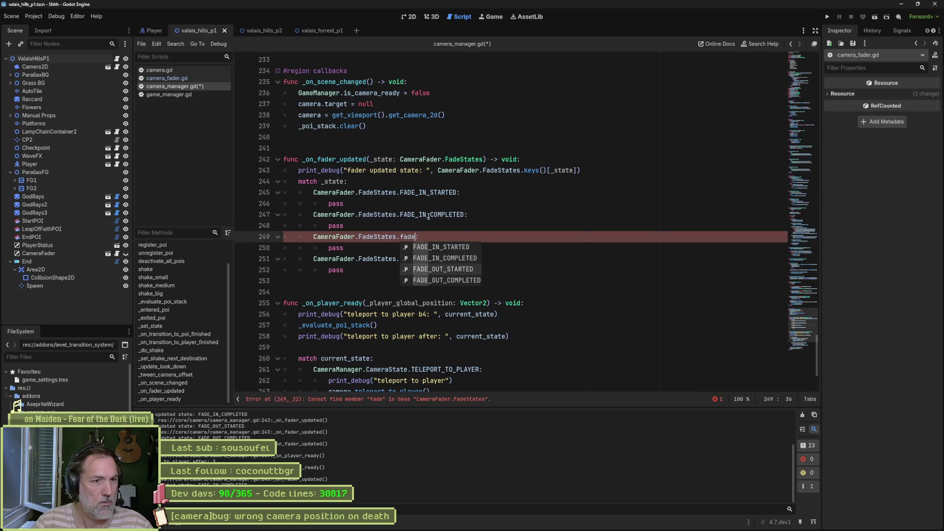
key(Tab)
key(Down)
key(Down)
key(ctrl+Left)
key(ctrl+shift+Right)
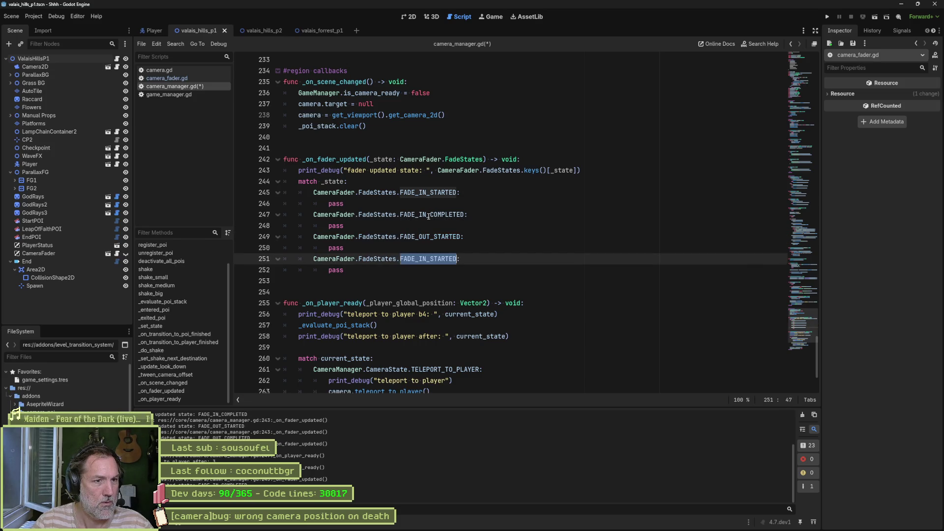
text(fade)
key(Down)
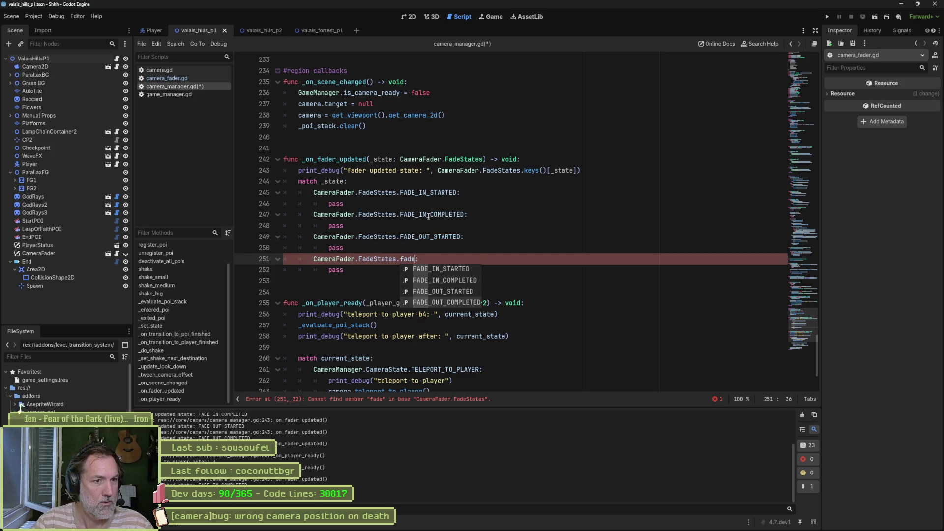
key(Tab)
key(ctrl+s)
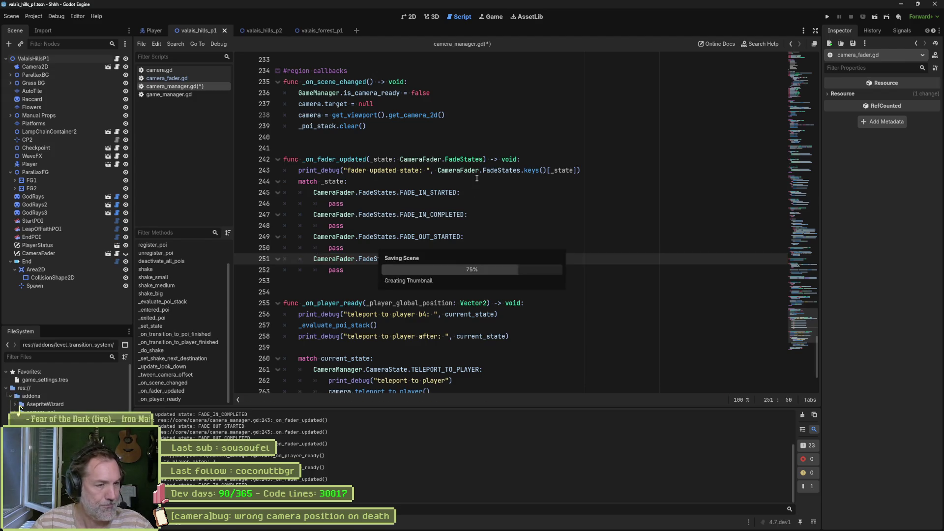
click(521, 195)
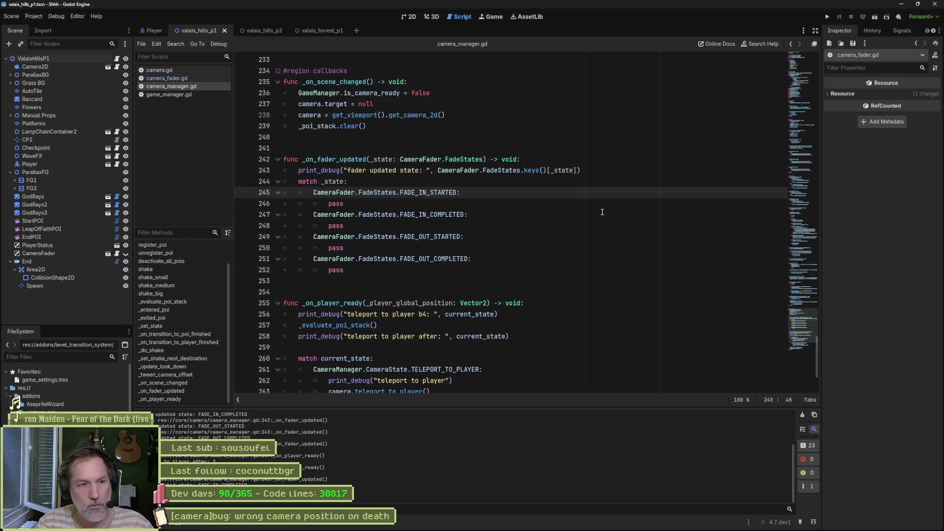
- Put 'camera.target = null' under FADE_IN_STARTED and delete its pass line
key(Return)
text(caemra)
key(ctrl+BackSpace)
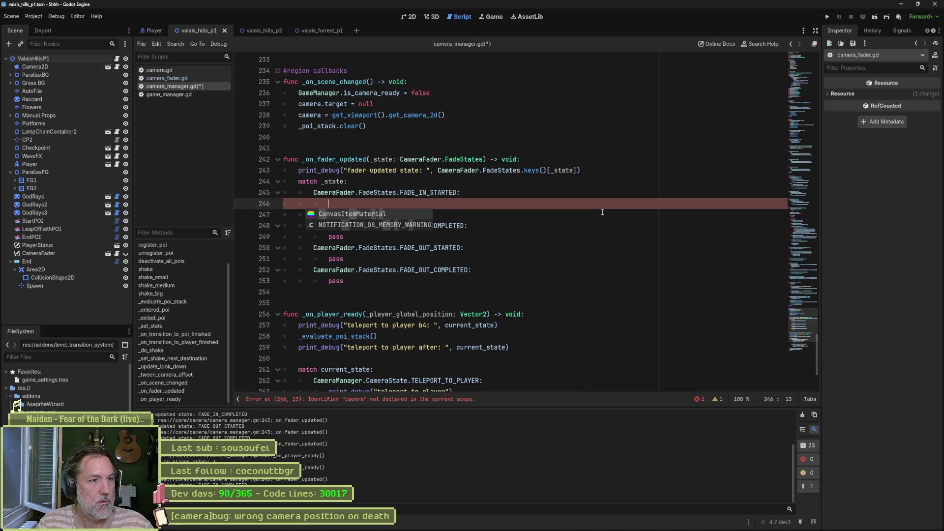
text(camera.tar)
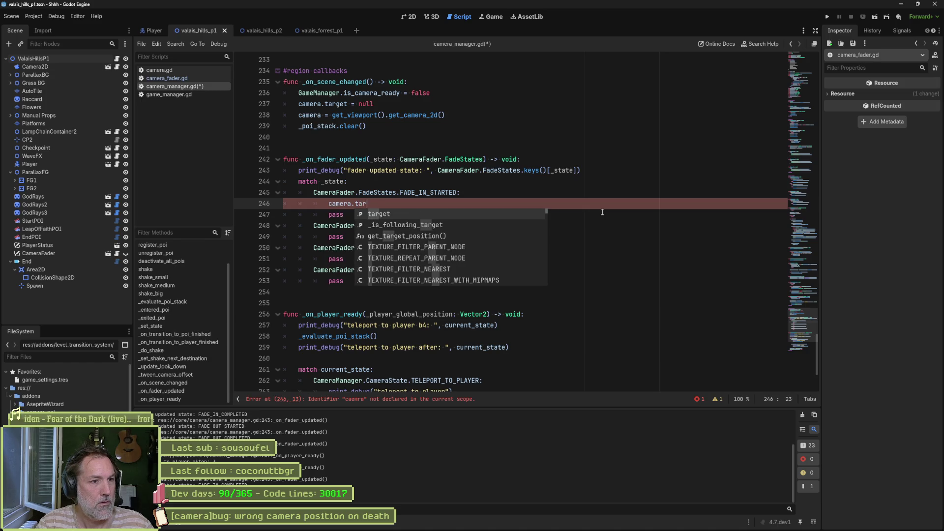
key(Return)
text(= null)
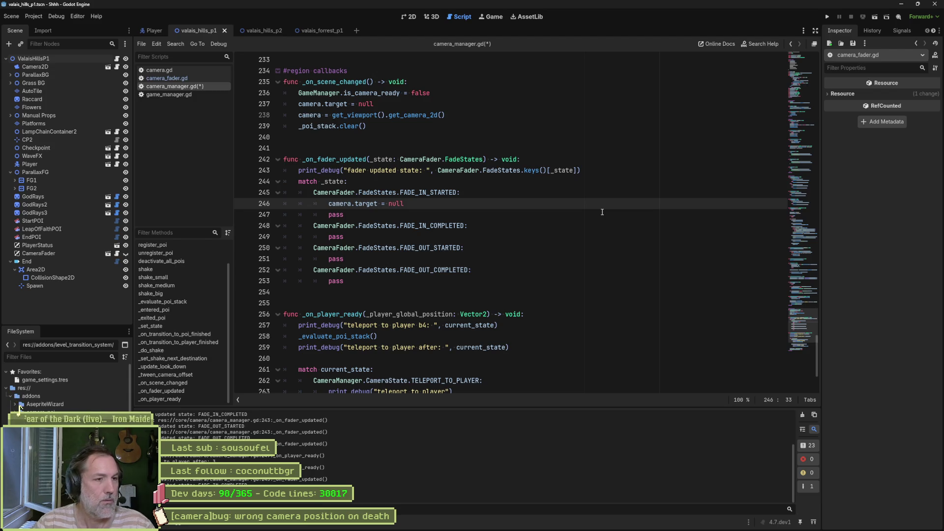
key(Down)
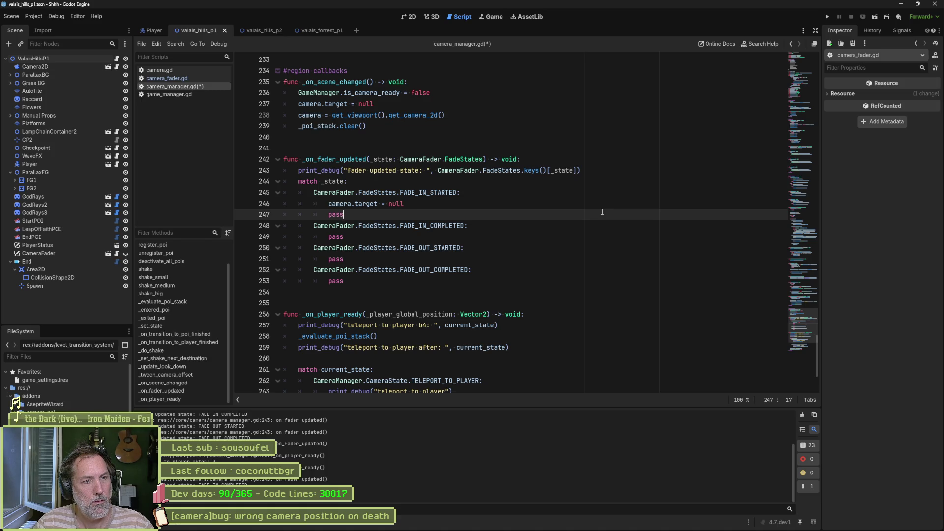
key(ctrl+shift+k)
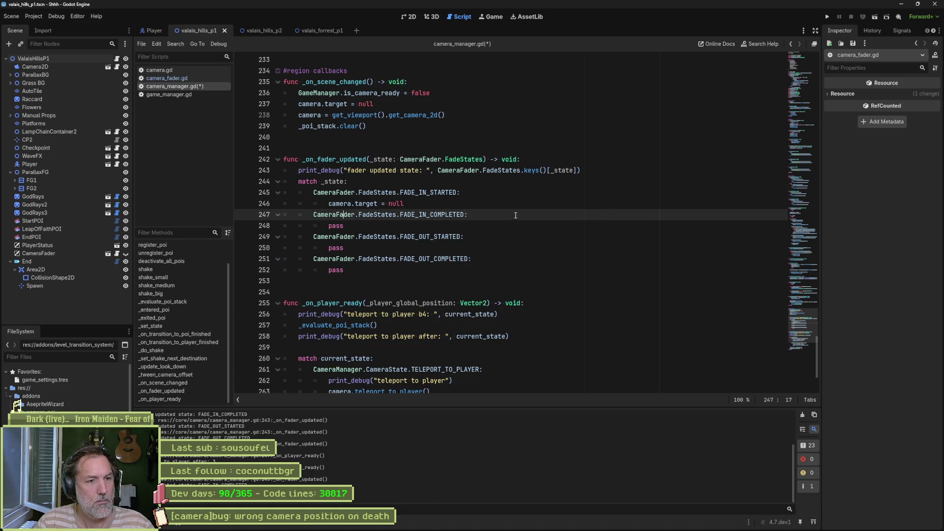
- Replace the pass under FADE_OUT_STARTED with the copied 'camera.target = null' line
click(465, 205)
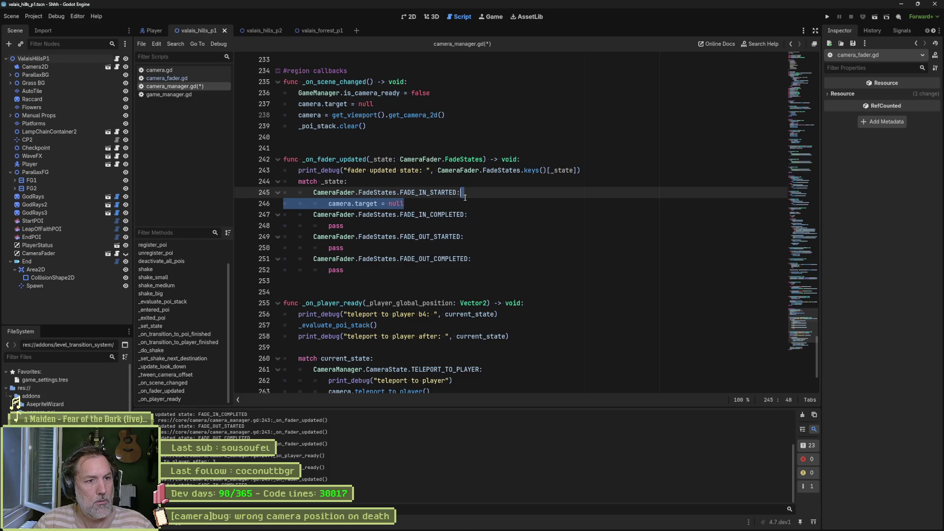
drag(472, 247, 472, 238)
text(camera.target = null)
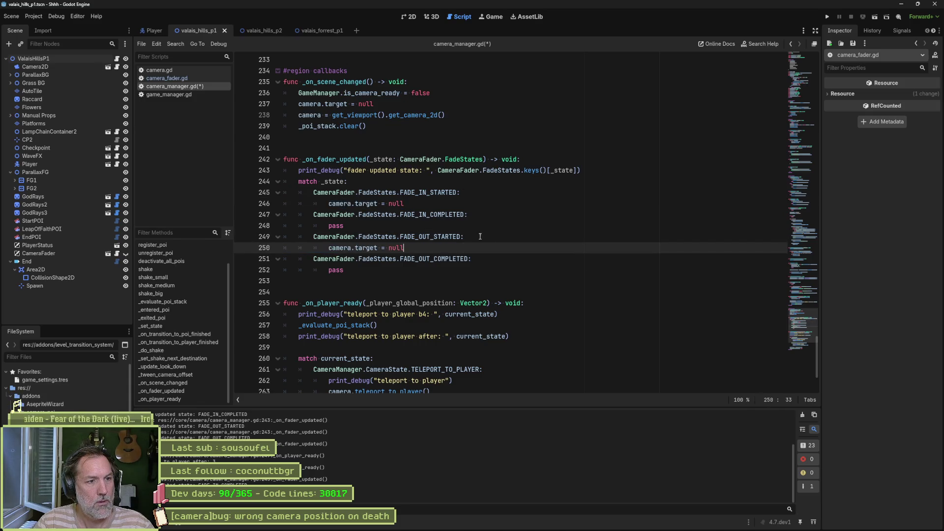
double_click(391, 204)
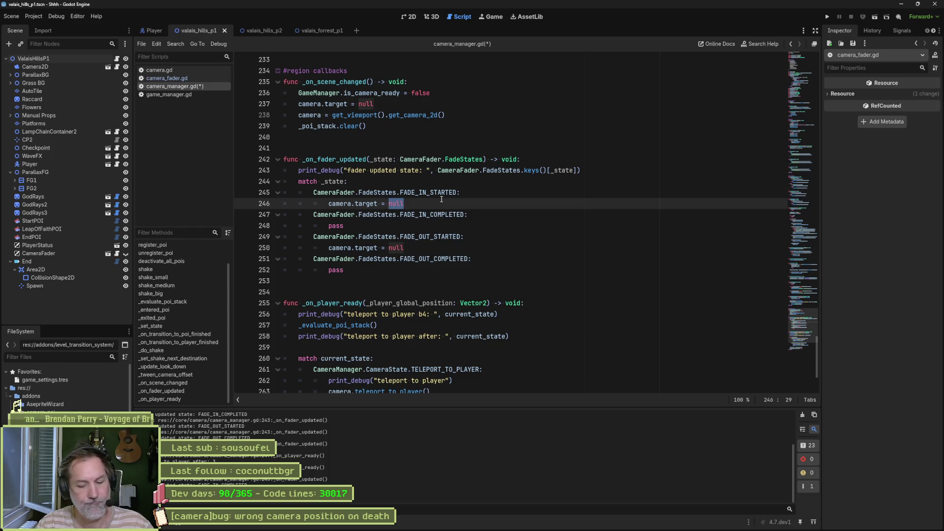
- Change line 246 to call camera.teleport_to_player() and save camera_manager.gd
text(GameManager.pla)
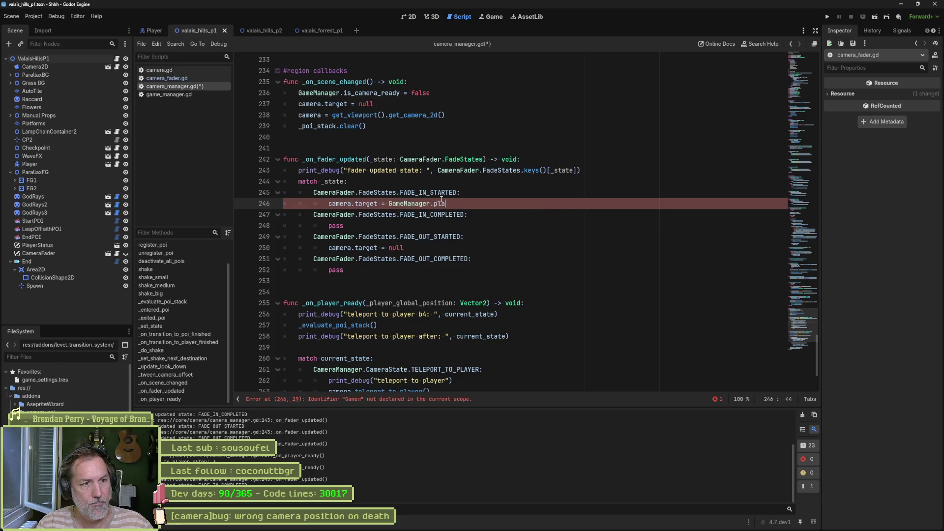
text(yer)
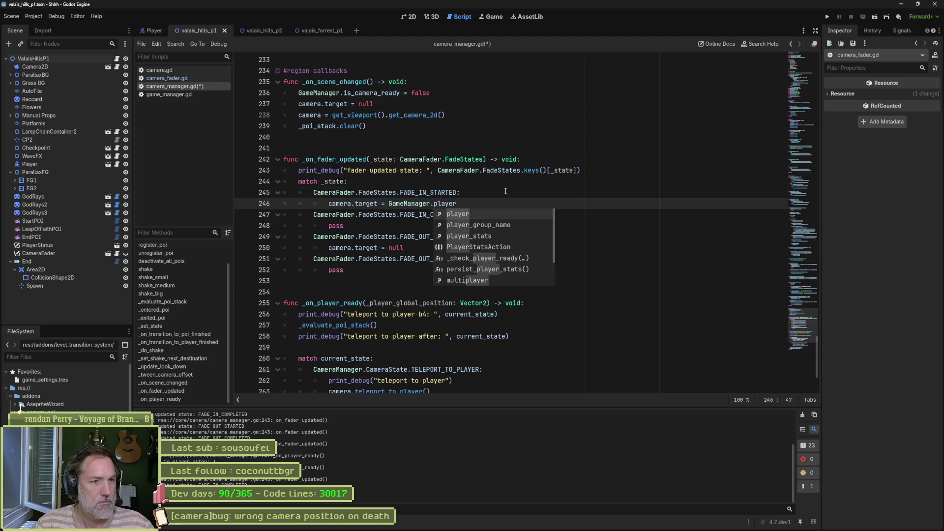
click(506, 191)
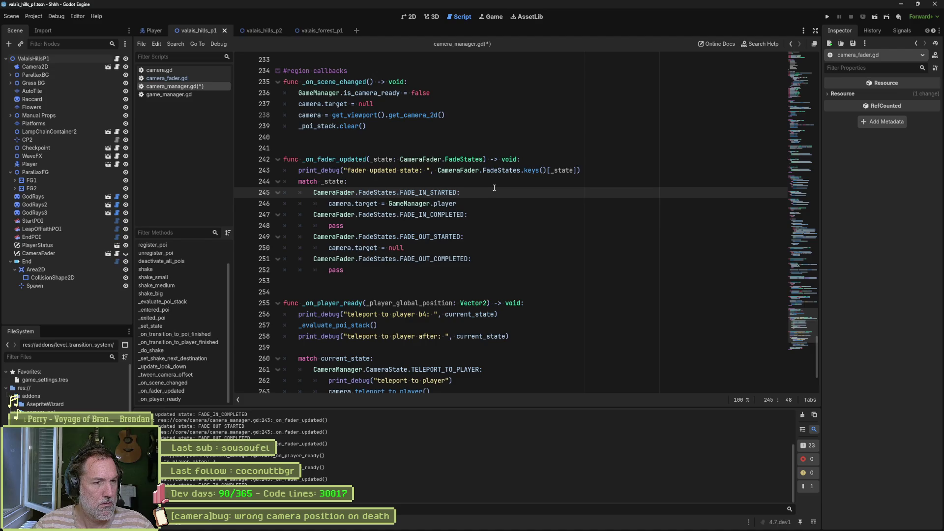
click(461, 201)
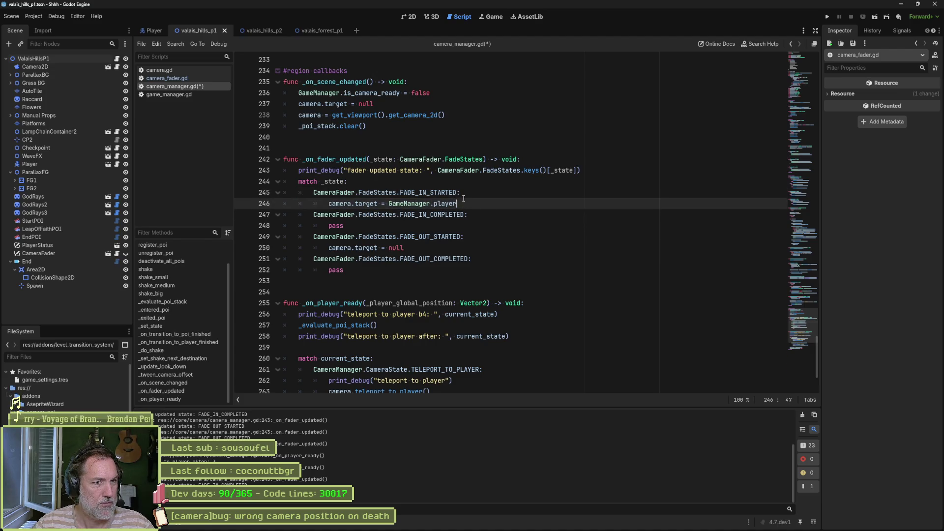
shift+click(330, 206)
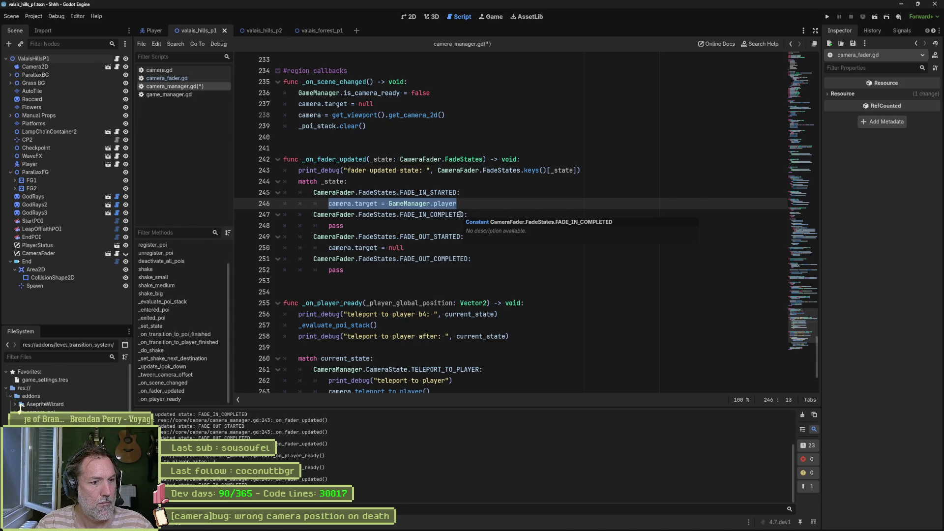
key(ctrl+Right)
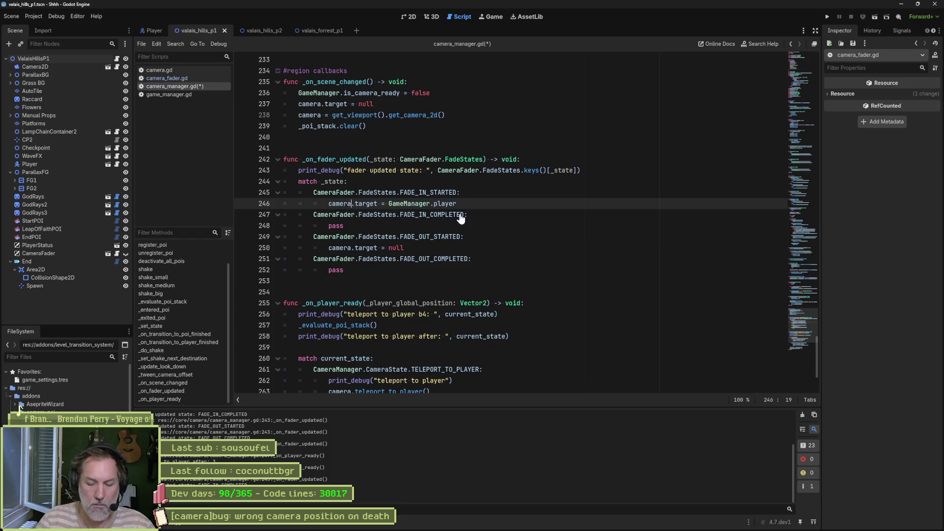
key(shift+End)
text(.te)
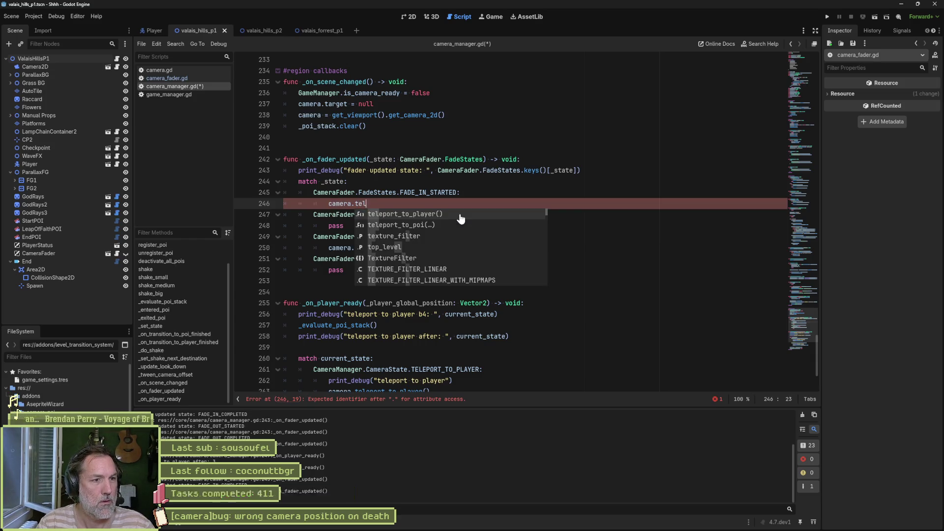
key(Return)
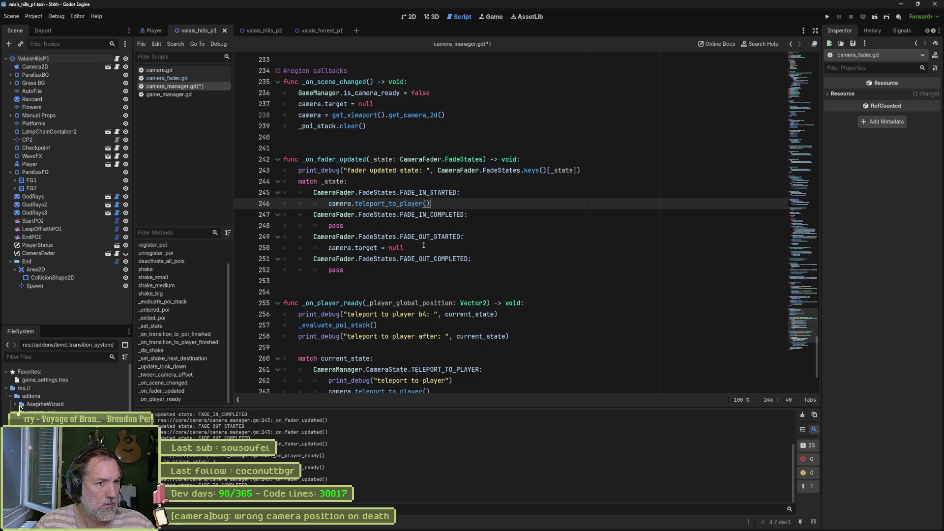
key(ctrl+s)
- Delete the debug prints and _evaluate_poi_stack() call from _on_player_ready, then run the game
scroll(428, 273, down, 3)
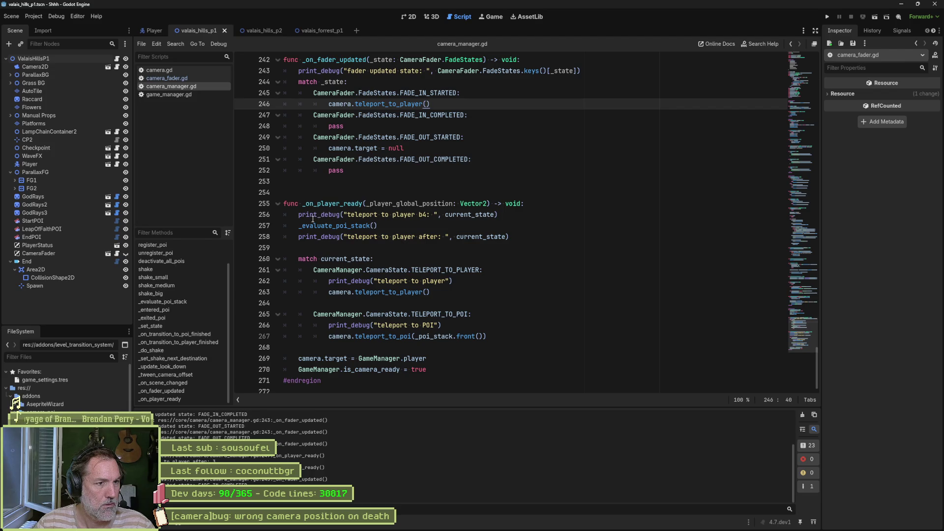
drag(284, 215, 284, 258)
key(Delete)
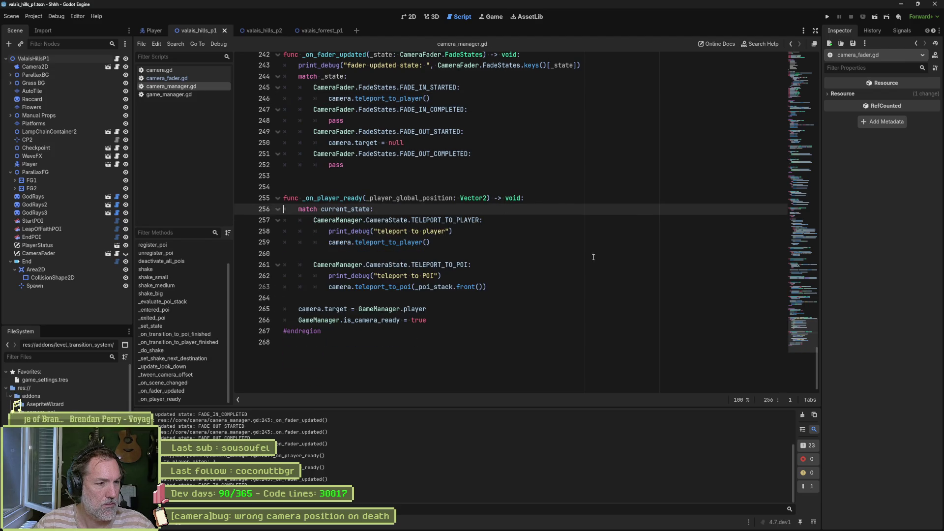
key(F6)
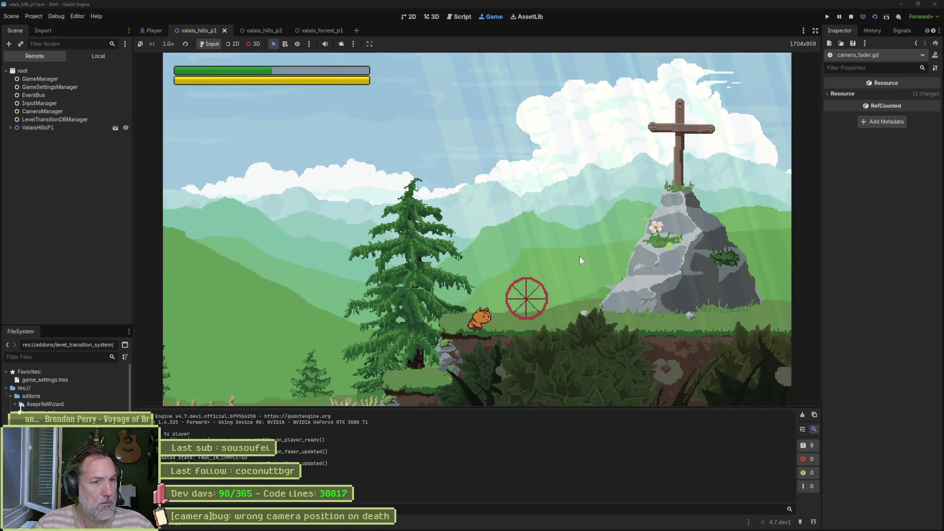
- Run the cat right into the pit, clear the output log, move on after respawning, then stop the game
key(Right)
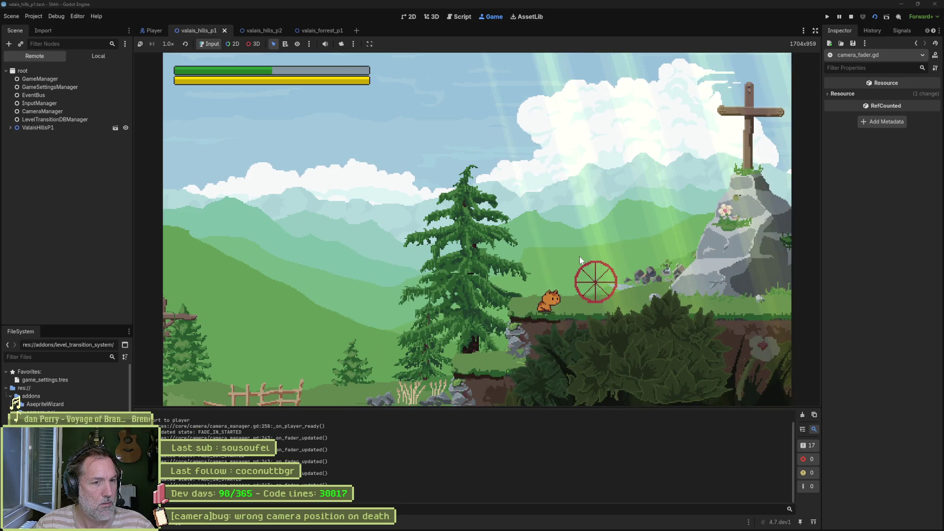
key(Right)
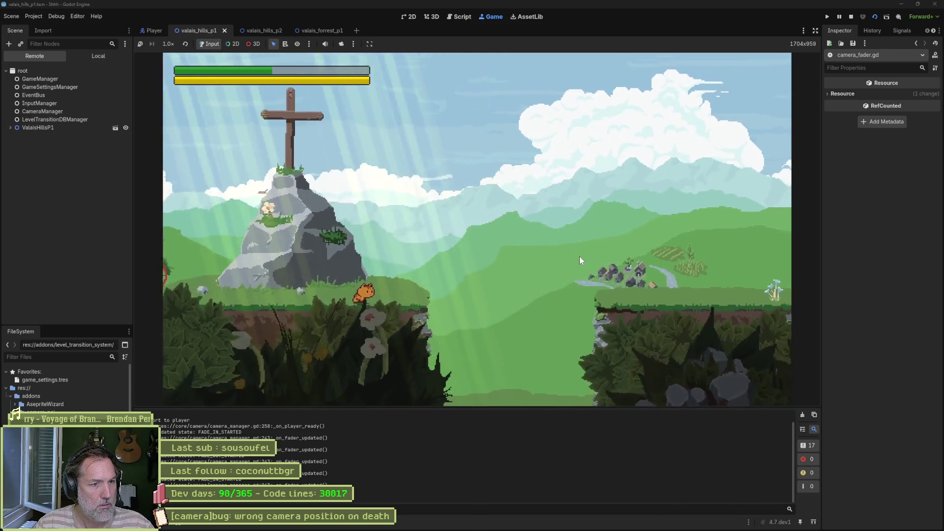
key(Right)
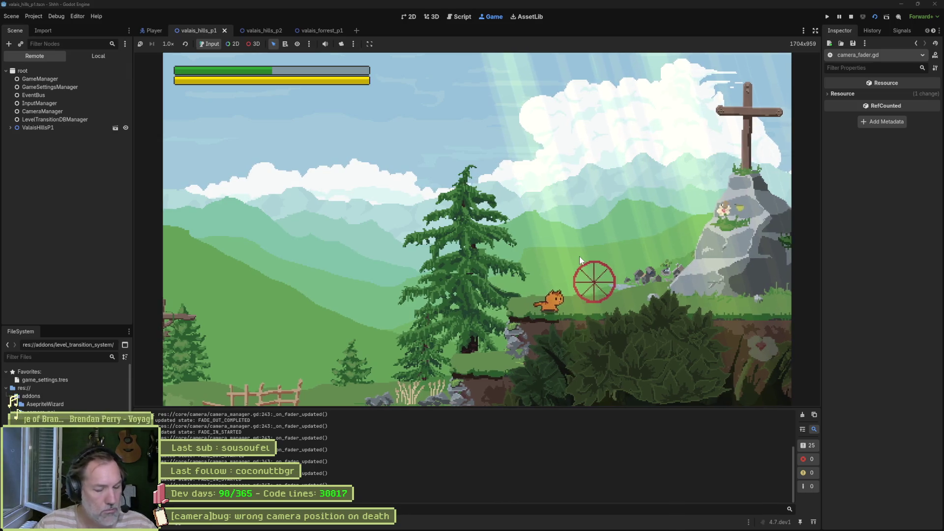
click(803, 414)
click(686, 339)
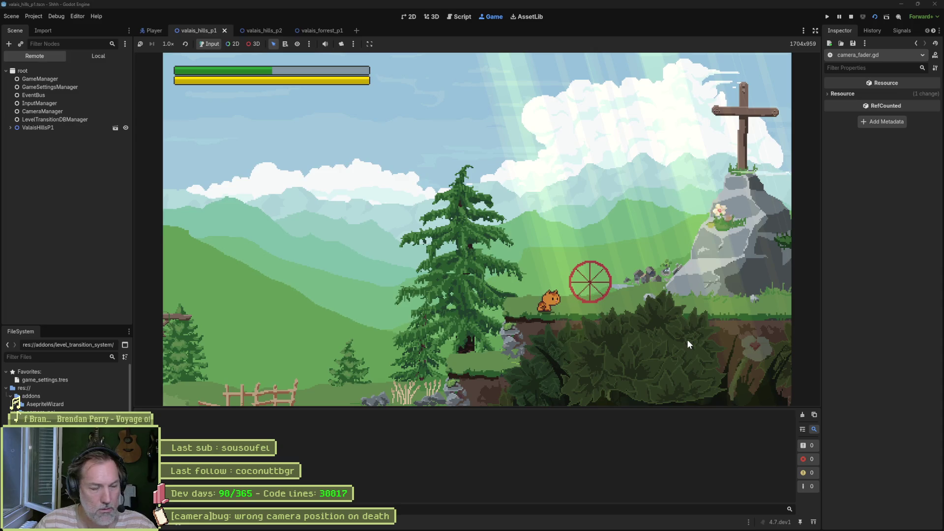
key(Right)
key(Right)
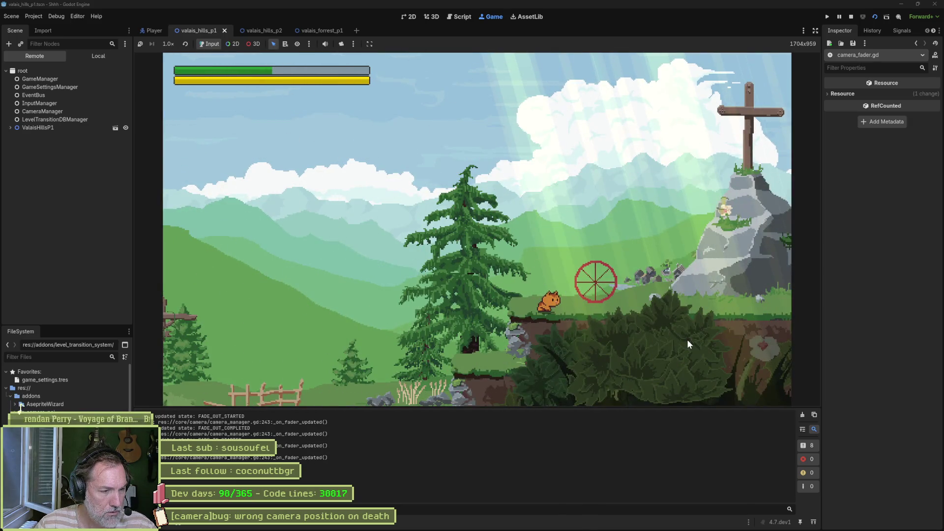
key(F8)
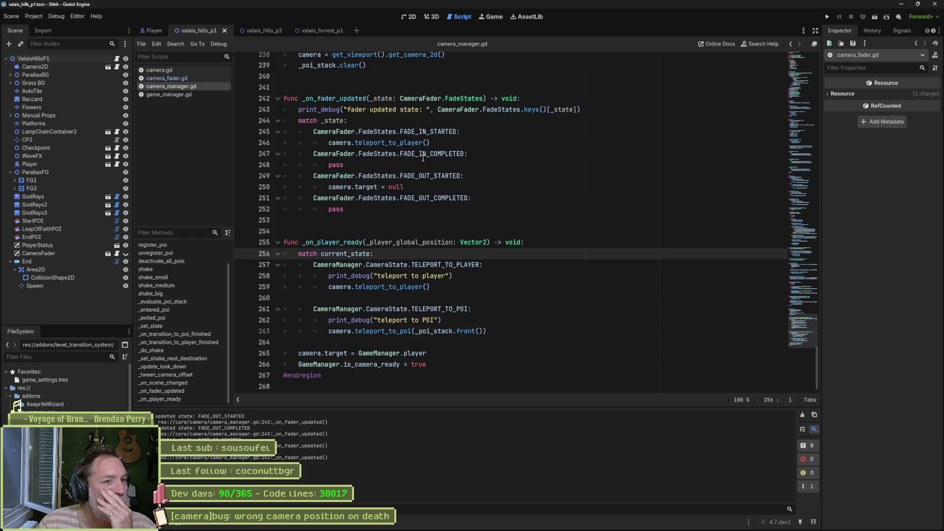
- Open camera.gd, fold all regions, and delete the extra blank line 171
drag(403, 187, 330, 188)
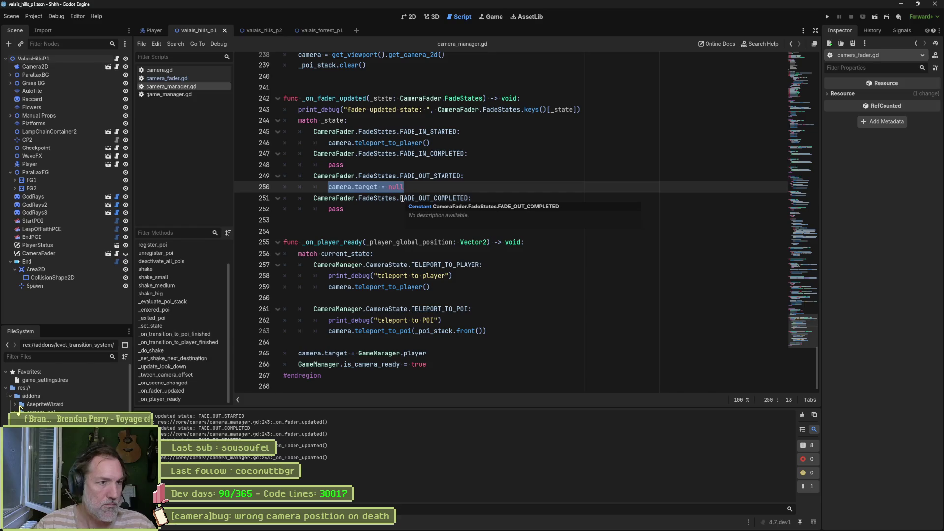
click(178, 70)
click(505, 246)
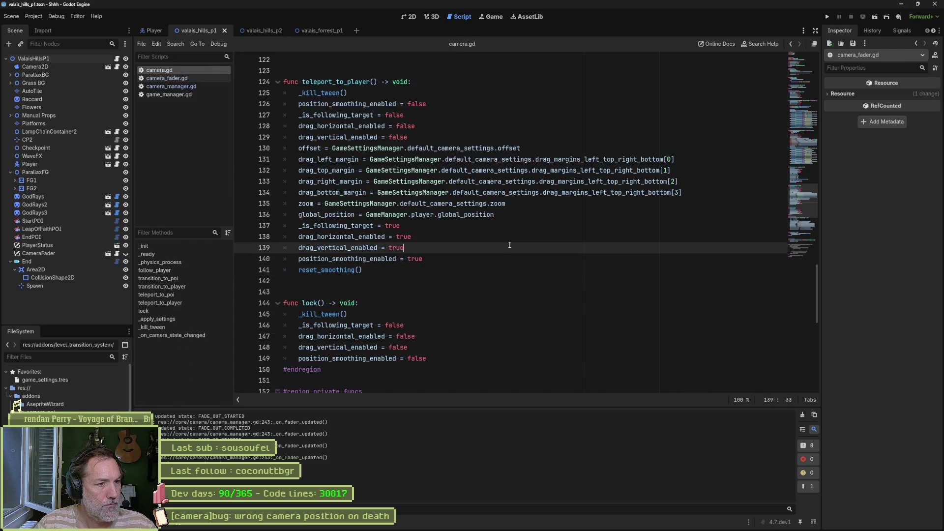
key(ctrl+alt+f)
click(361, 204)
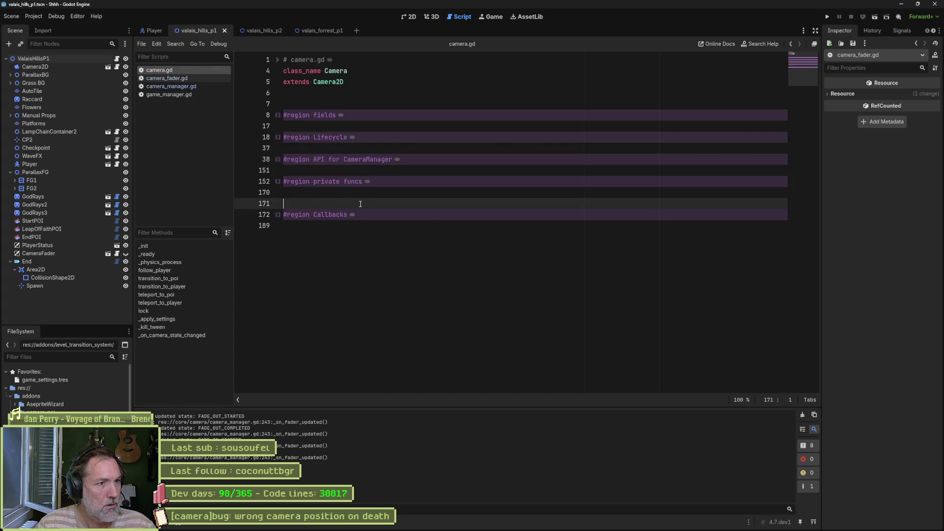
key(Delete)
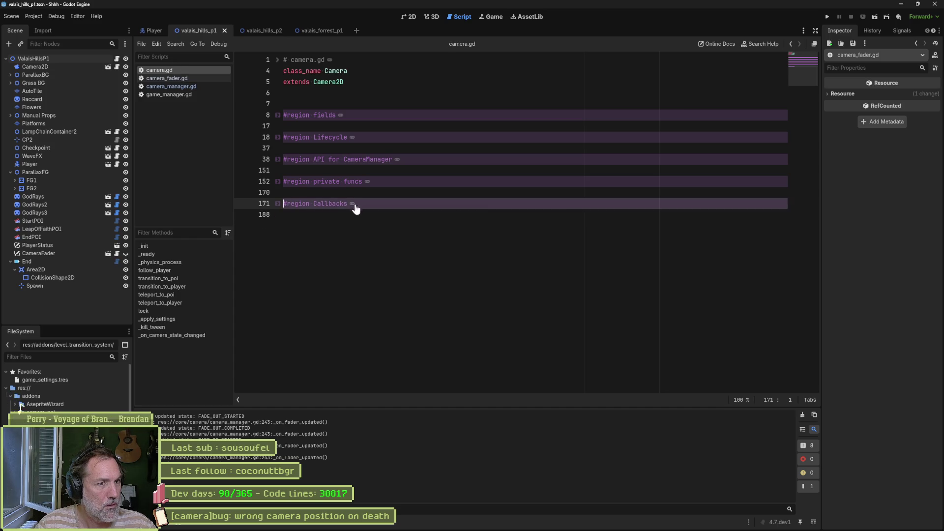
- Expand the API for CameraManager region and scroll down to the lock() function
click(278, 164)
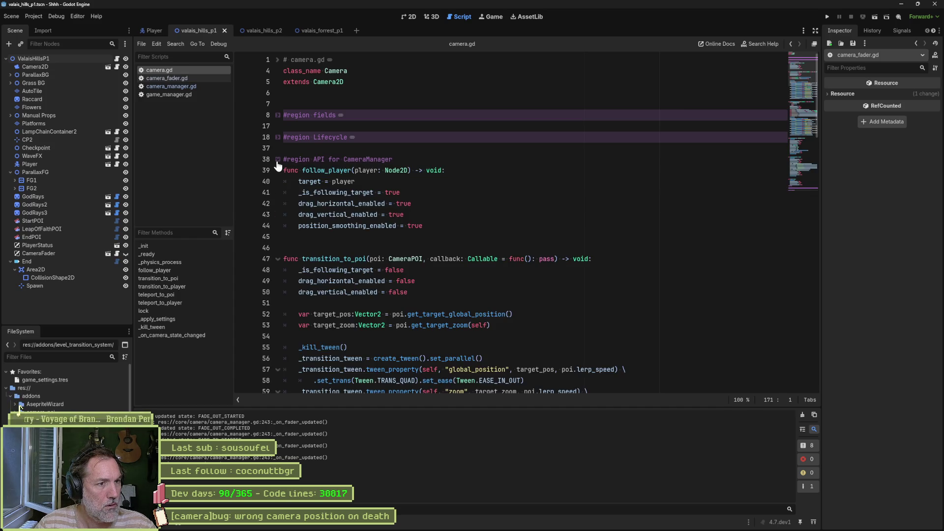
scroll(411, 197, down, 10)
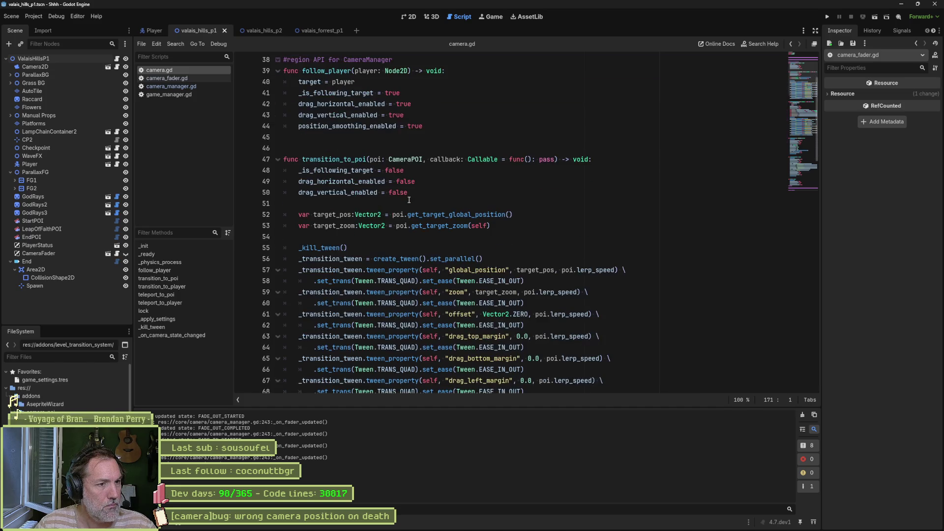
scroll(403, 204, down, 2)
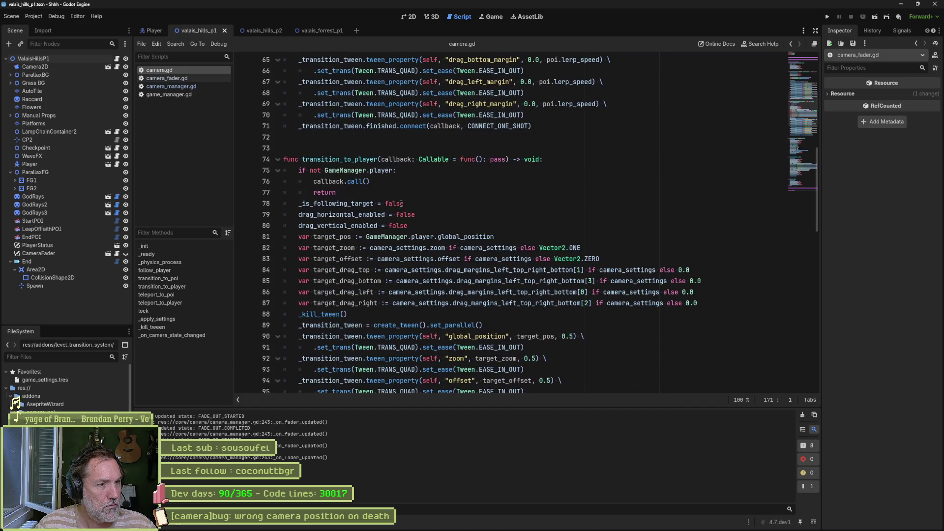
scroll(401, 203, down, 6)
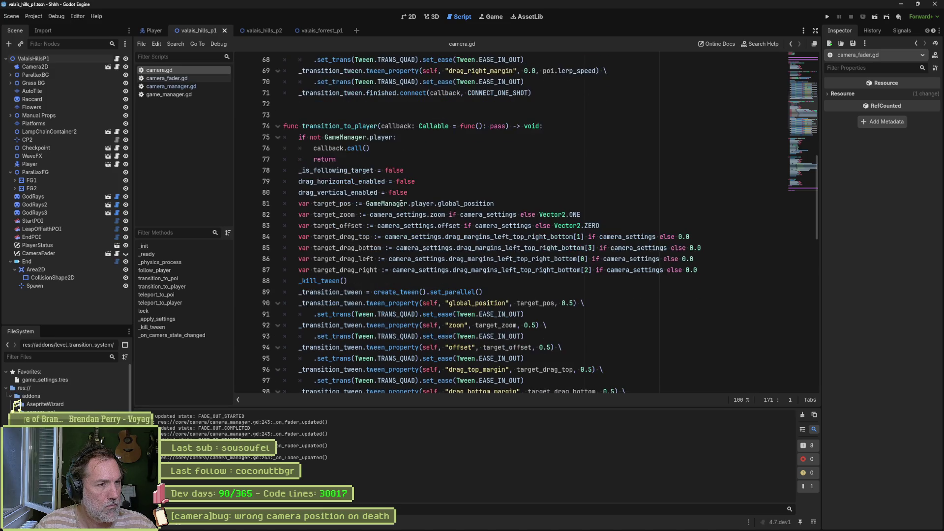
scroll(401, 203, down, 9)
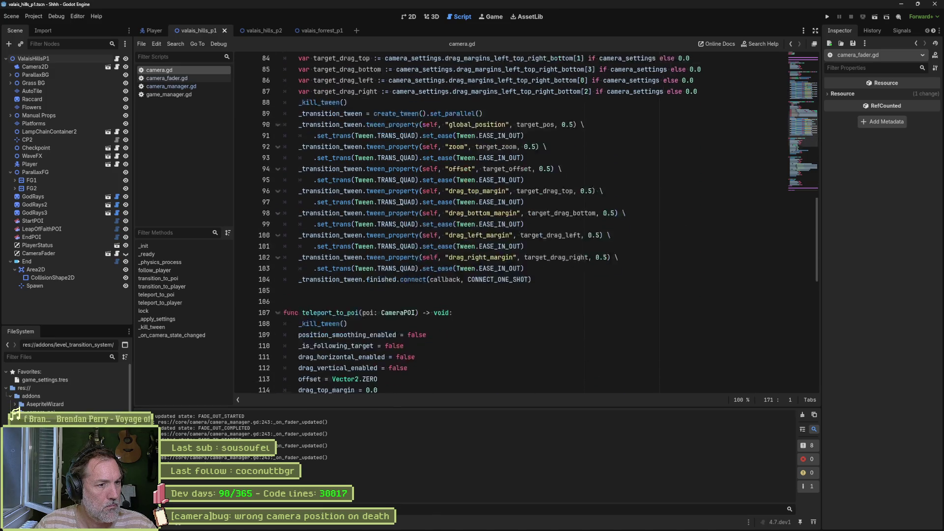
scroll(397, 199, down, 5)
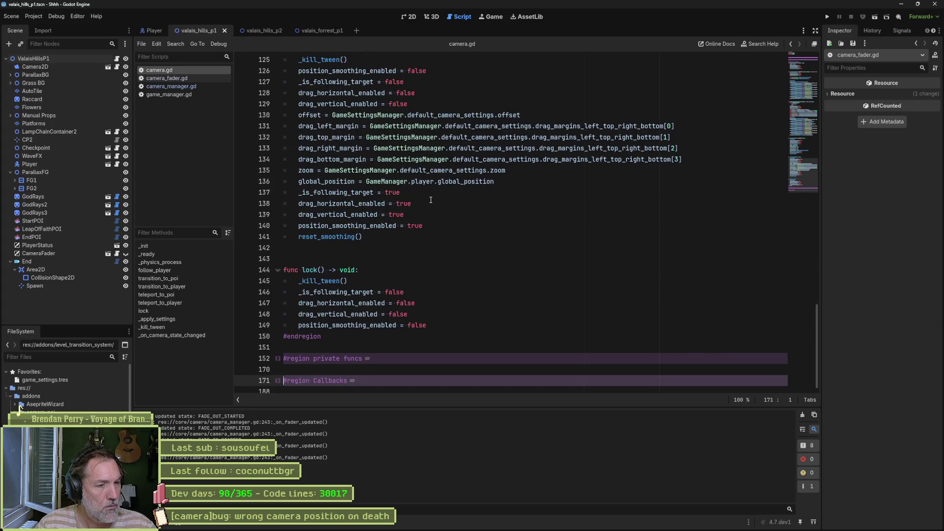
- Review lock() and search the whole project for 'lock', finding 76 matches in 24 files
click(343, 280)
key(Down)
key(Down)
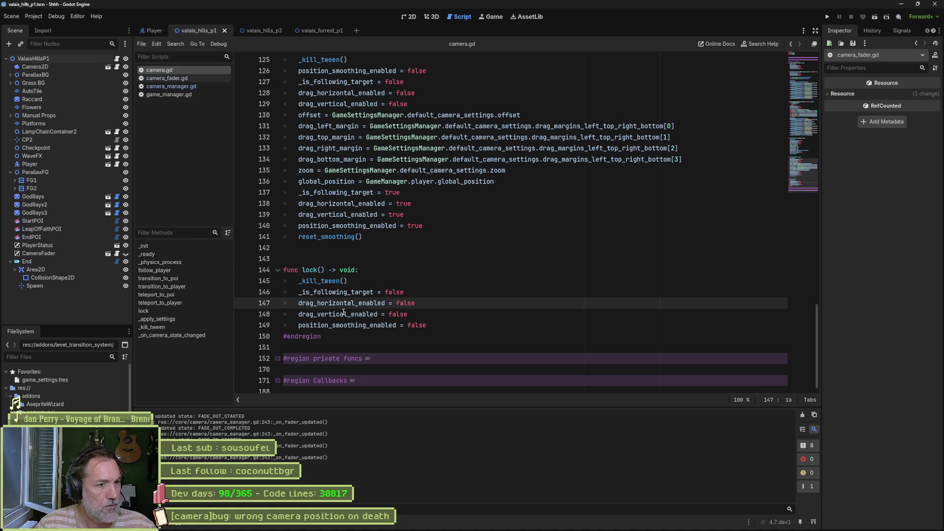
click(357, 314)
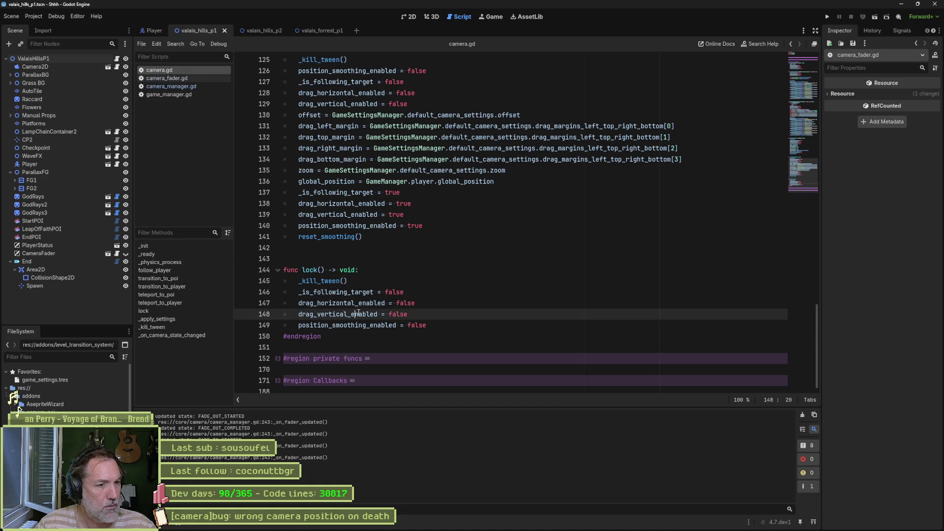
double_click(315, 270)
key(ctrl+shift+f)
key(Return)
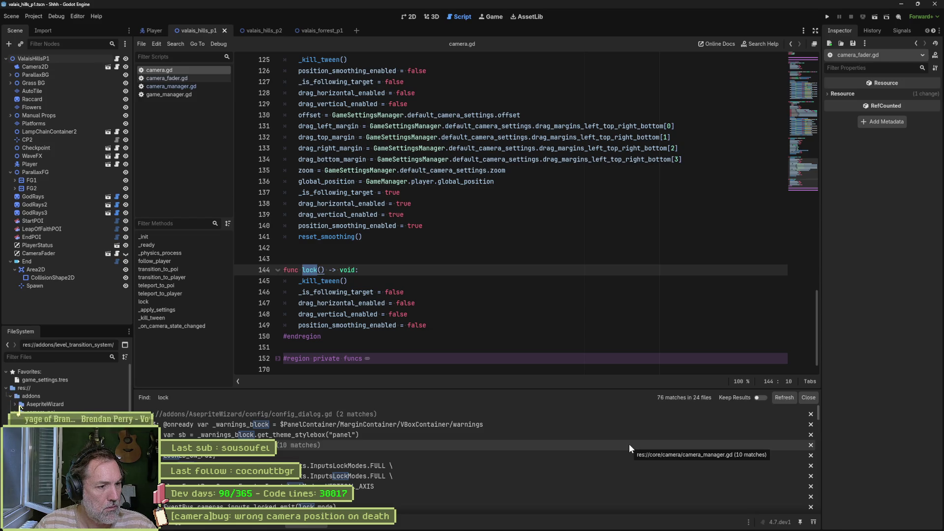
- Open the camera.lock() result in camera_manager.gd, read _set_state, then jump to _on_scene_changed
scroll(615, 458, down, 1)
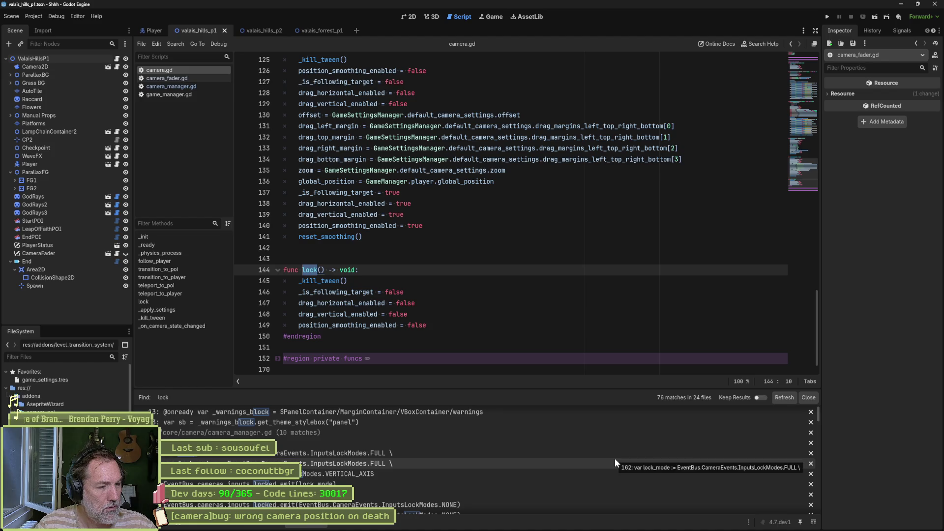
scroll(615, 463, down, 5)
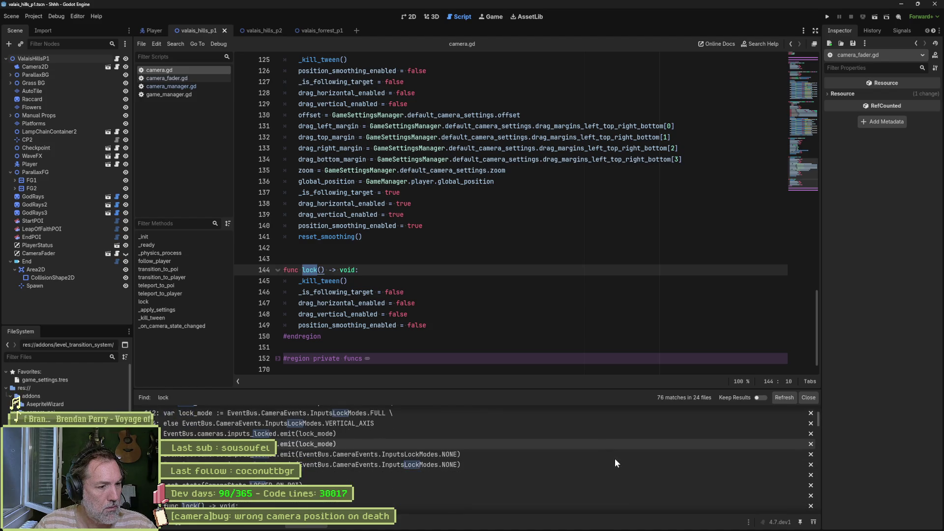
click(488, 476)
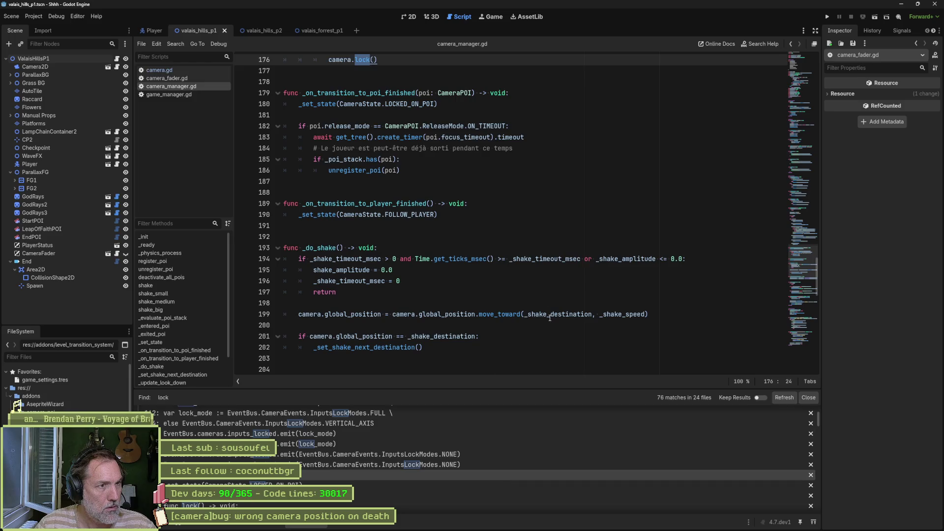
scroll(550, 318, up, 6)
scroll(522, 299, up, 4)
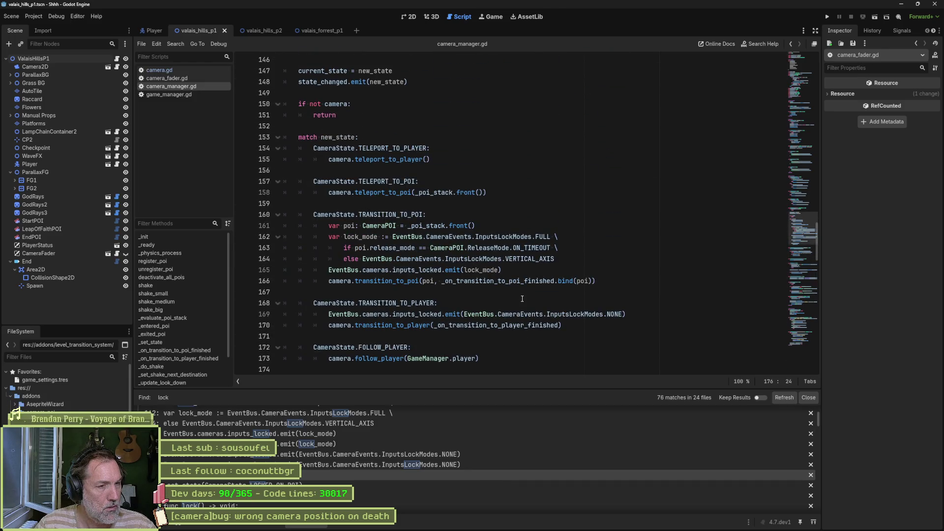
scroll(522, 299, up, 2)
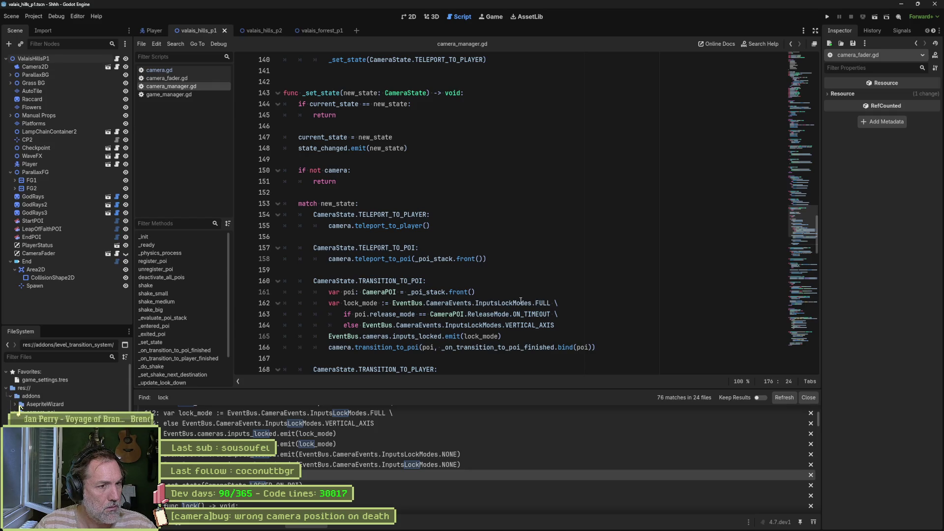
scroll(521, 300, down, 3)
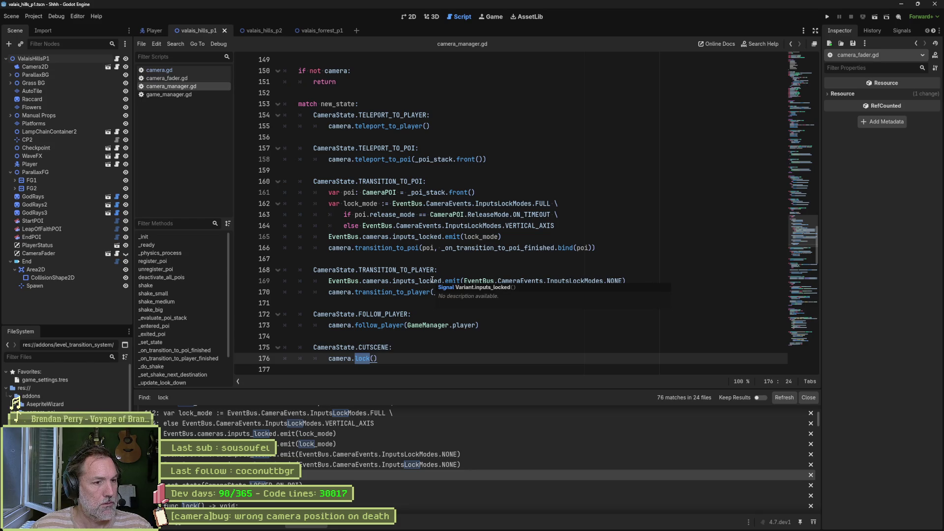
scroll(431, 283, up, 3)
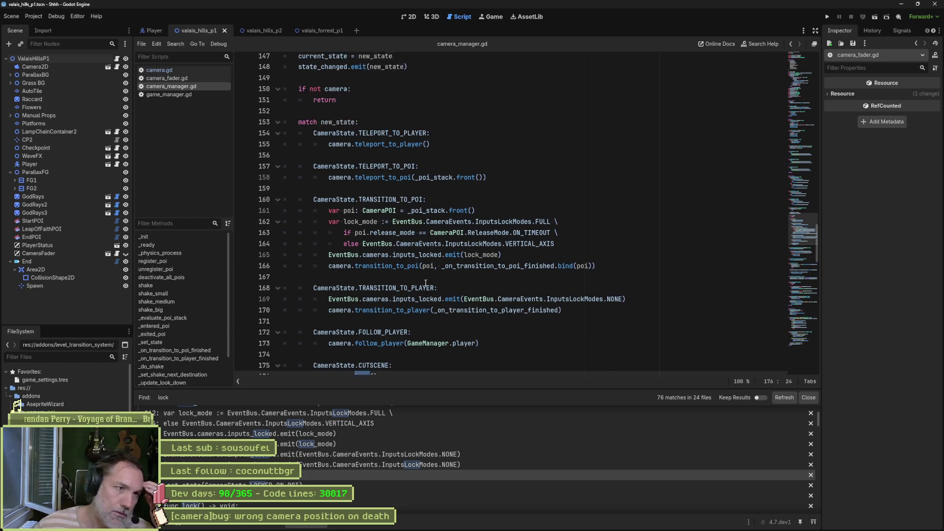
scroll(426, 275, down, 3)
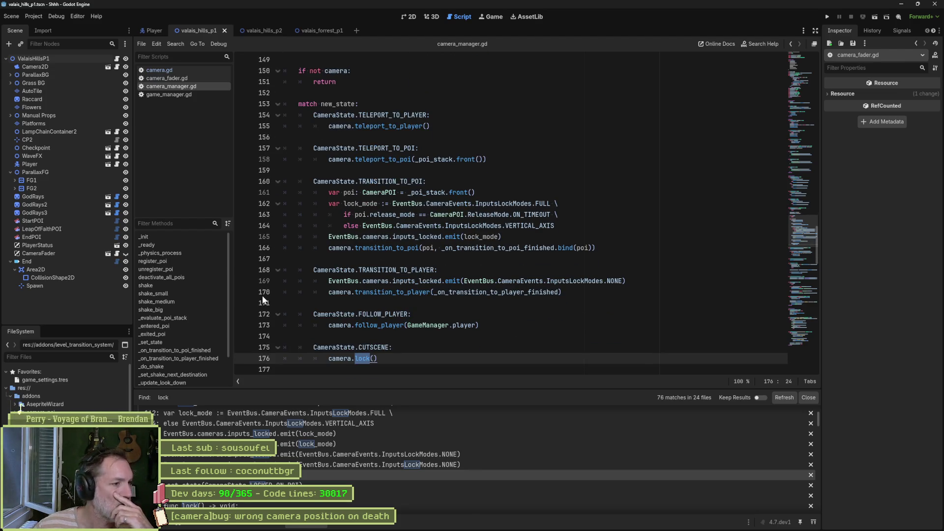
scroll(194, 351, down, 2)
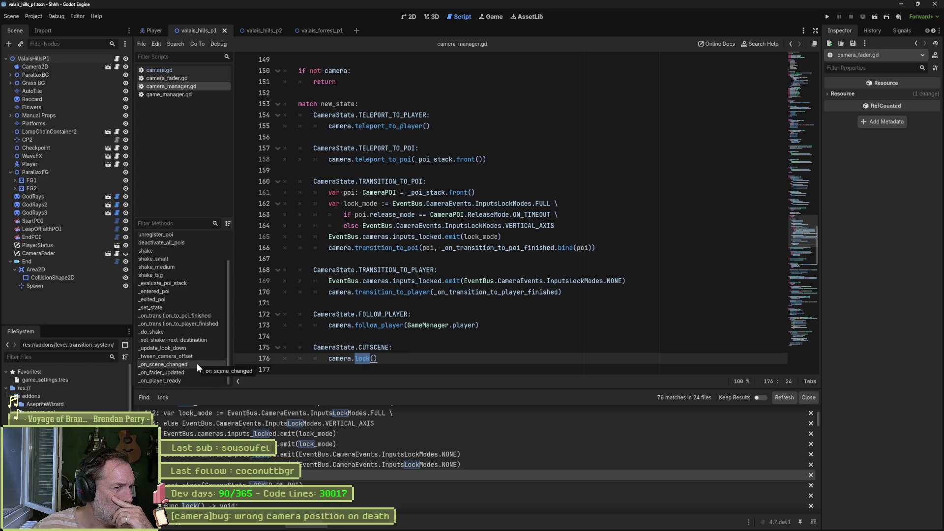
click(197, 364)
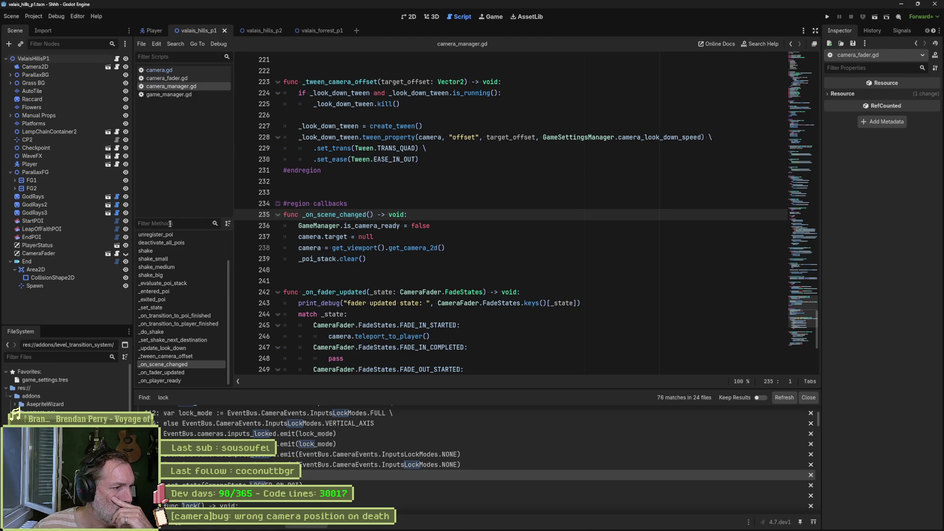
- In _on_fader_updated, start a _set_state(CameraState...) call on a new line after teleport_to_player()
click(172, 372)
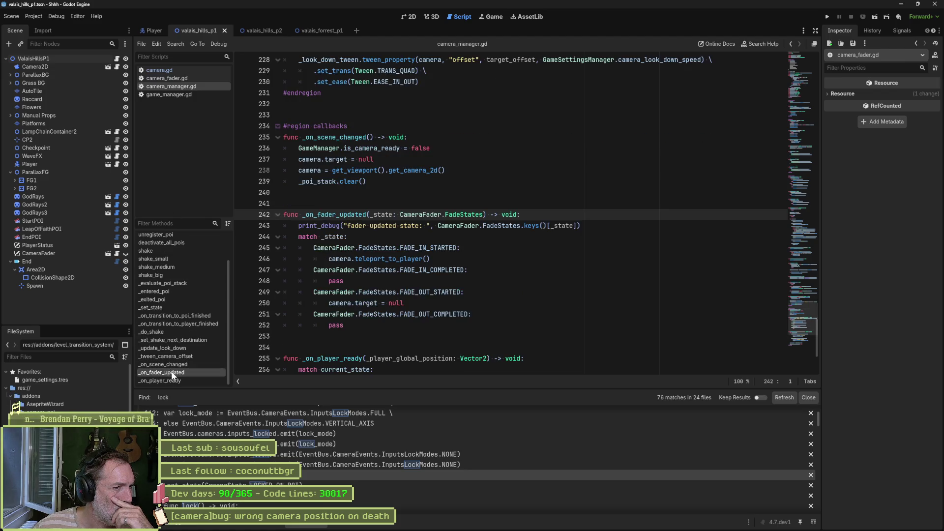
click(437, 258)
key(Return)
text(c)
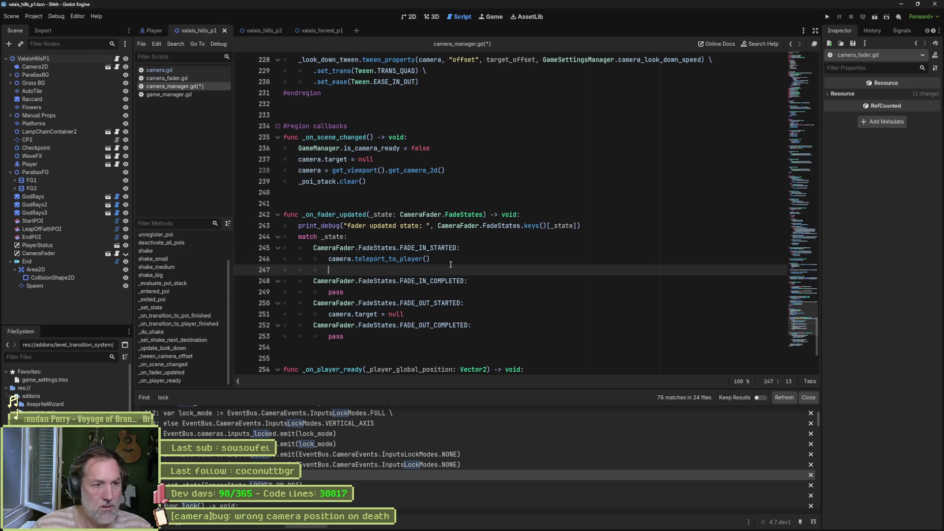
text(amera.)
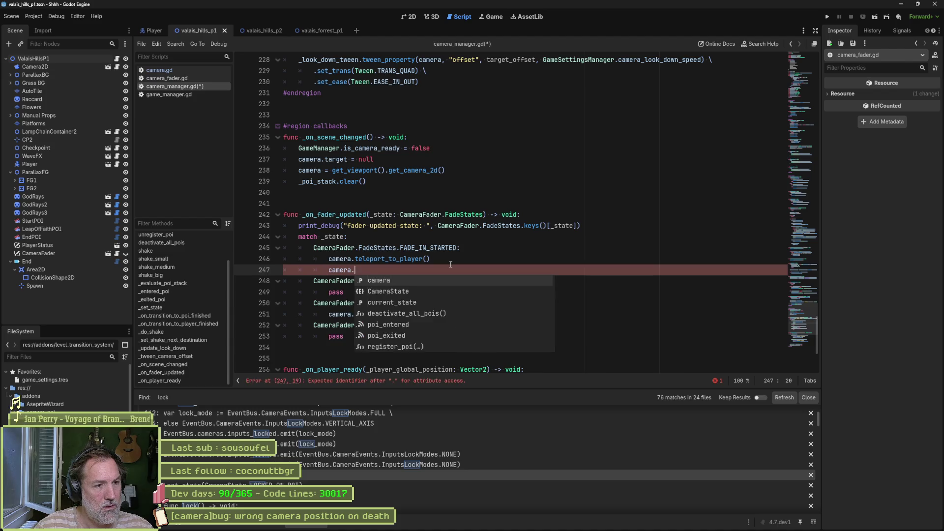
text(set_sta)
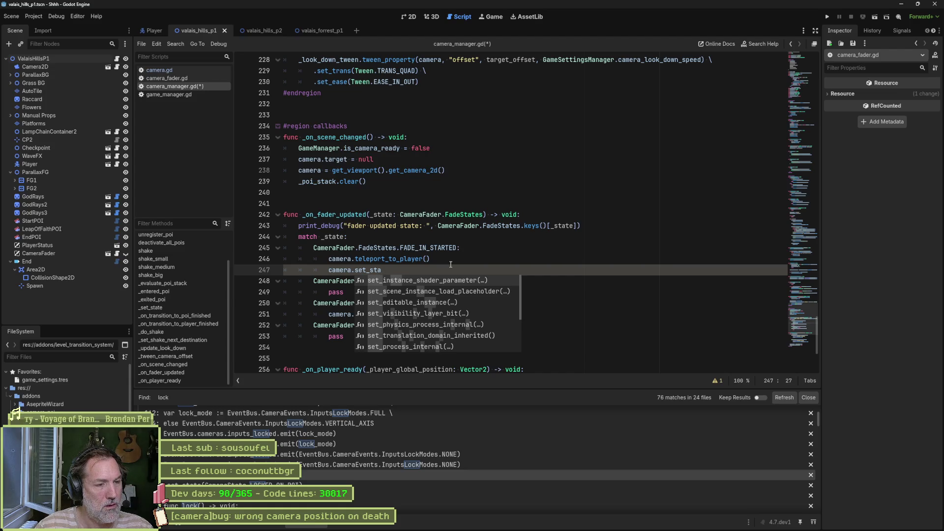
key(ctrl+BackSpace)
key(ctrl+BackSpace)
key(ctrl+BackSpace)
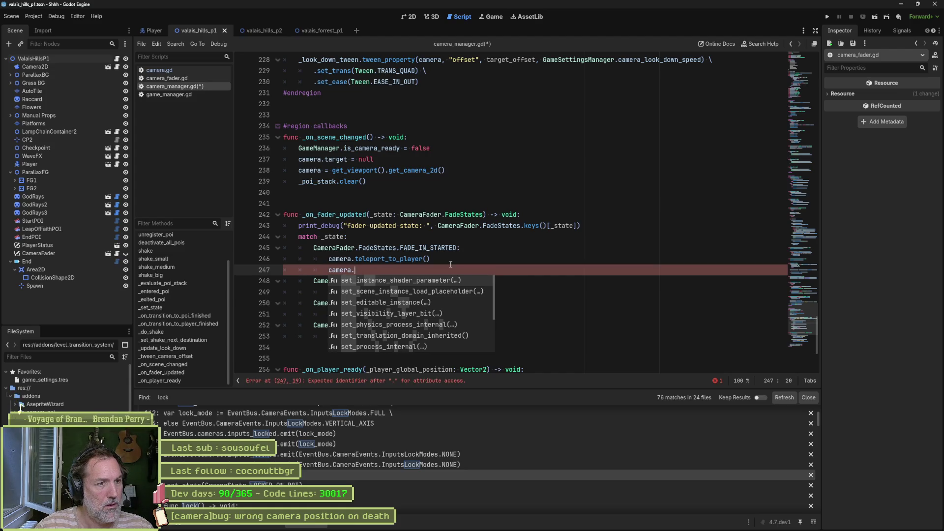
text(set_st)
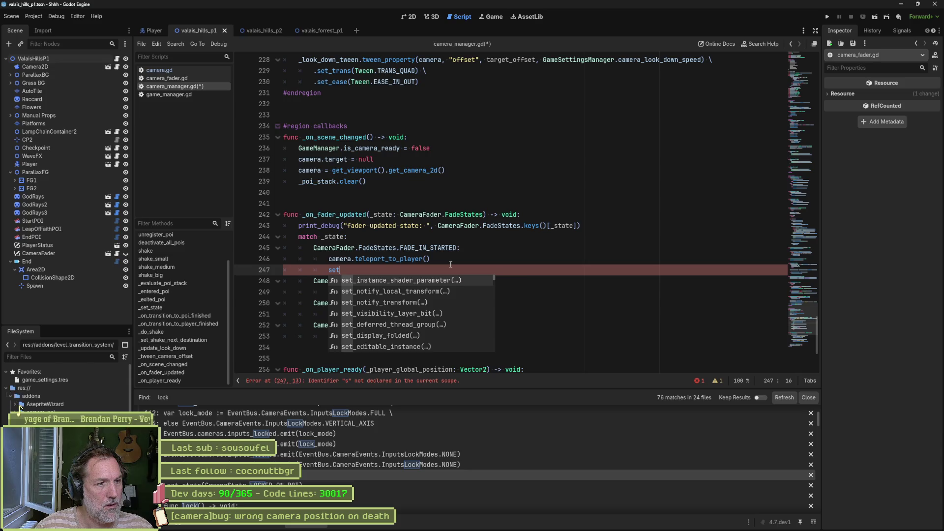
key(Return)
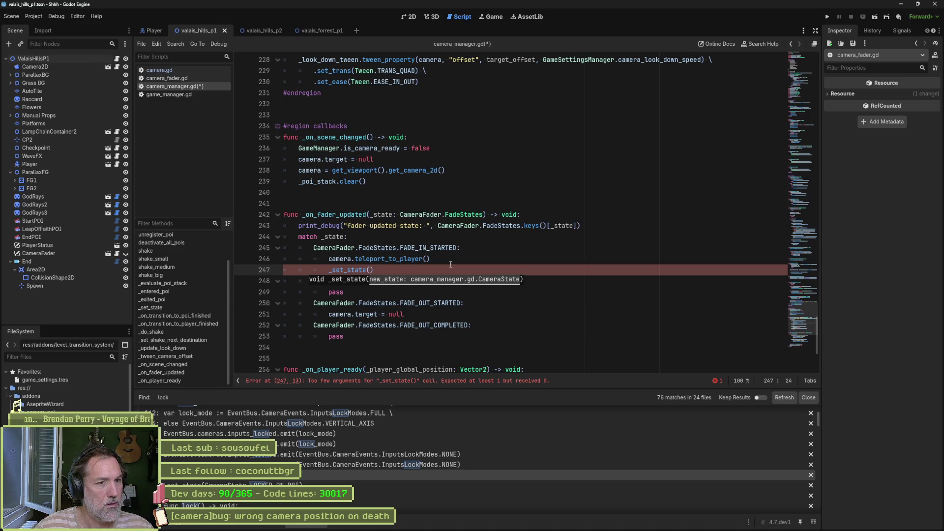
text(Came)
key(Return)
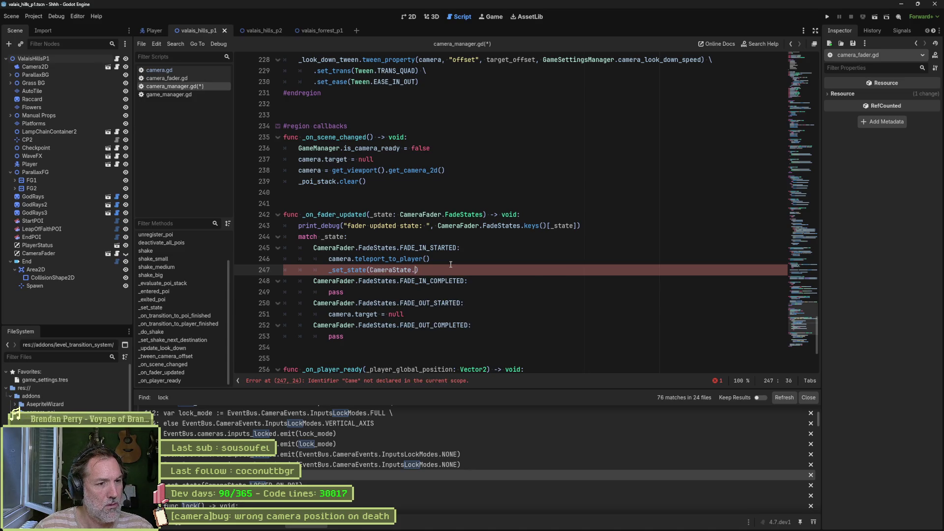
text(.lo)
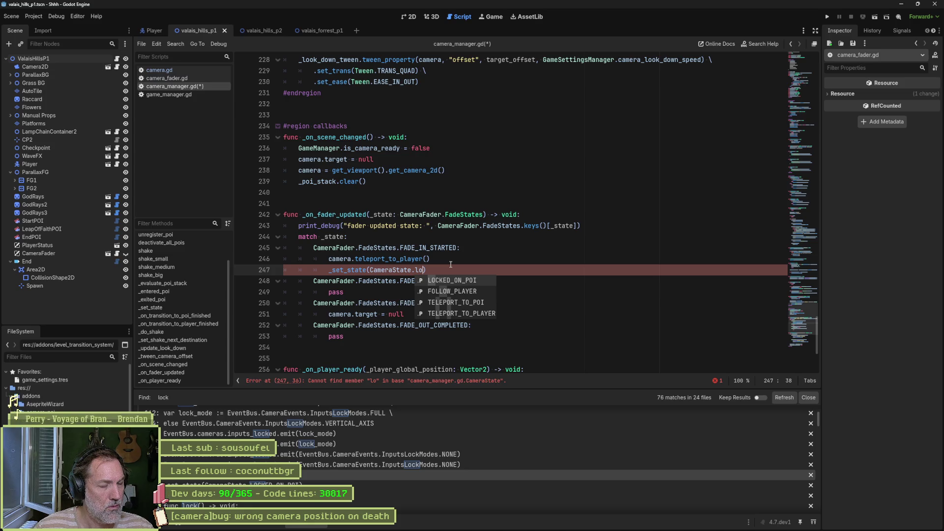
key(Escape)
key(Up)
key(Up)
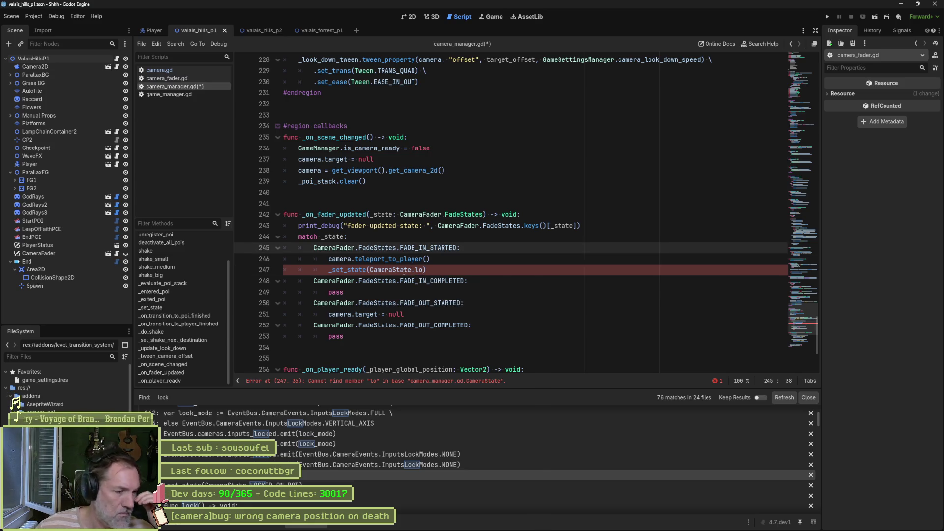
- Copy CameraState.CUTSCENE from _set_state and use it to fix the invalid argument on line 247
mouse_move(342, 304)
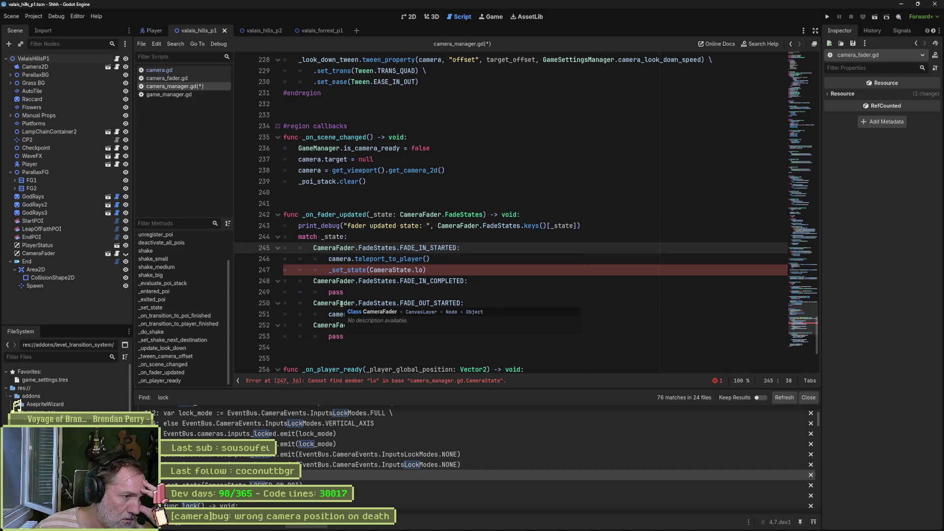
click(176, 308)
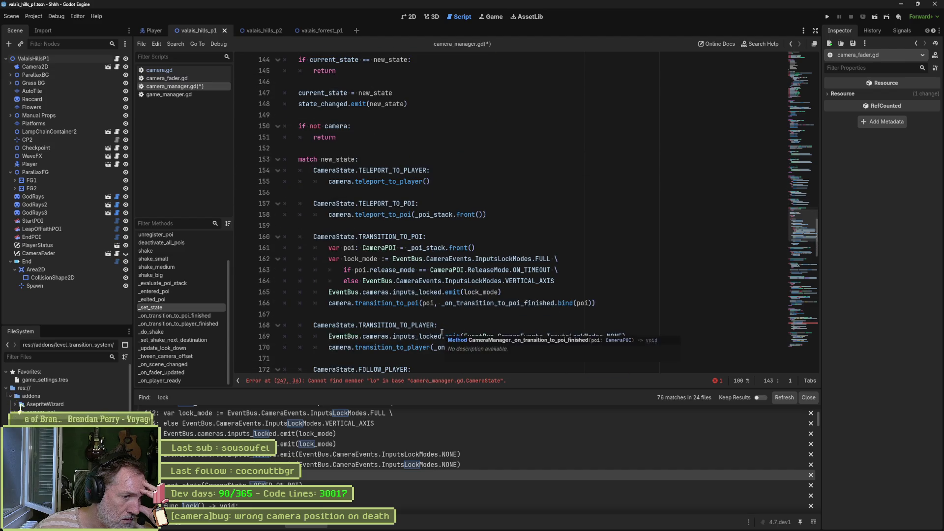
scroll(441, 335, down, 2)
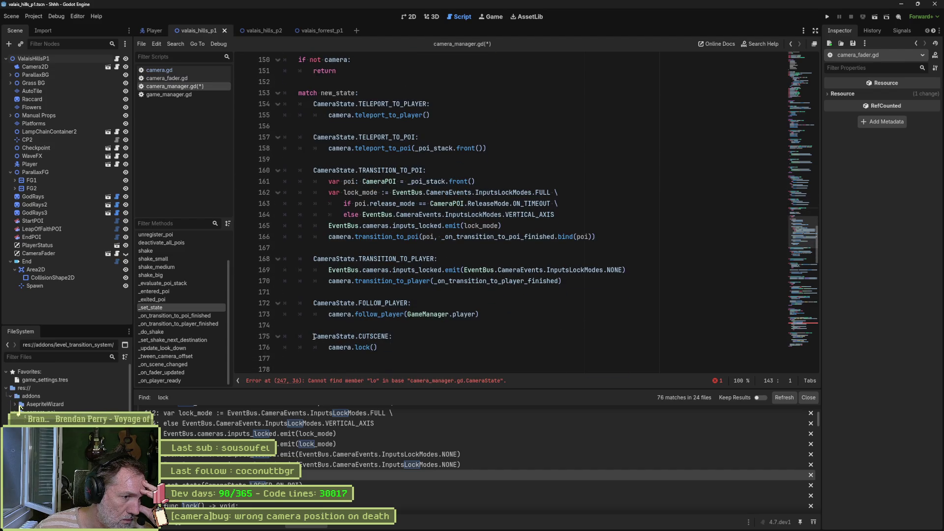
drag(314, 337, 389, 336)
key(ctrl+c)
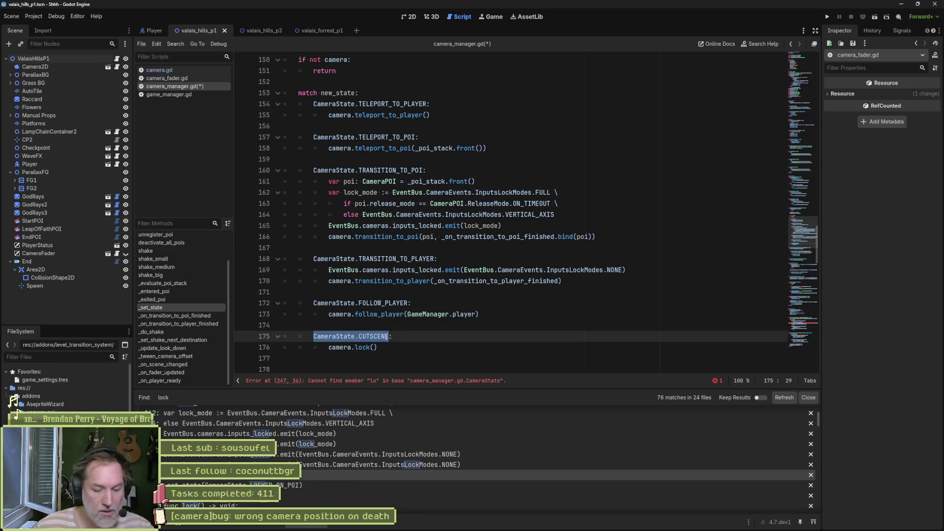
ctrl+click(350, 336)
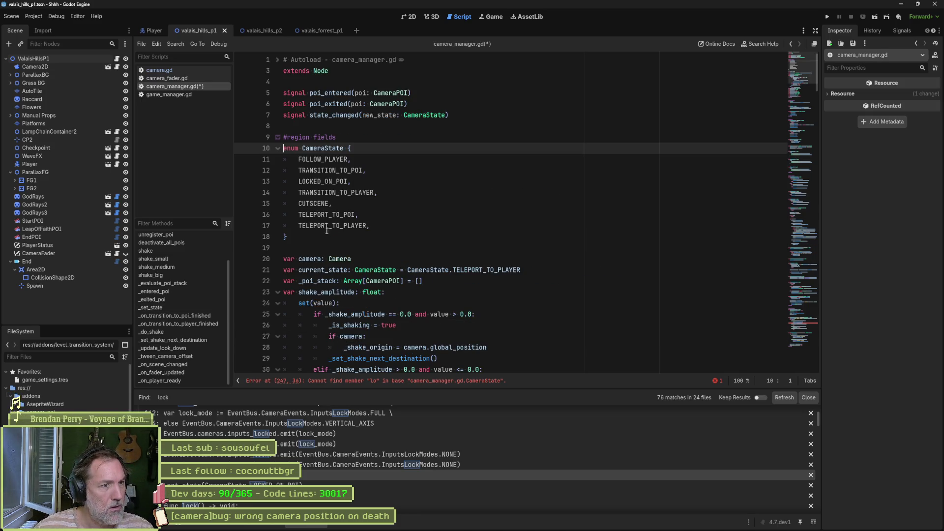
click(380, 381)
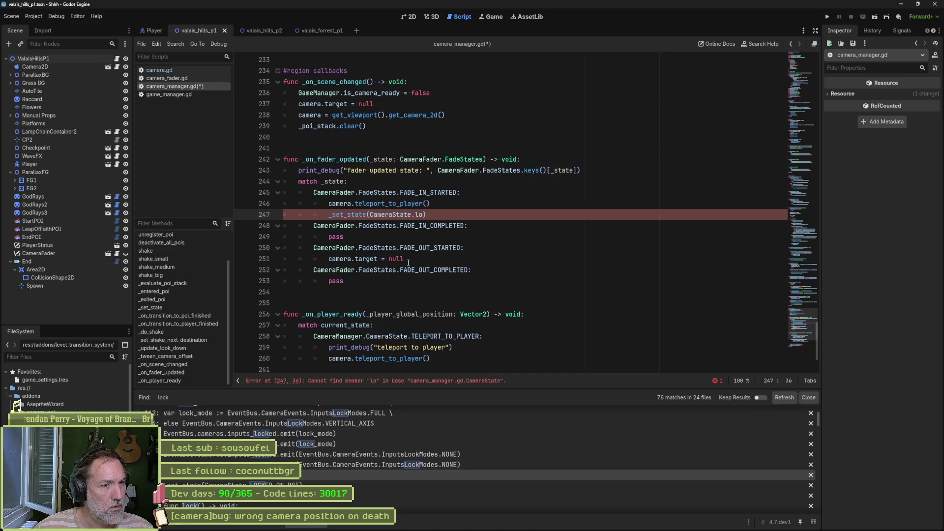
double_click(418, 215)
key(ctrl+v)
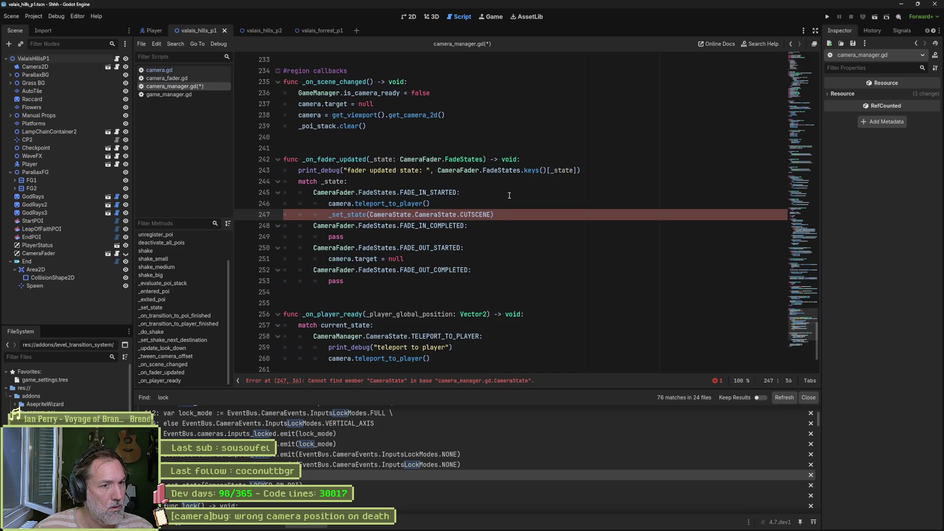
drag(417, 217, 369, 216)
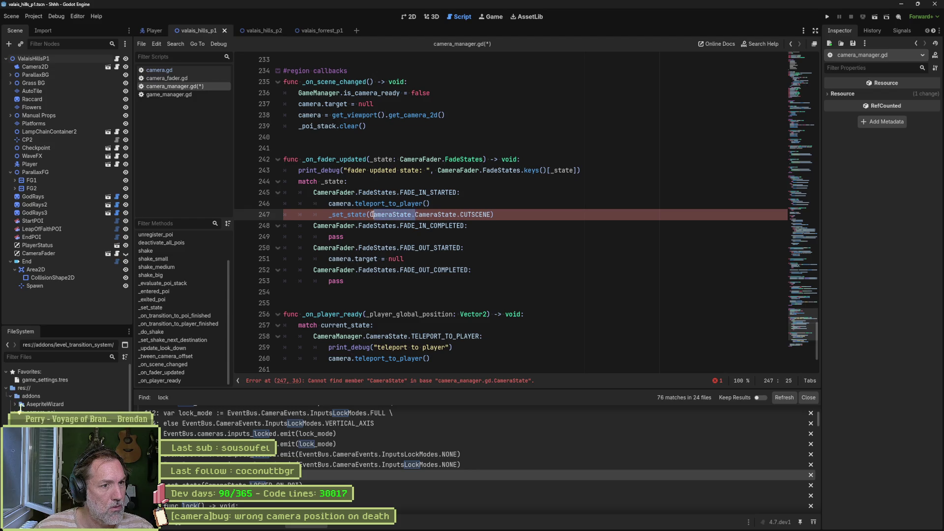
key(BackSpace)
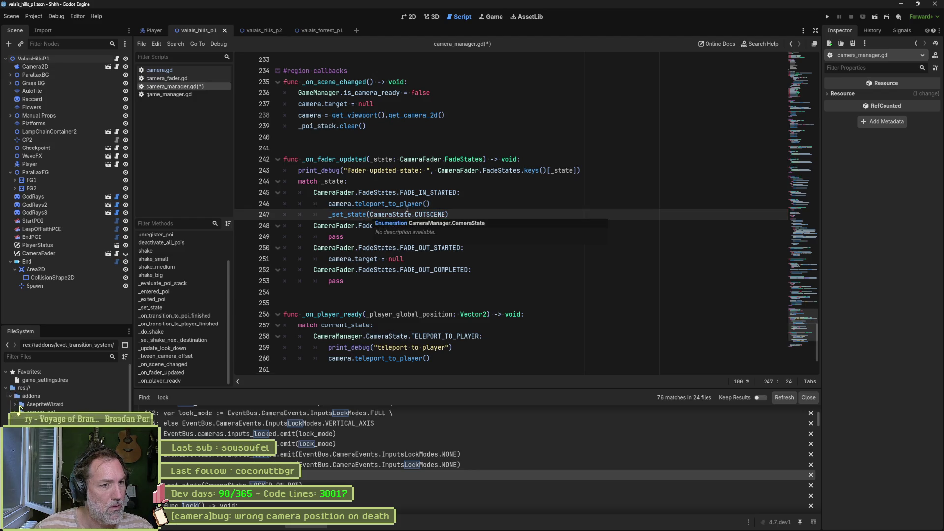
- Comment out the teleport_to_player() line, save, and run the game
click(328, 203)
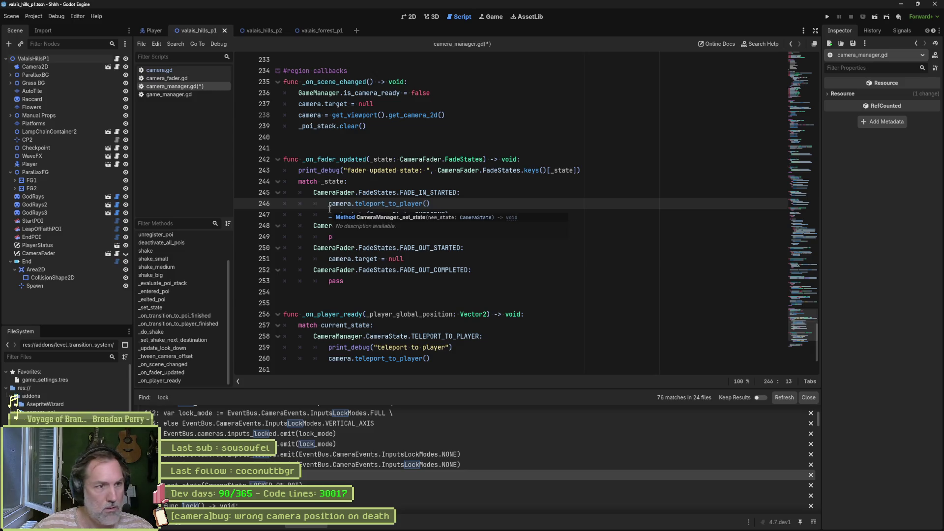
text(#)
key(ctrl+s)
key(F5)
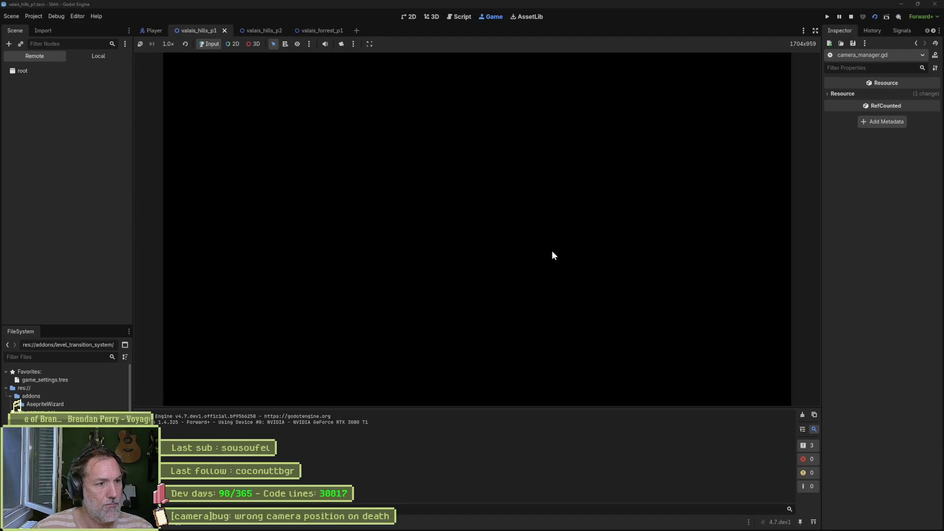
- Run the cat right and off the cliff into the pit, then stop the game
key(Right)
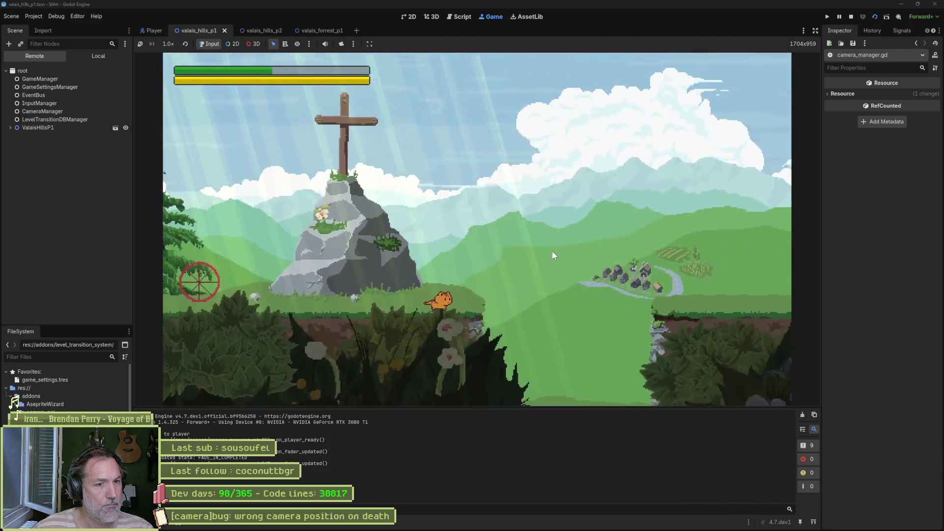
key(Right)
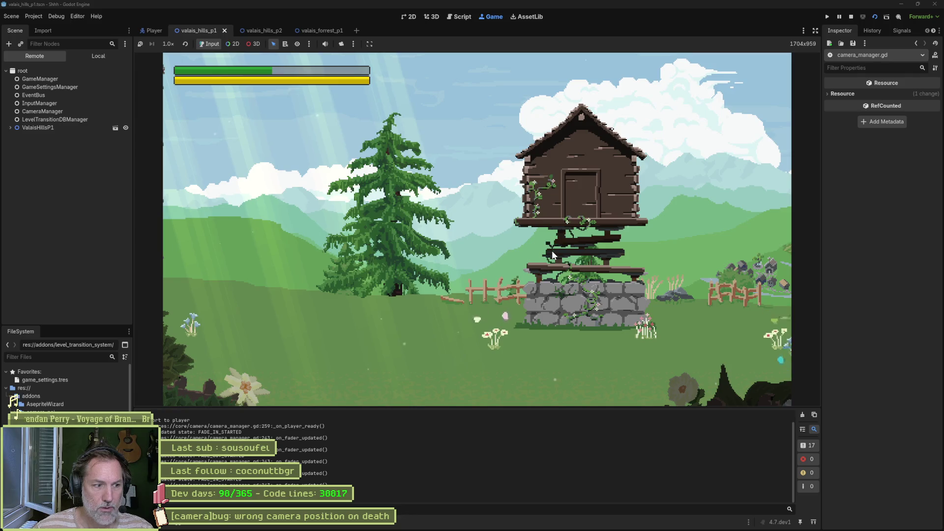
key(F8)
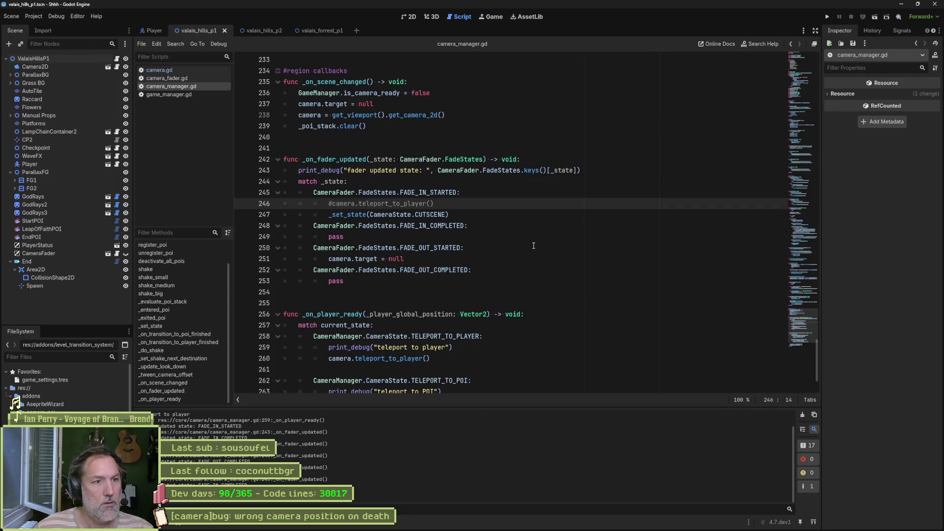
- Add _set_state(CameraState.TELEPORT_TO_PLAYER) under FADE_OUT_STARTED, save, and run the game
click(472, 215)
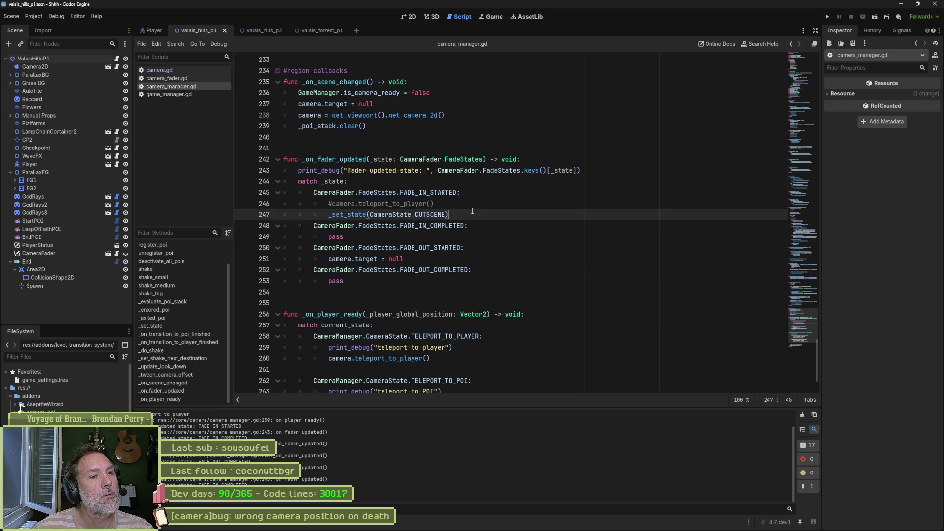
key(shift+Up)
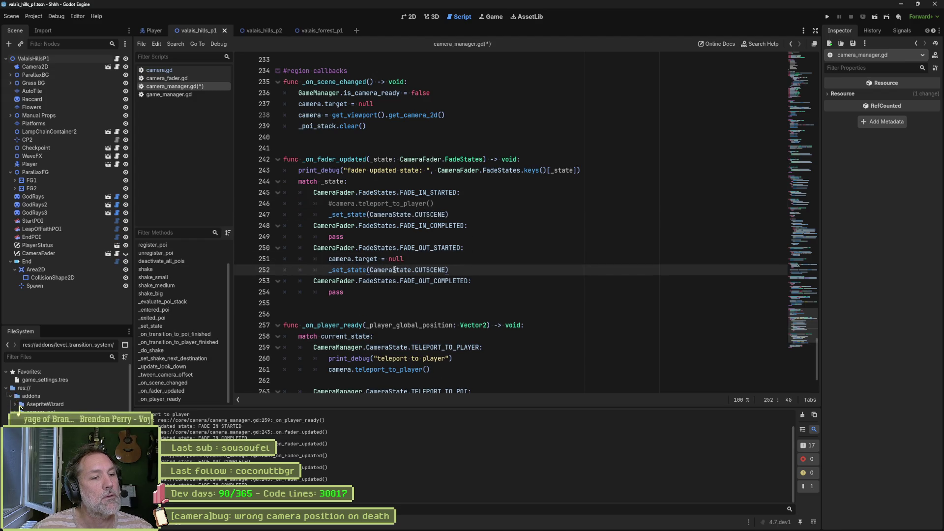
double_click(419, 266)
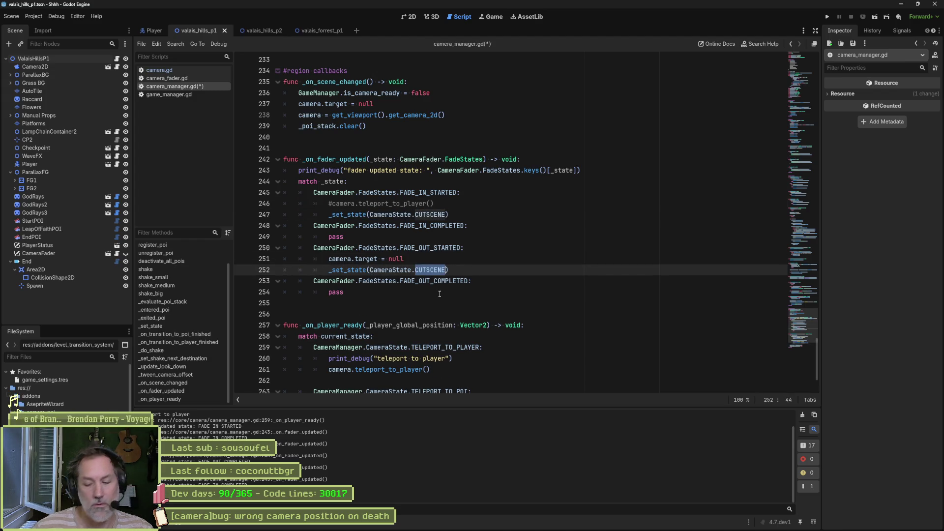
key(BackSpace)
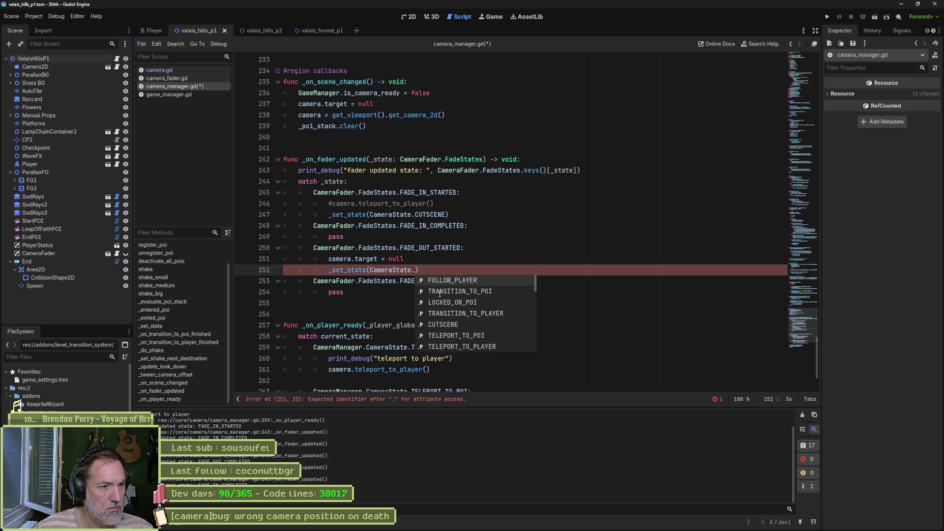
key(Down)
key(Down)
key(Down)
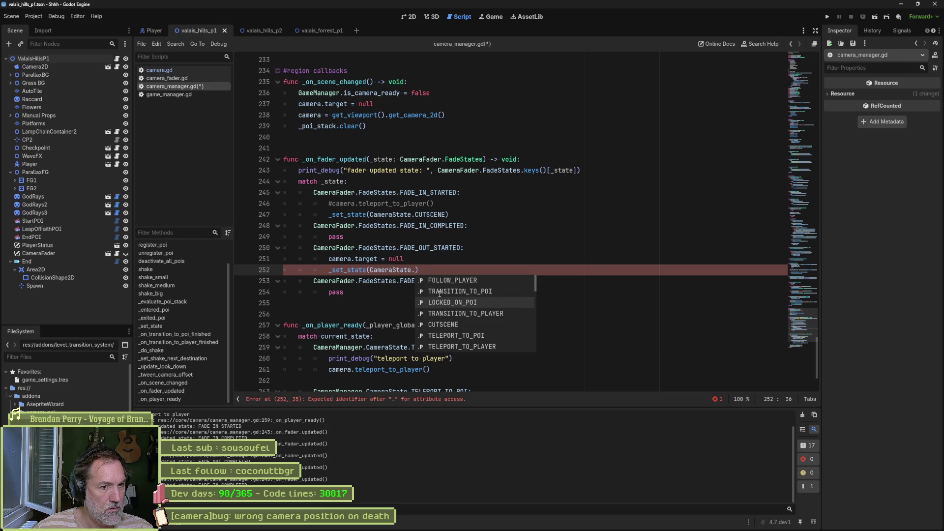
key(Return)
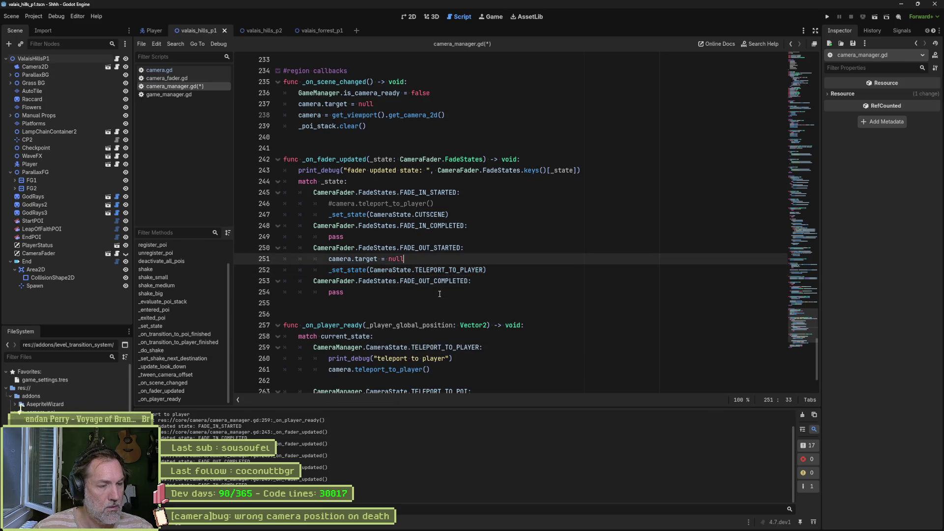
key(F6)
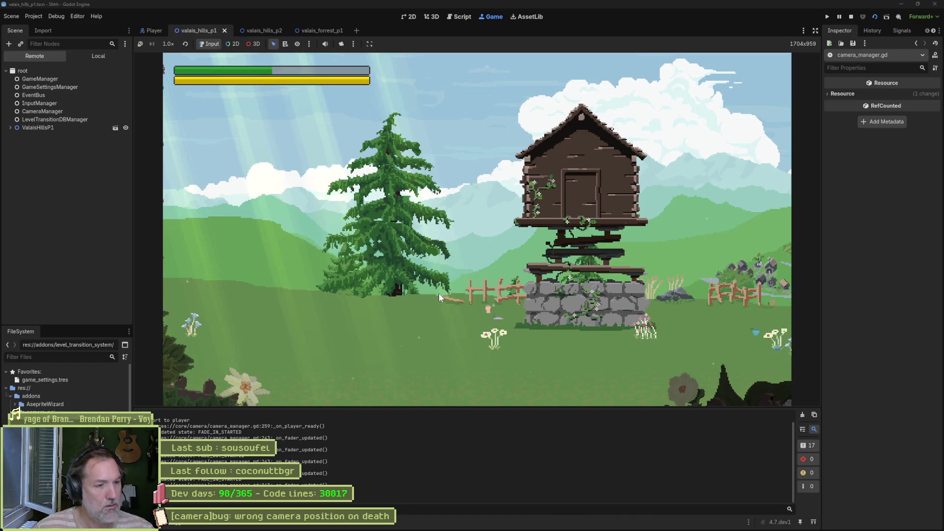
- After the fade transition plays, stop the test run and return to camera_manager.gd
key(F8)
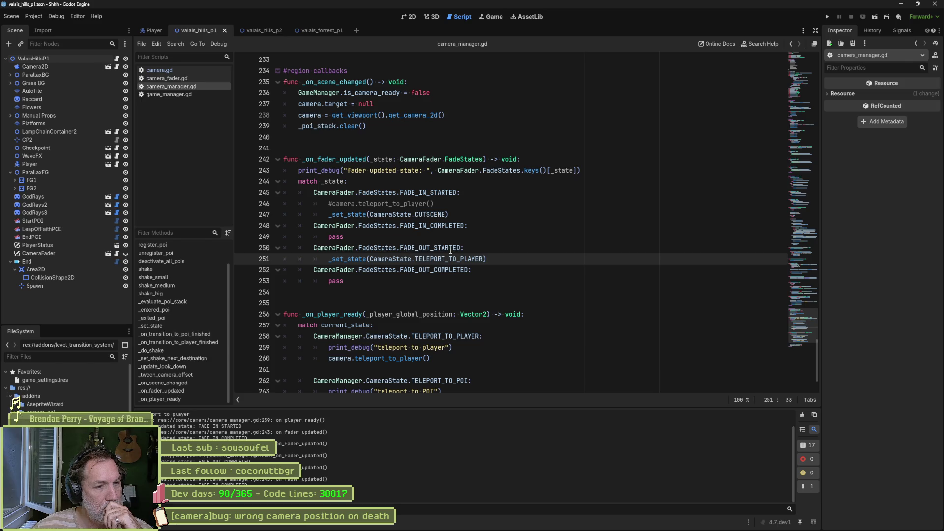
- Move the TELEPORT_TO_PLAYER _set_state line up into the FADE_IN_STARTED branch
mouse_move(450, 250)
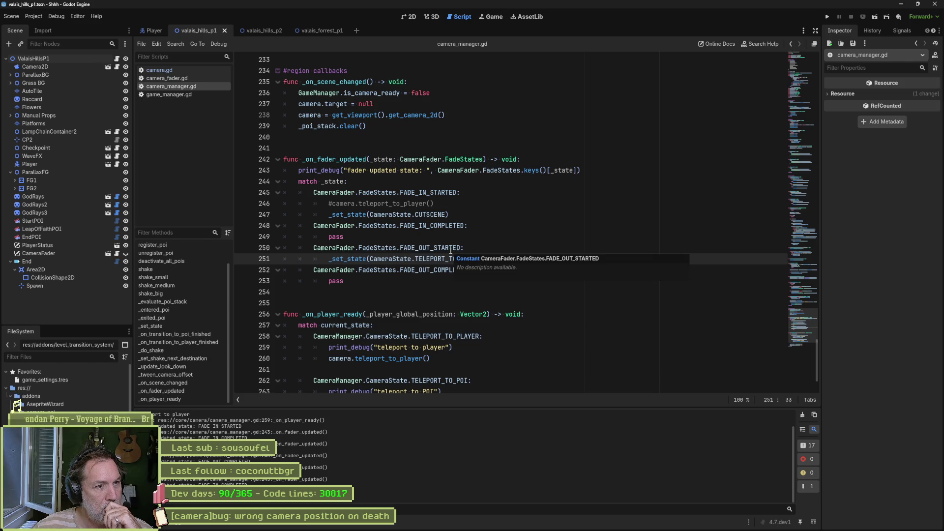
click(467, 226)
click(491, 259)
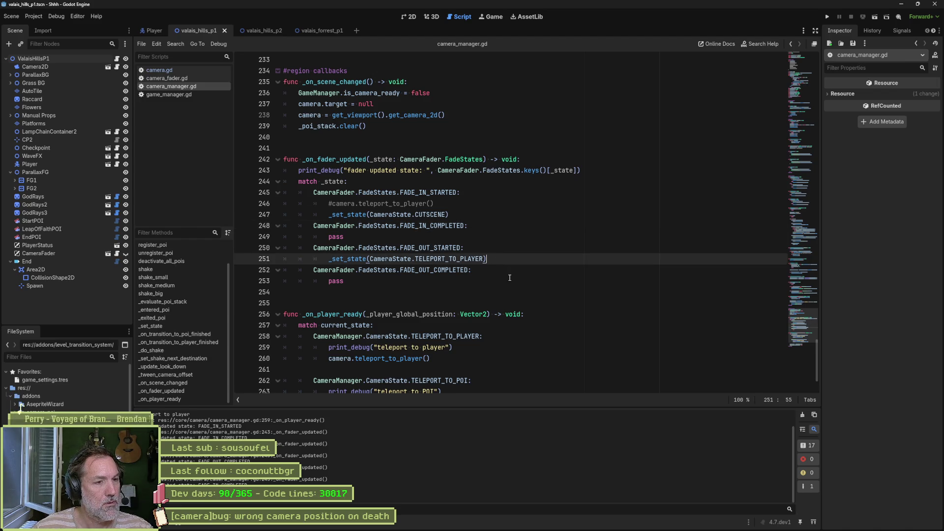
key(alt+Up)
key(alt+Up)
key(alt+Up)
key(Down)
- Move the CUTSCENE _set_state line under FADE_OUT_STARTED, save, and run the current scene
key(alt+Down)
key(alt+Down)
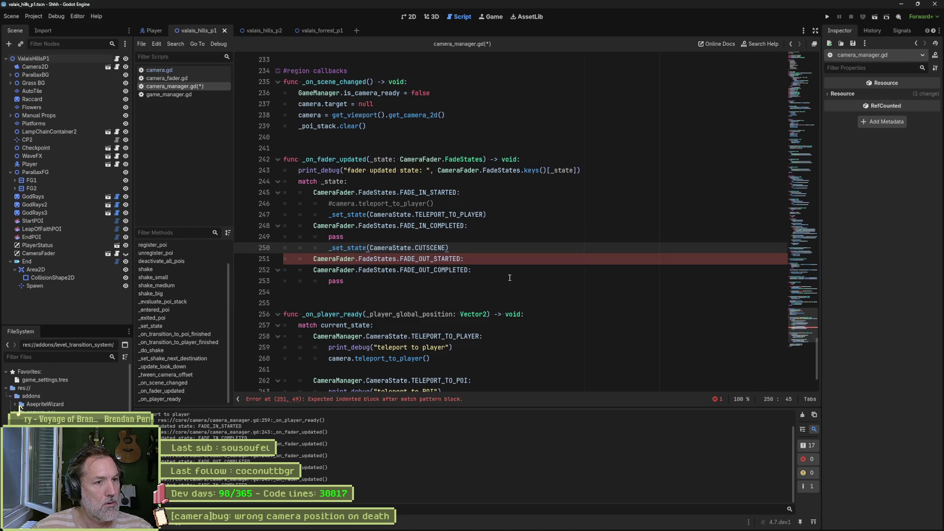
key(alt+Down)
key(ctrl+s)
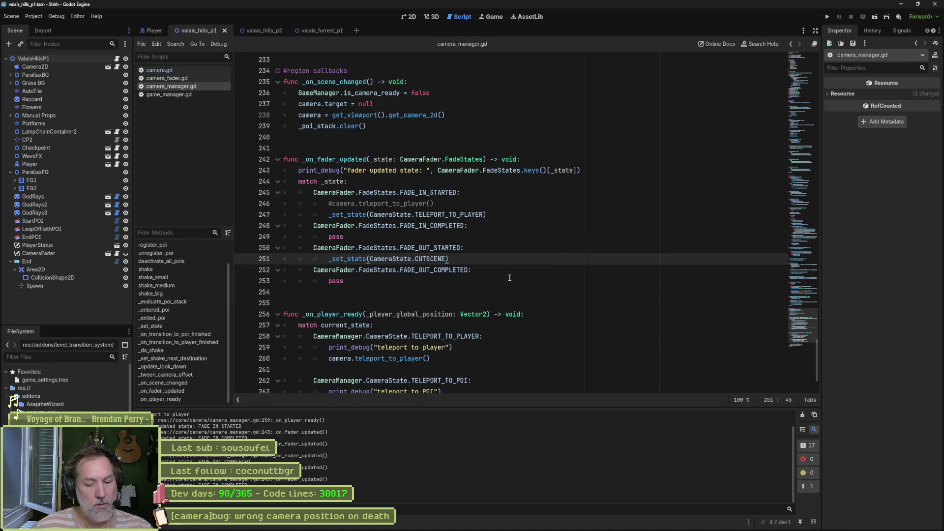
key(F6)
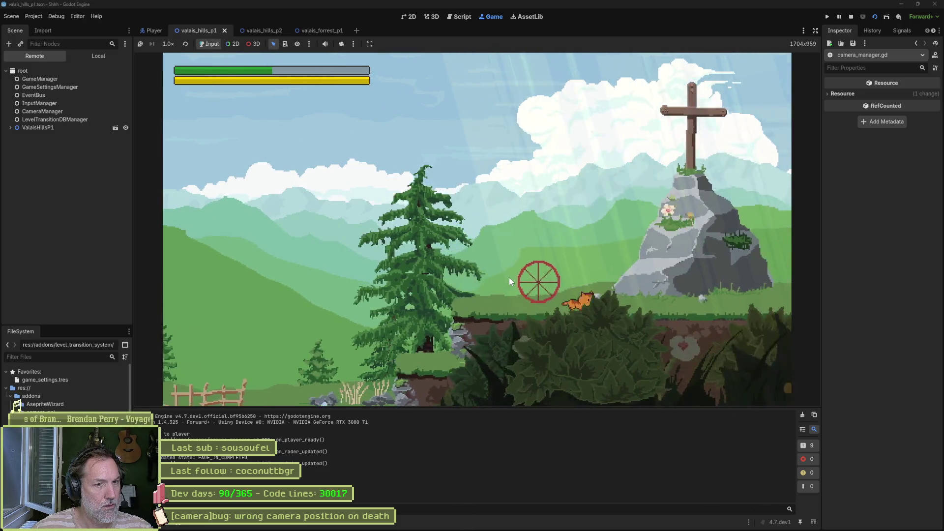
- Walk the cat right through the level, then stop the game with F8
key(Right)
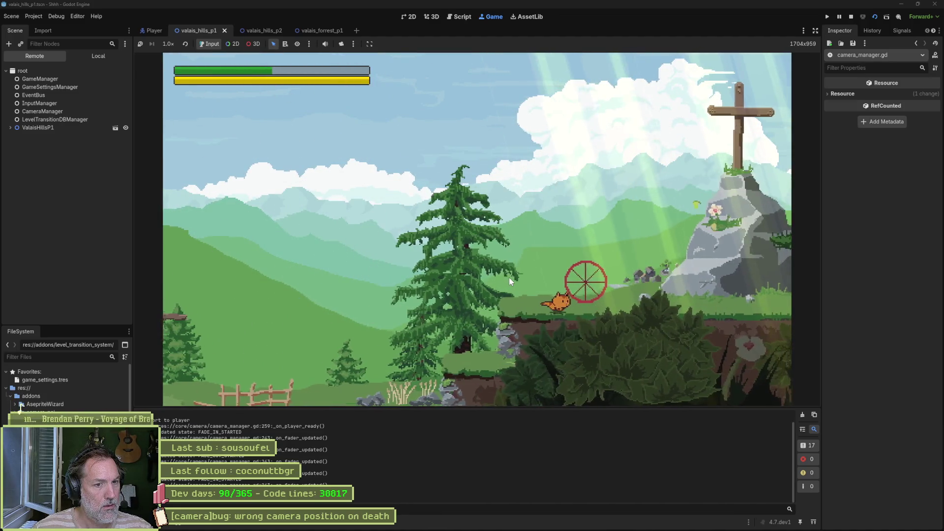
key(Right)
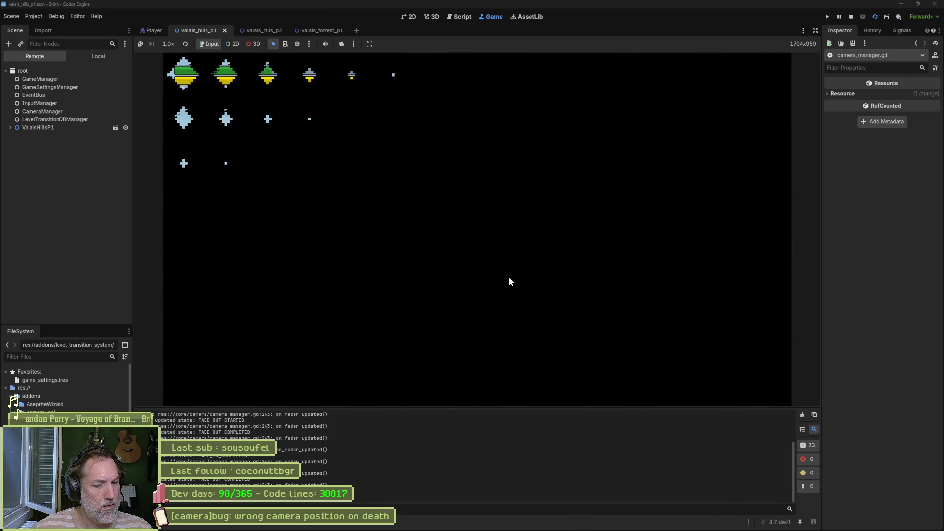
key(F8)
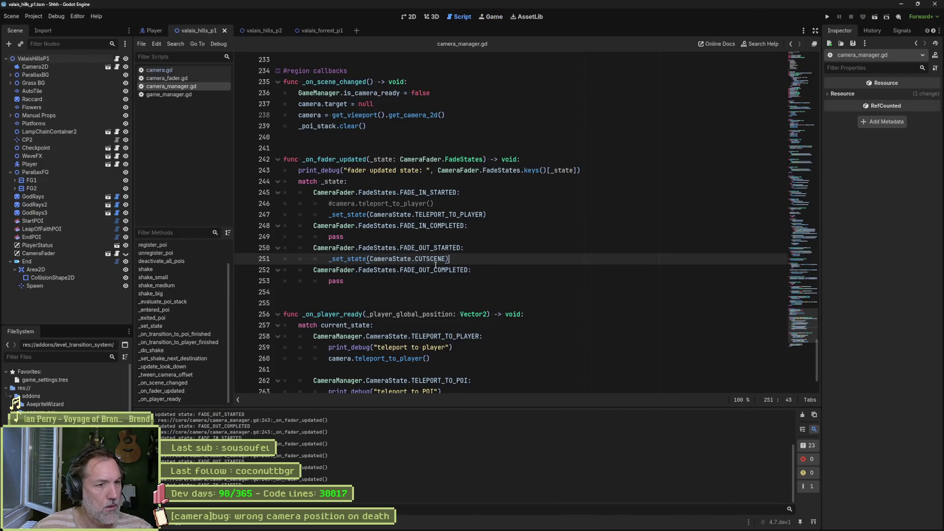
- Jump to _set_state's definition and open camera.gd to review lock()'s following and smoothing lines
ctrl+click(348, 259)
scroll(394, 297, down, 5)
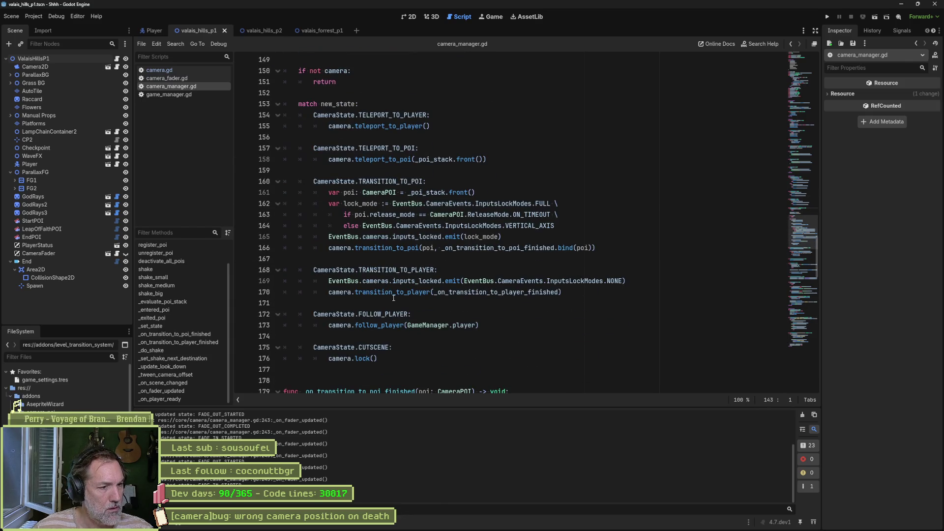
ctrl+click(366, 358)
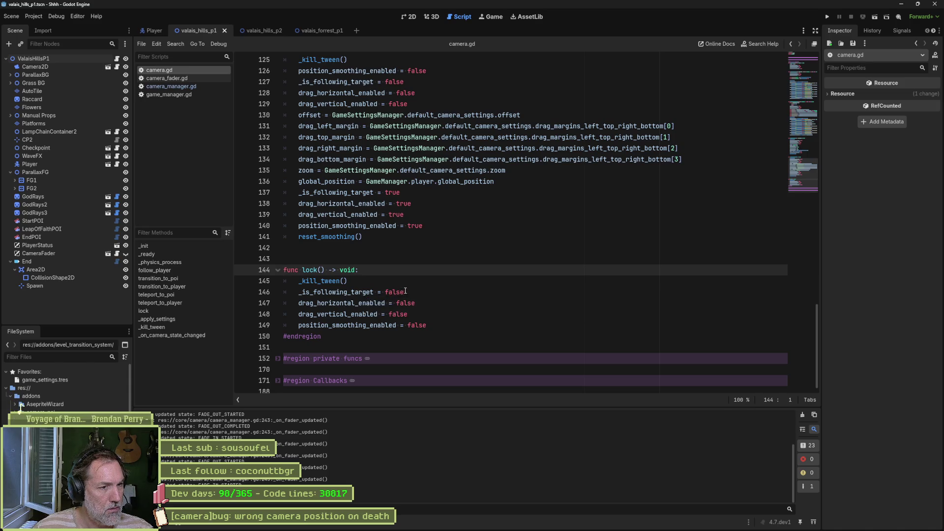
drag(404, 292, 296, 296)
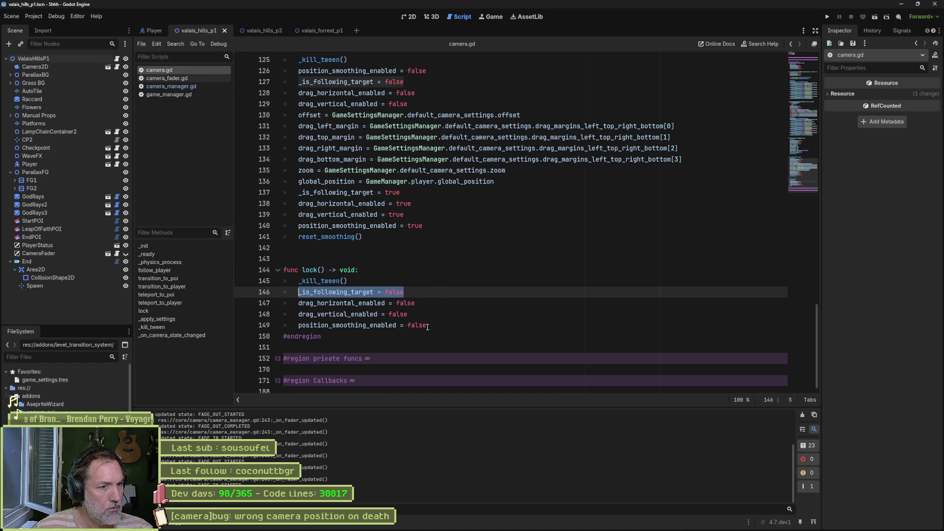
drag(427, 326, 296, 326)
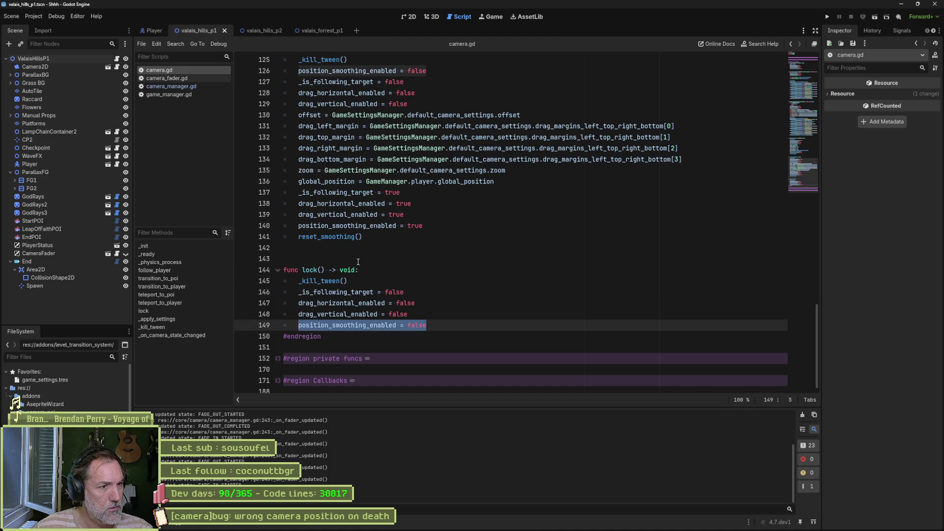
mouse_move(352, 204)
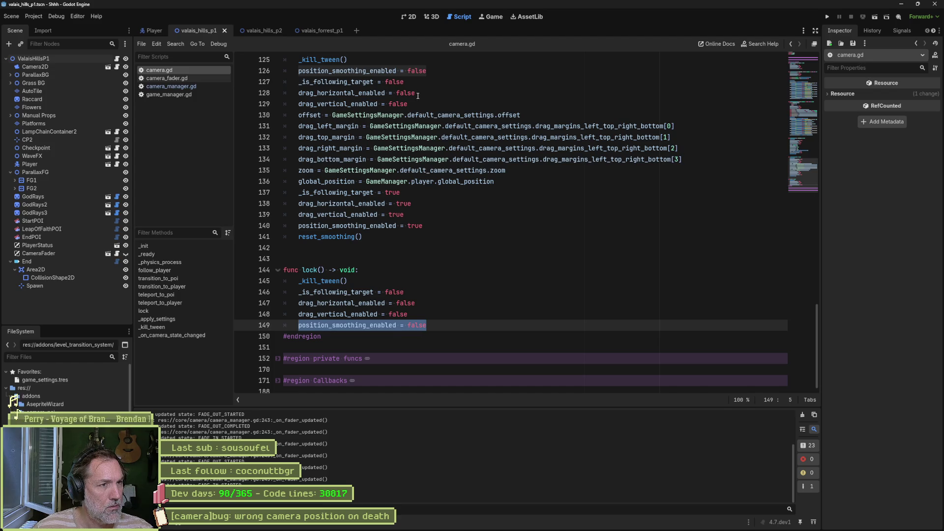
scroll(419, 97, up, 1)
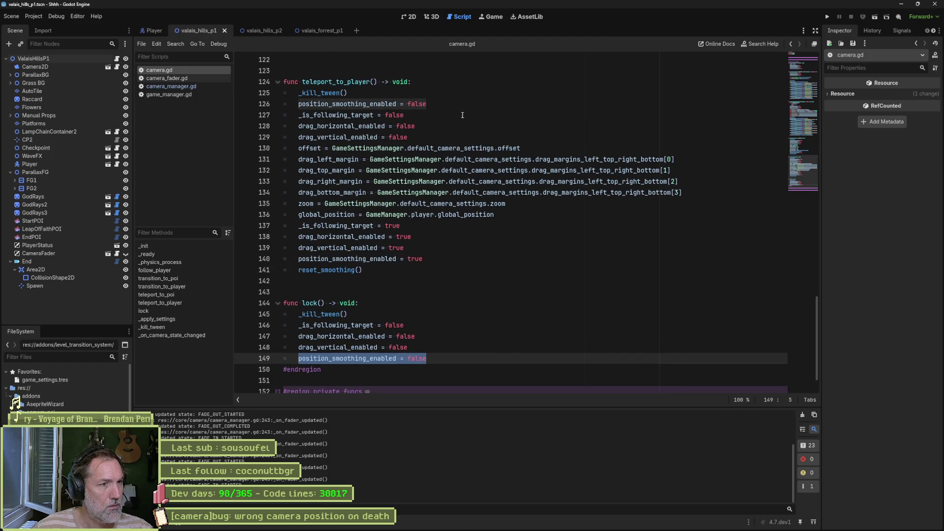
scroll(466, 118, up, 4)
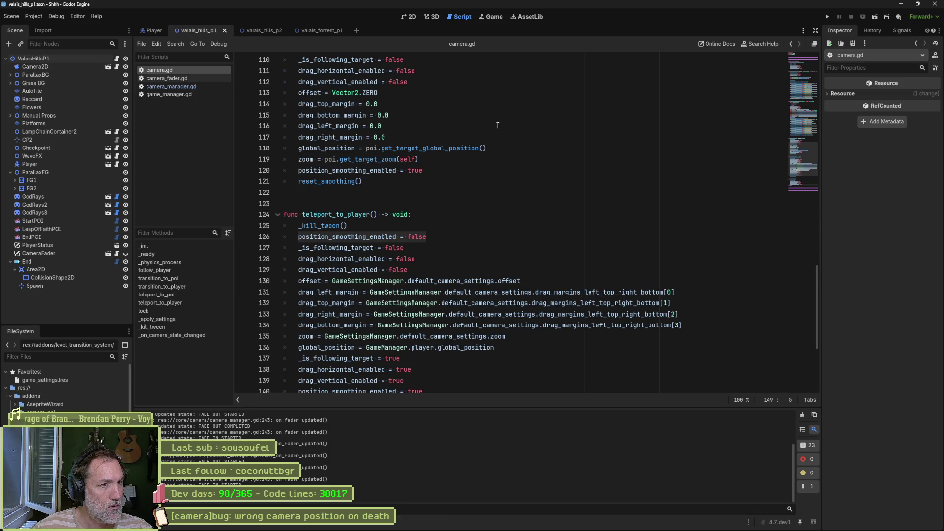
scroll(486, 150, up, 4)
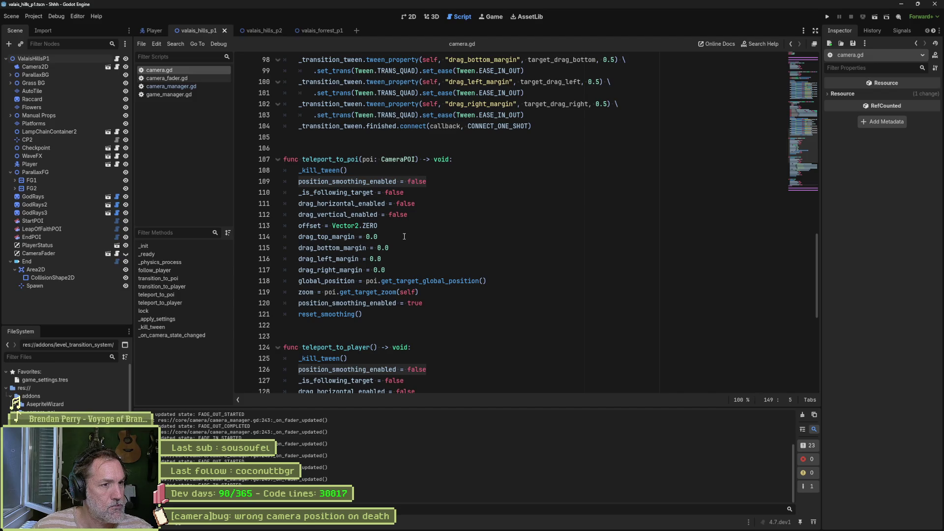
scroll(404, 236, down, 1)
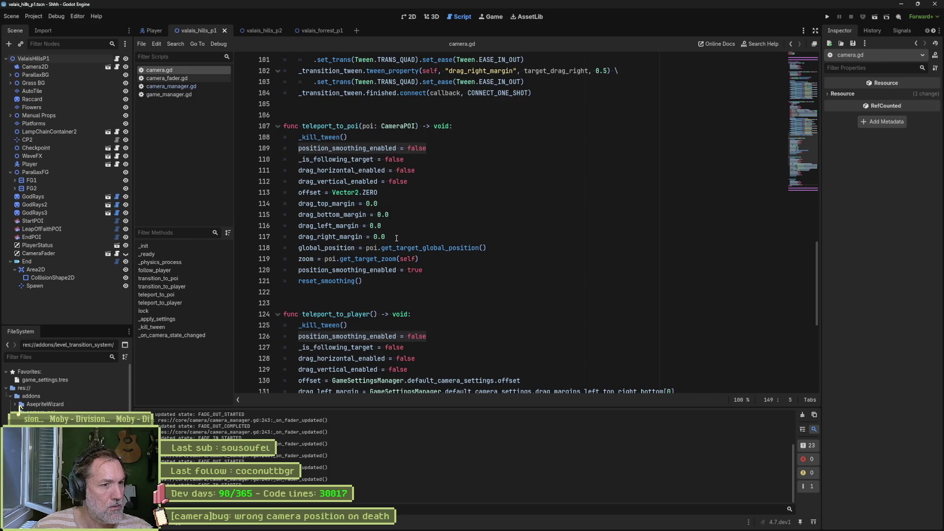
- Copy reset_smoothing() from teleport_to_poi to the end of lock(), save, and run with F5
drag(412, 277, 448, 274)
key(ctrl+c)
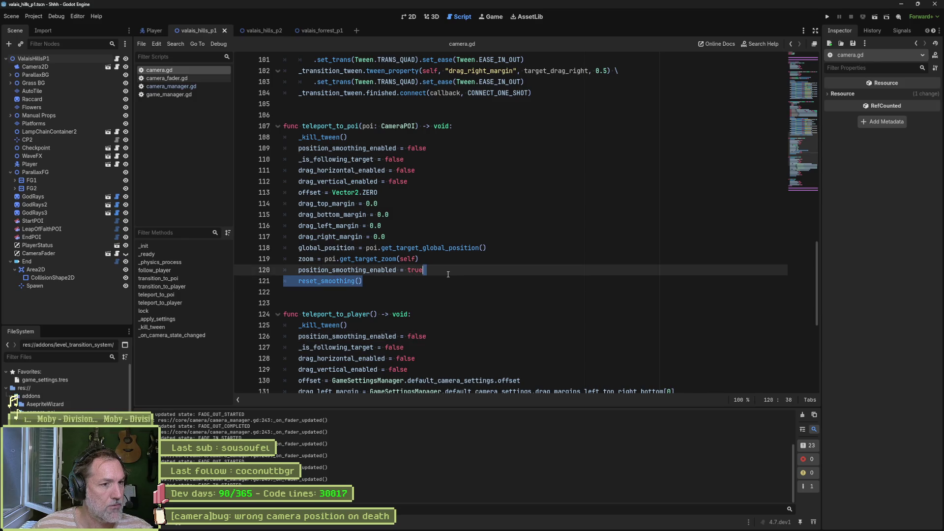
scroll(447, 275, down, 8)
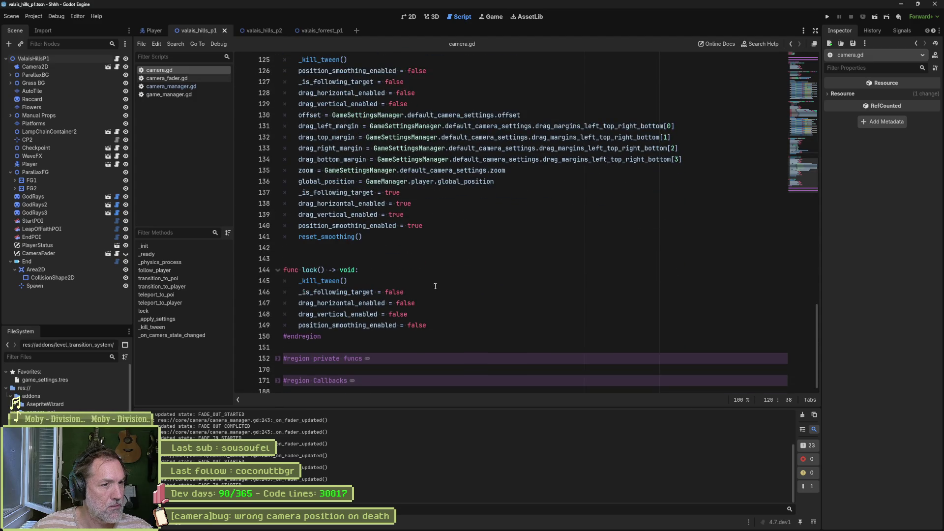
click(450, 326)
key(ctrl+v)
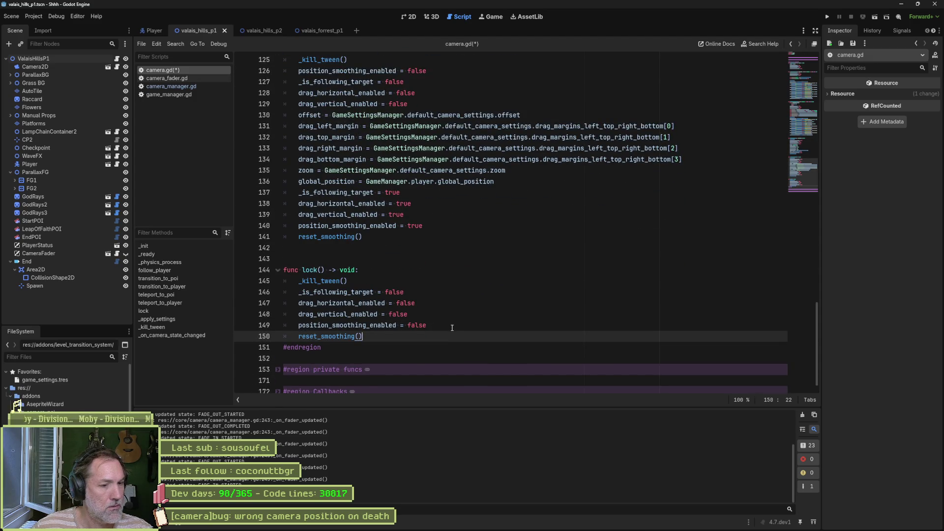
key(ctrl+s)
key(F5)
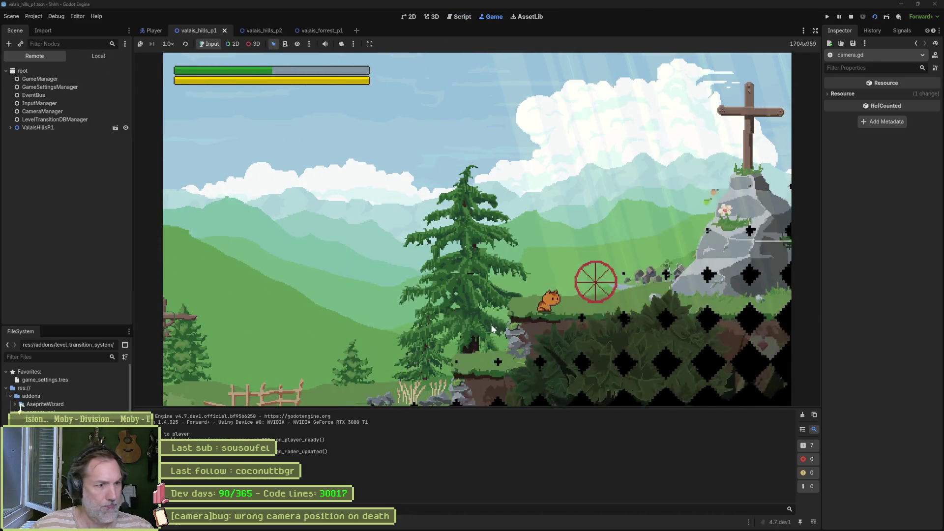
- Run the cat right and off the ledge into the pit, then stop the game
key(d)
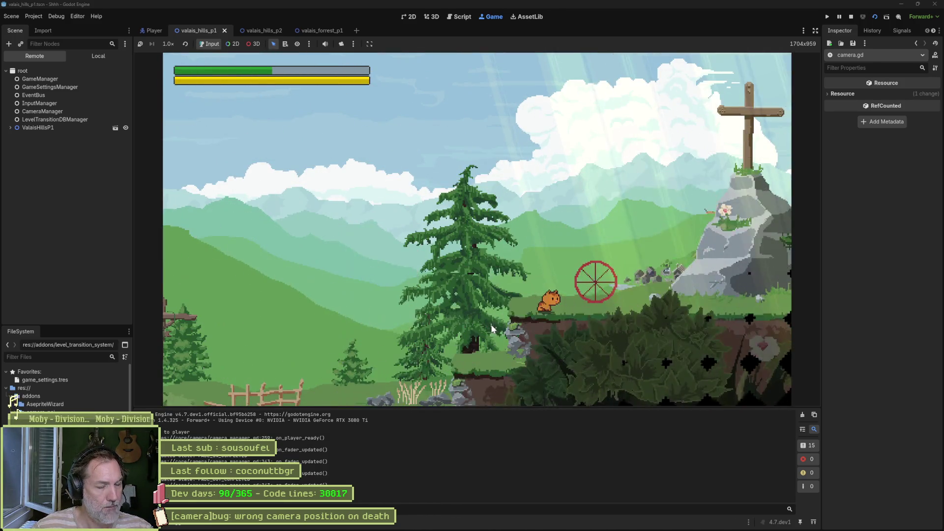
key(d)
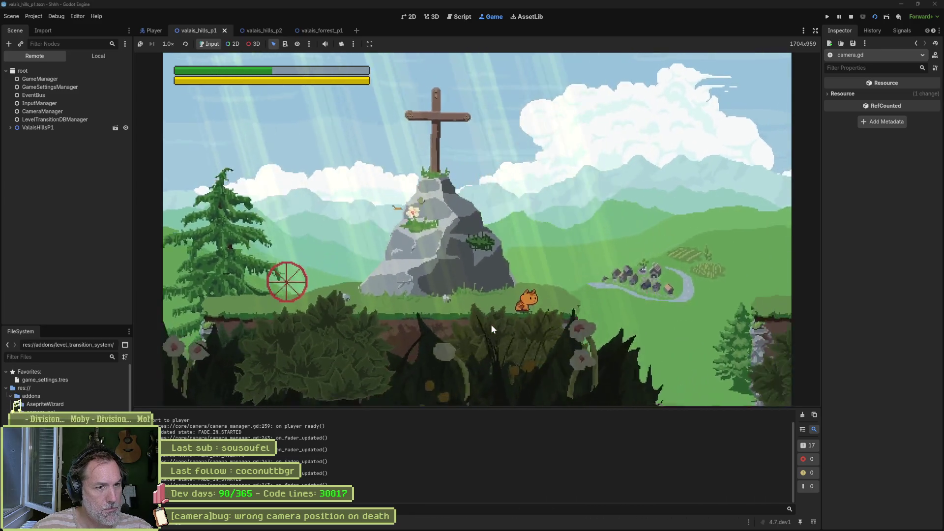
key(a)
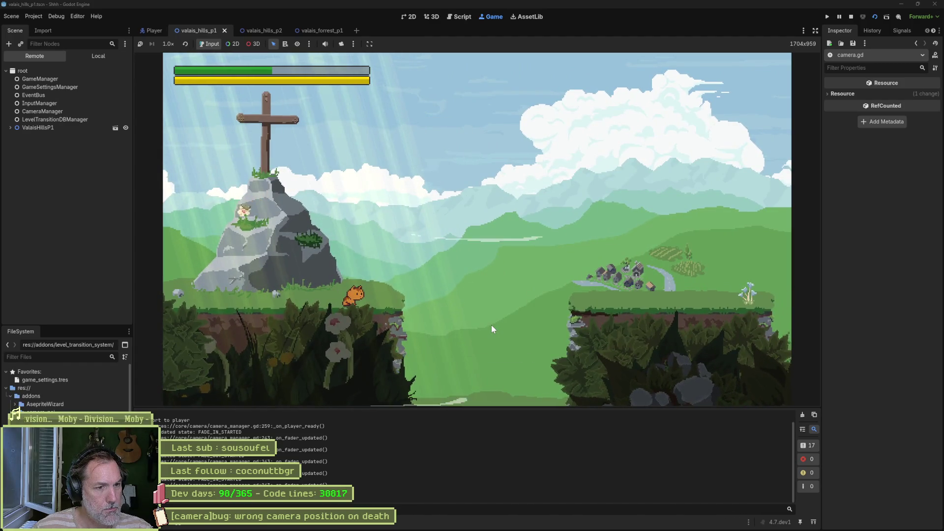
key(d)
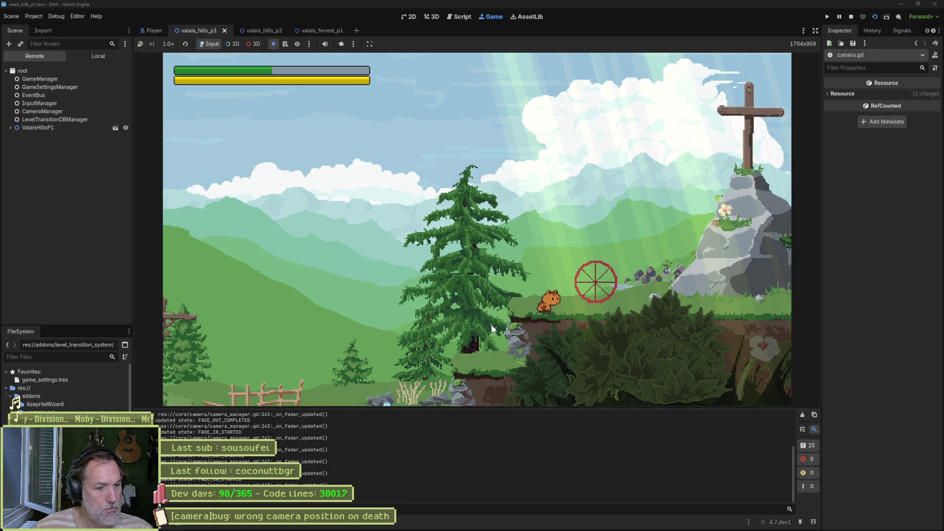
key(F8)
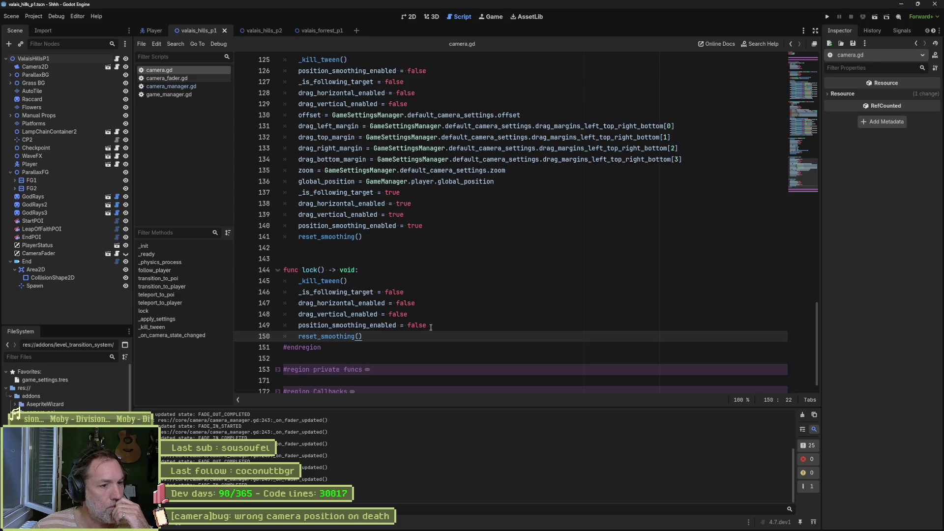
click(471, 321)
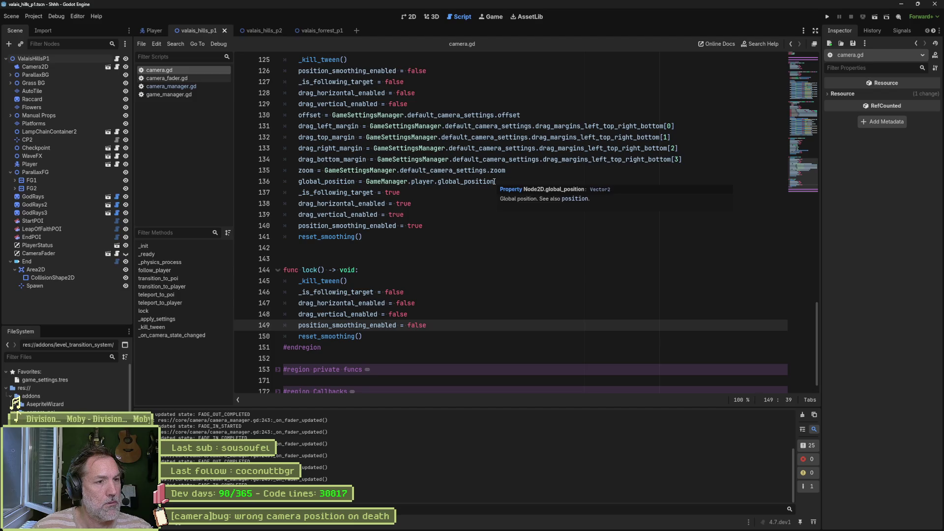
drag(494, 182, 297, 181)
key(ctrl+c)
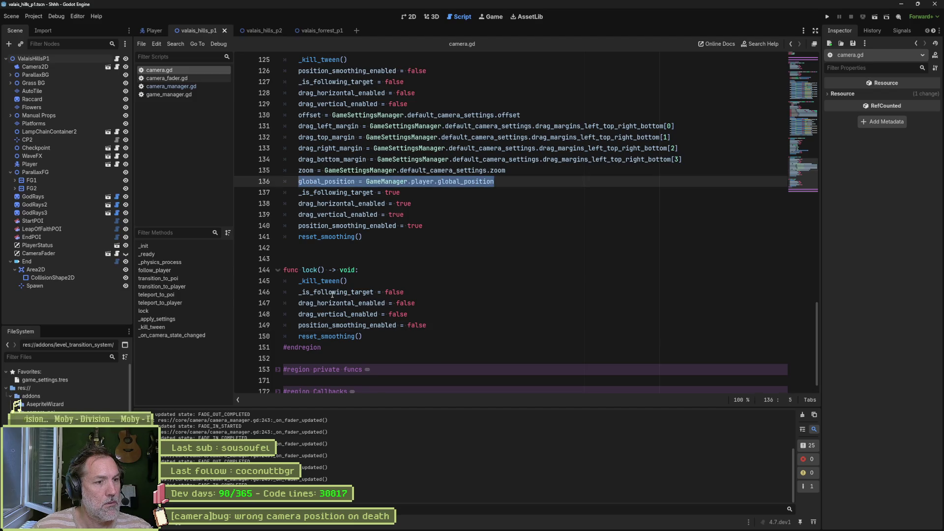
mouse_move(343, 338)
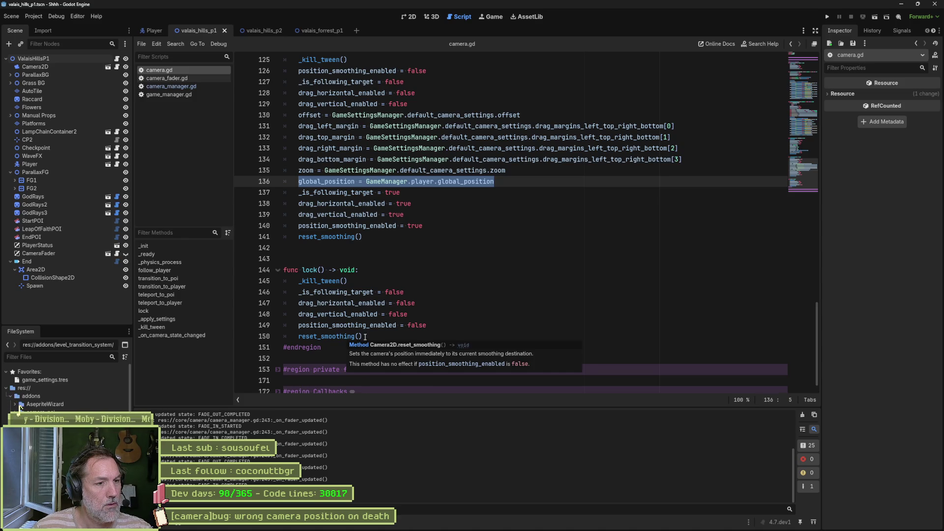
- Replace reset_smoothing() in lock() with global_position = GameManager.player.global_position, then run the game
drag(365, 338, 429, 320)
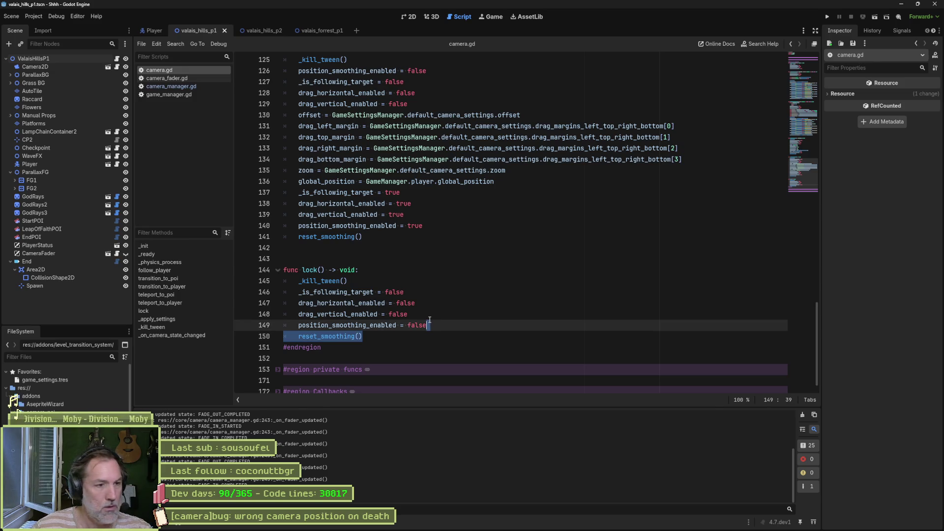
key(ctrl+v)
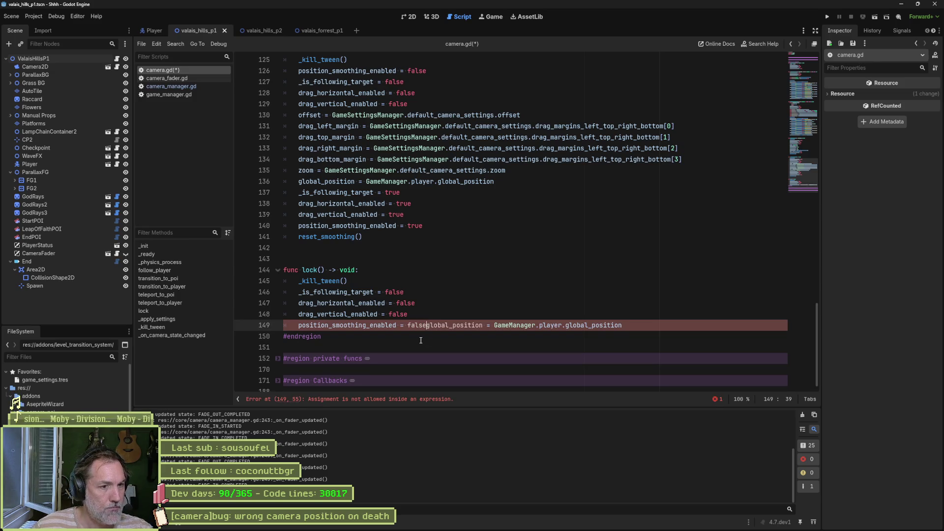
key(Return)
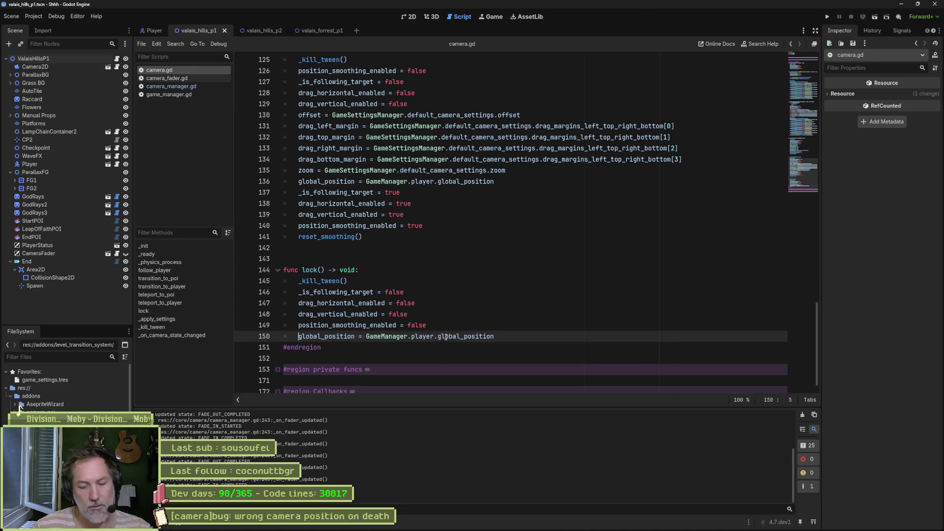
key(F6)
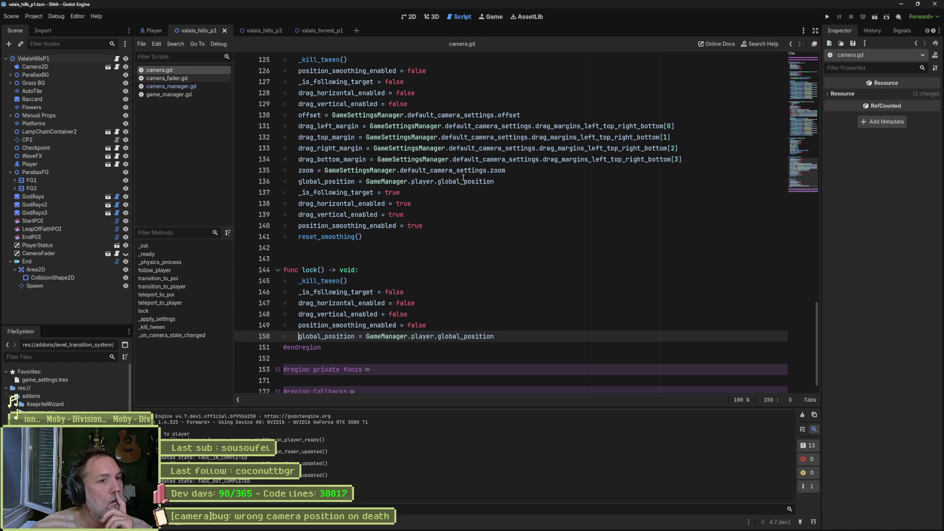
- Scroll to the top of camera.gd and collapse the API for CameraManager region
mouse_move(462, 182)
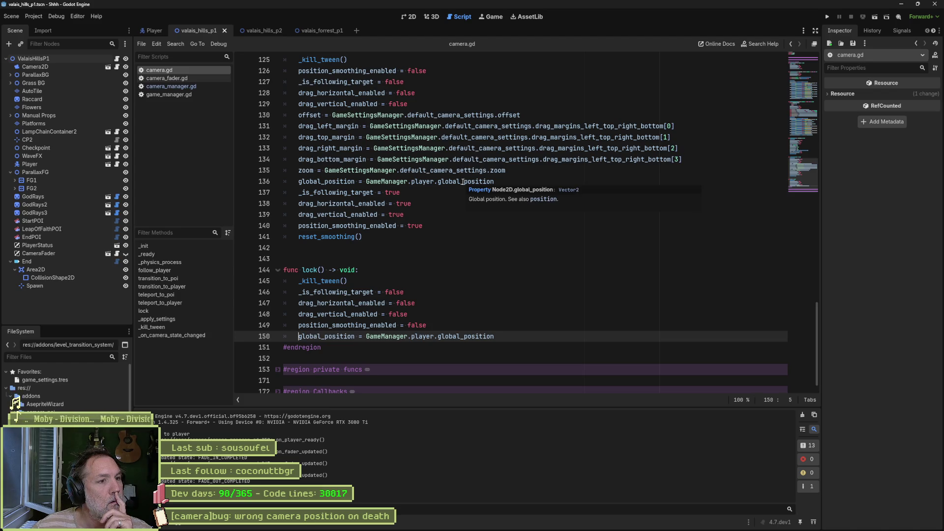
scroll(461, 186, down, 1)
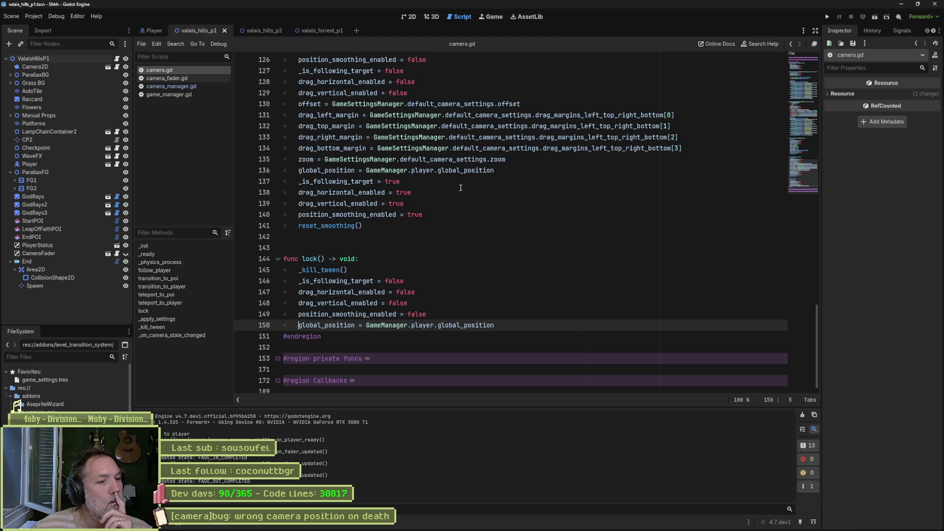
scroll(466, 200, up, 5)
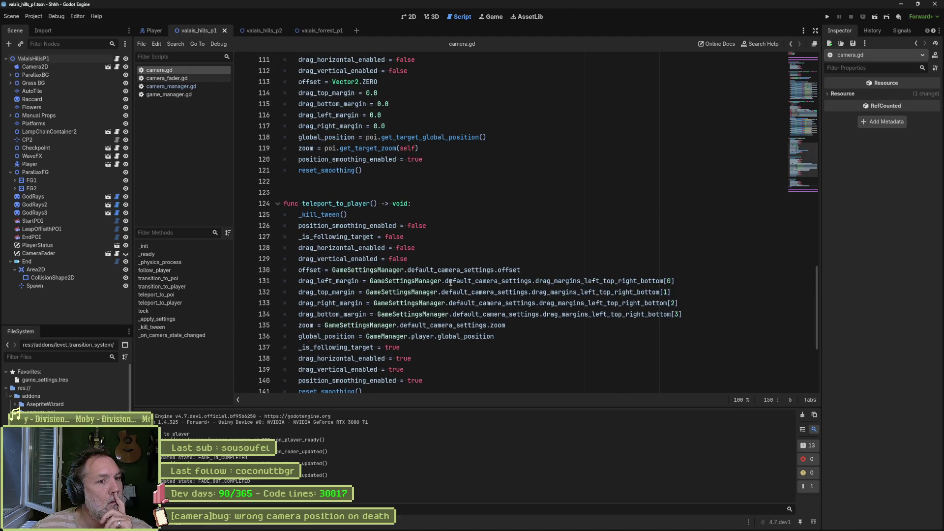
scroll(401, 149, up, 6)
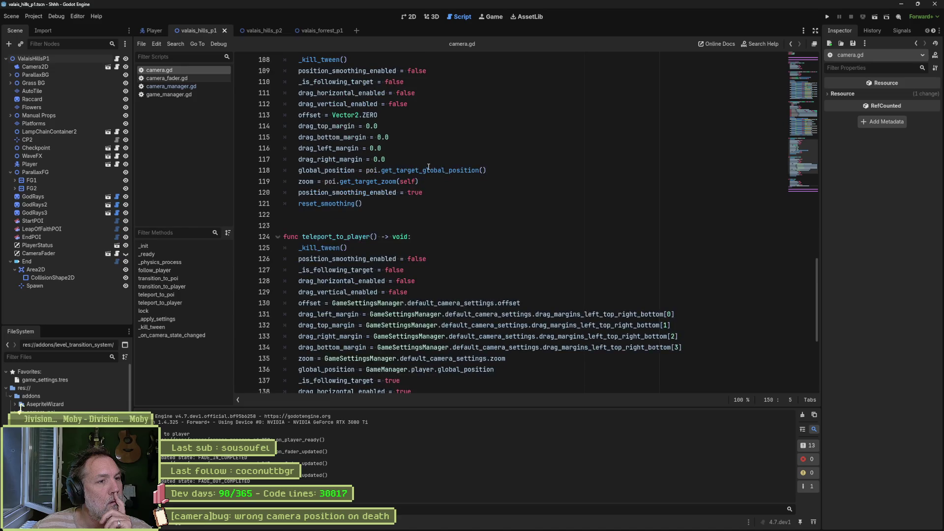
scroll(478, 252, up, 3)
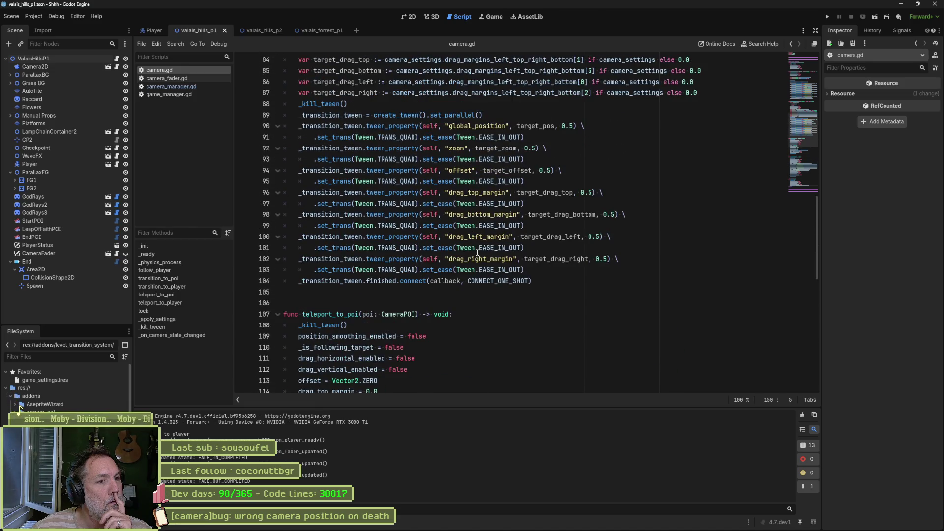
scroll(658, 253, up, 5)
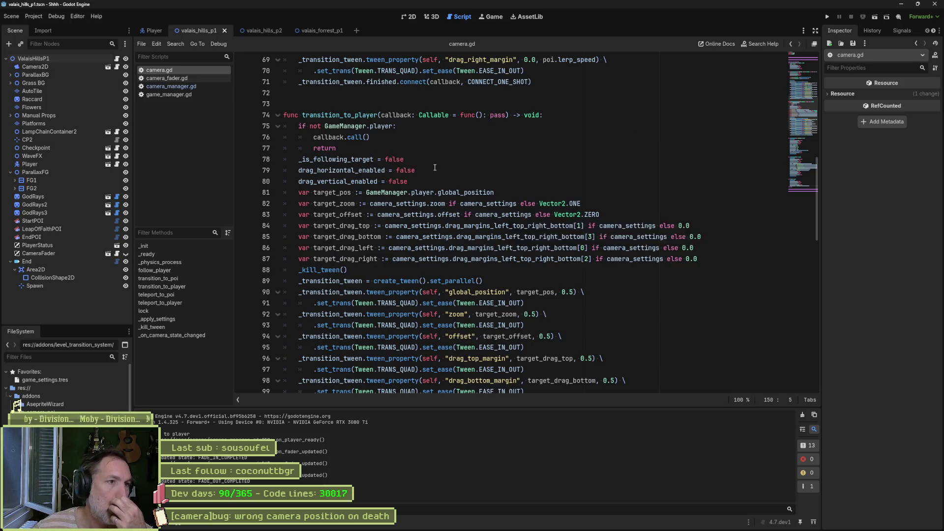
scroll(482, 211, up, 6)
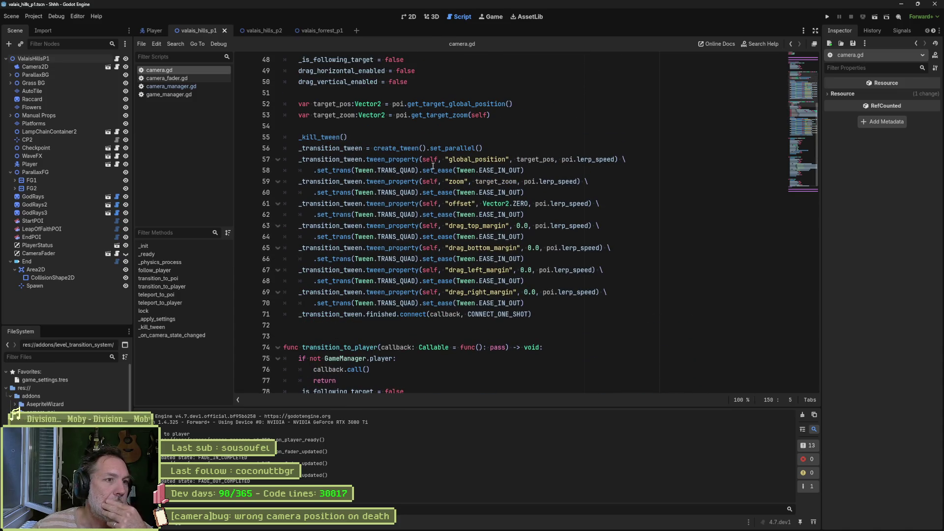
scroll(492, 182, up, 3)
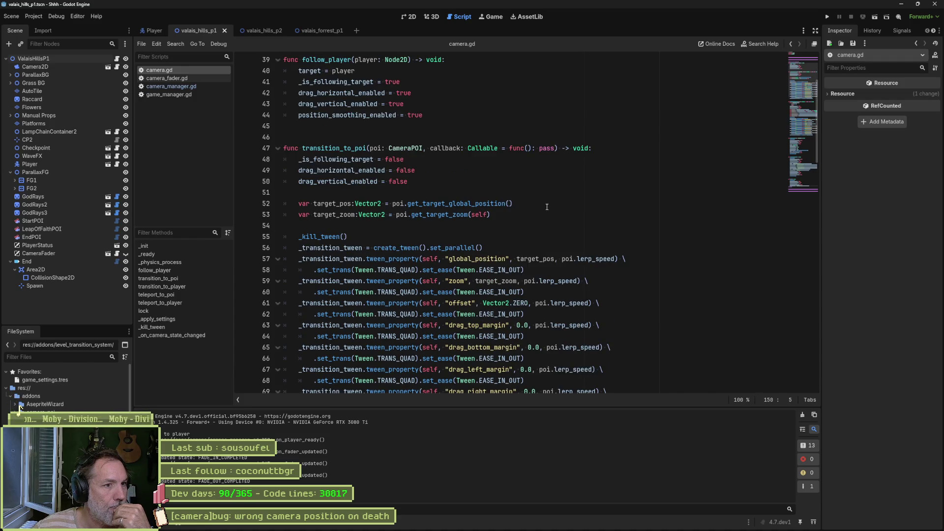
scroll(539, 206, up, 3)
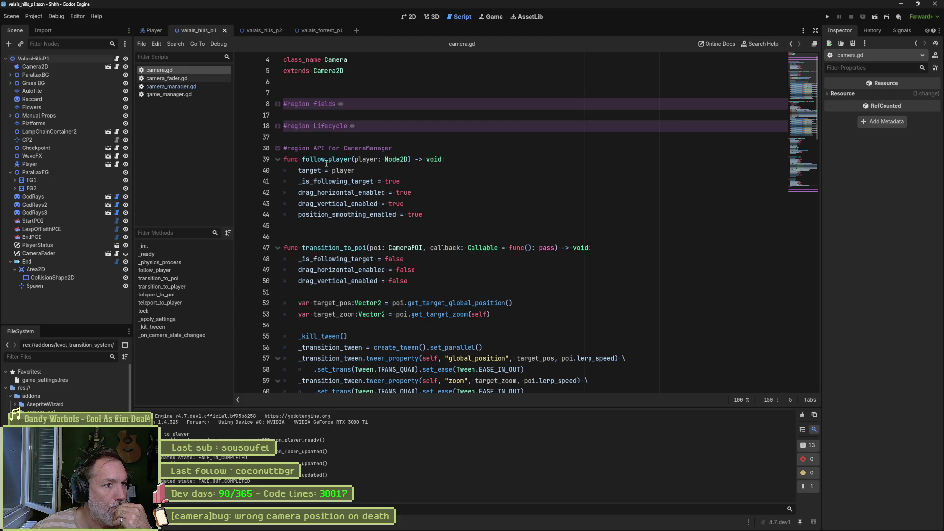
click(278, 149)
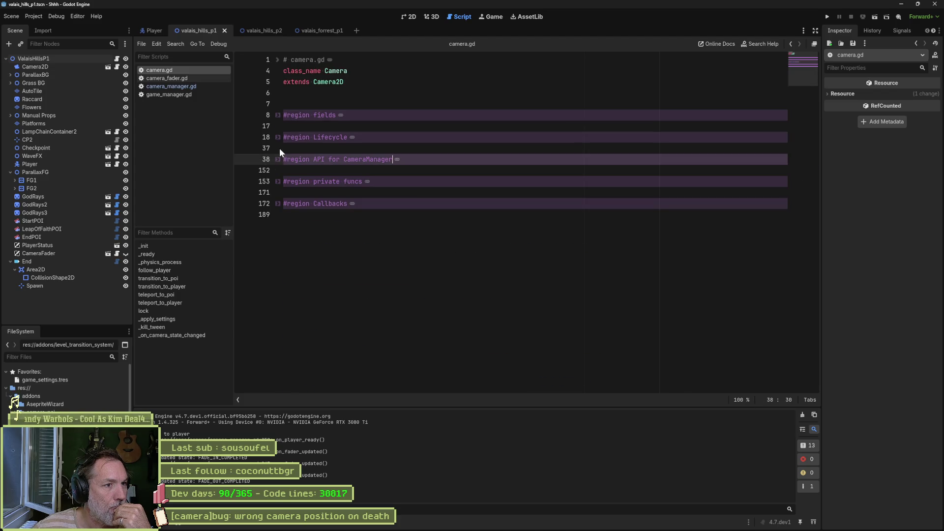
- Peek into the private funcs region, collapse it again, and expand #region Callbacks
click(278, 182)
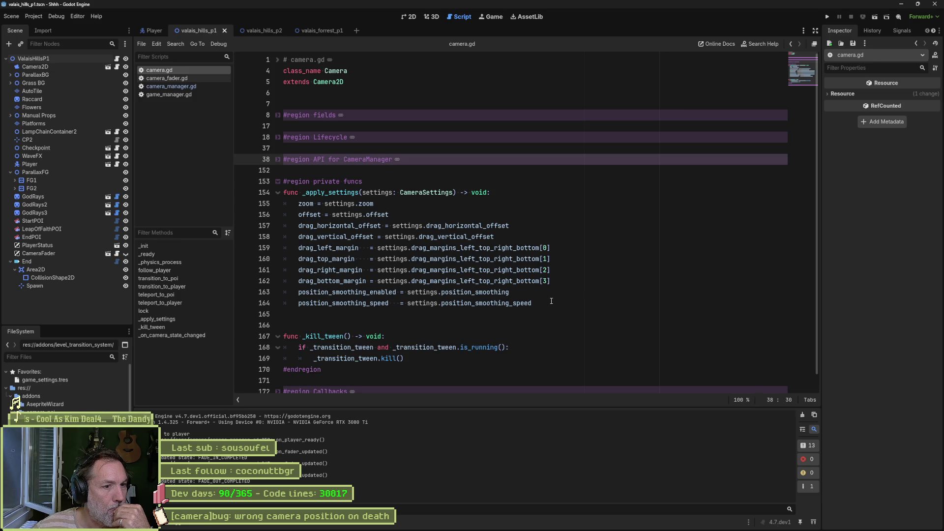
scroll(551, 301, down, 1)
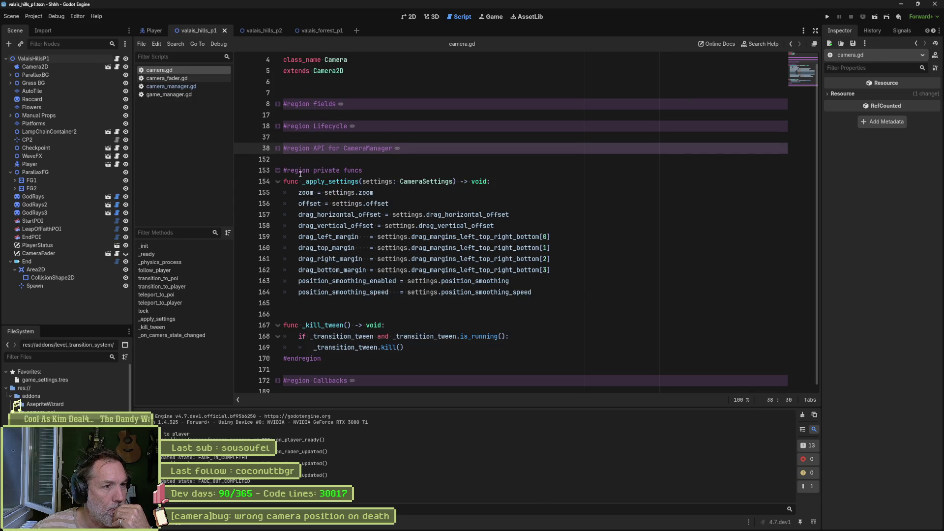
click(277, 172)
click(278, 204)
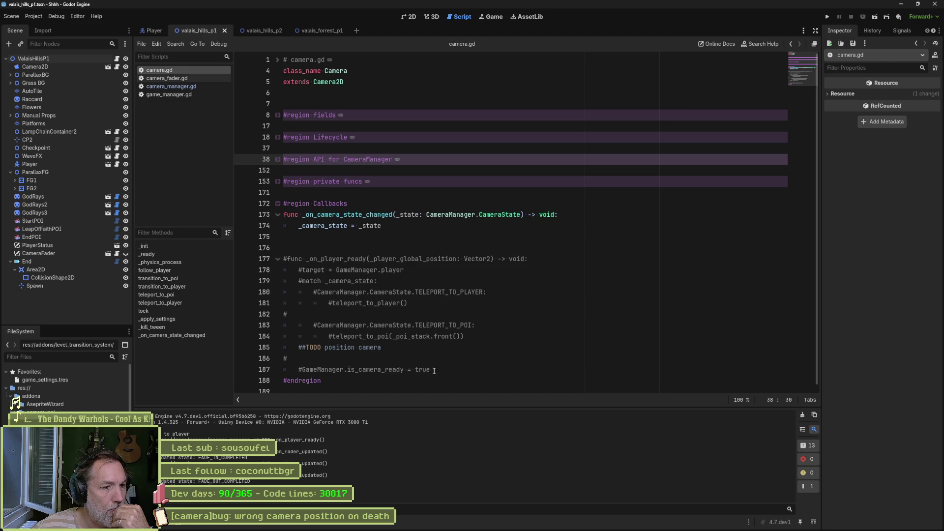
- Delete the commented-out _on_player_ready block, then search all files for _camera_state
mouse_move(434, 370)
mouse_down()
mouse_move(502, 292)
mouse_move(505, 230)
mouse_up()
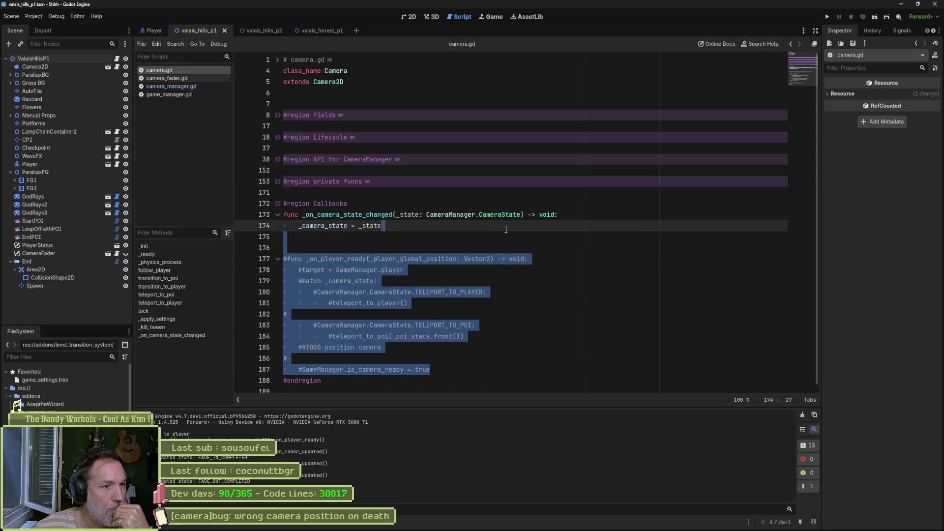
key(Delete)
double_click(335, 226)
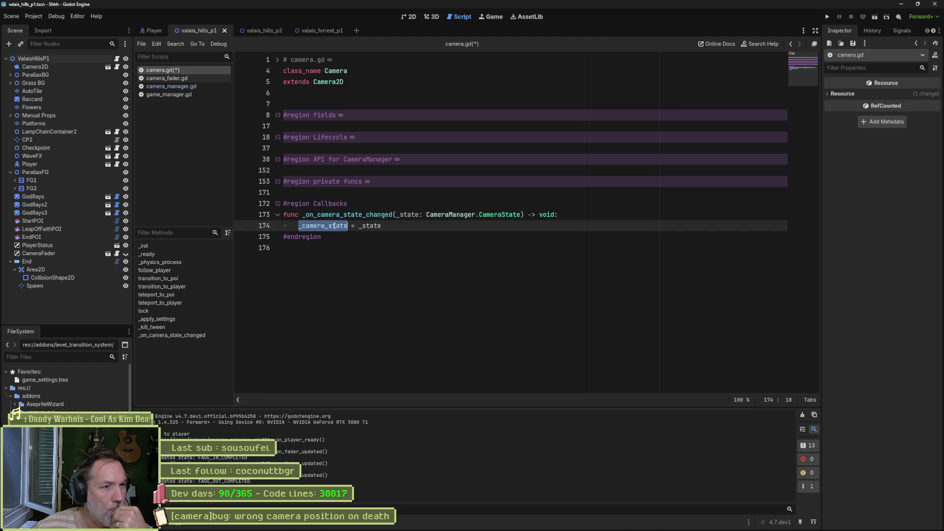
key(ctrl+shift+f)
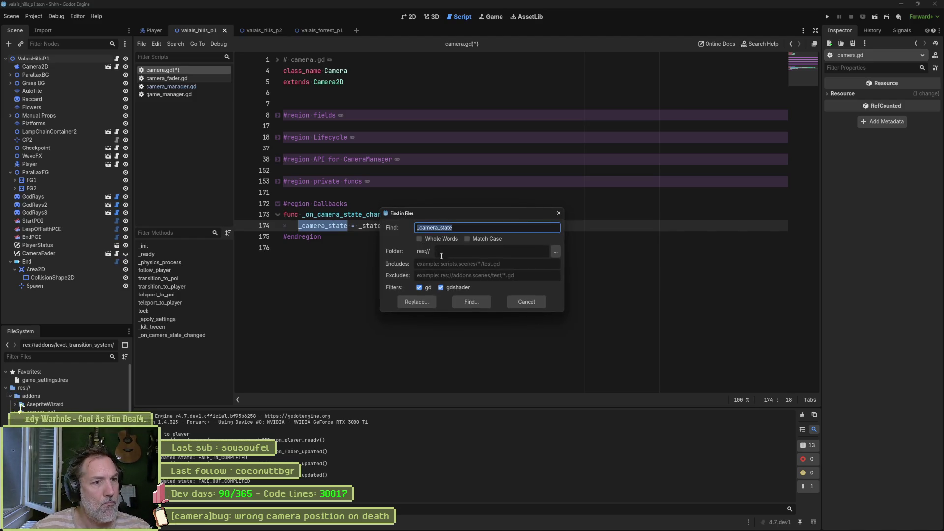
click(469, 301)
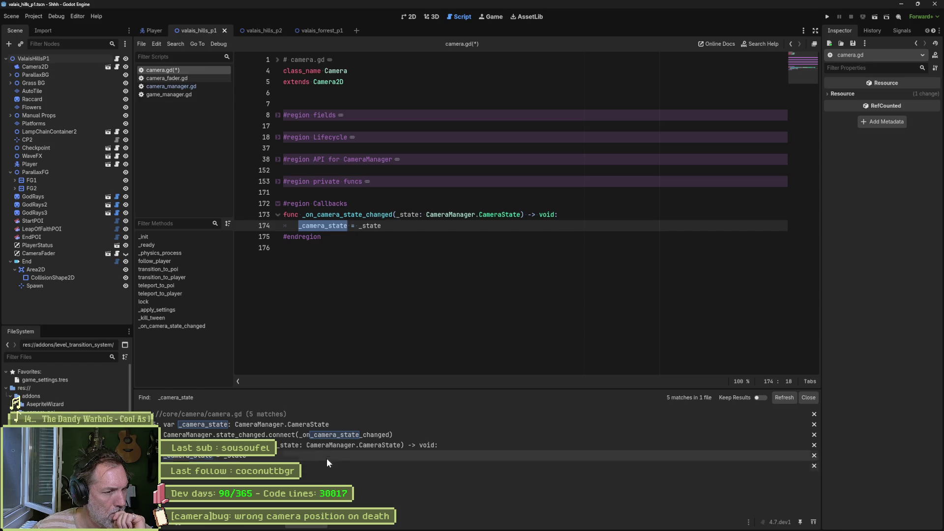
- Review the _camera_state matches at line 21 (state_changed connection) and line 173 (_on_camera_state_changed)
click(335, 435)
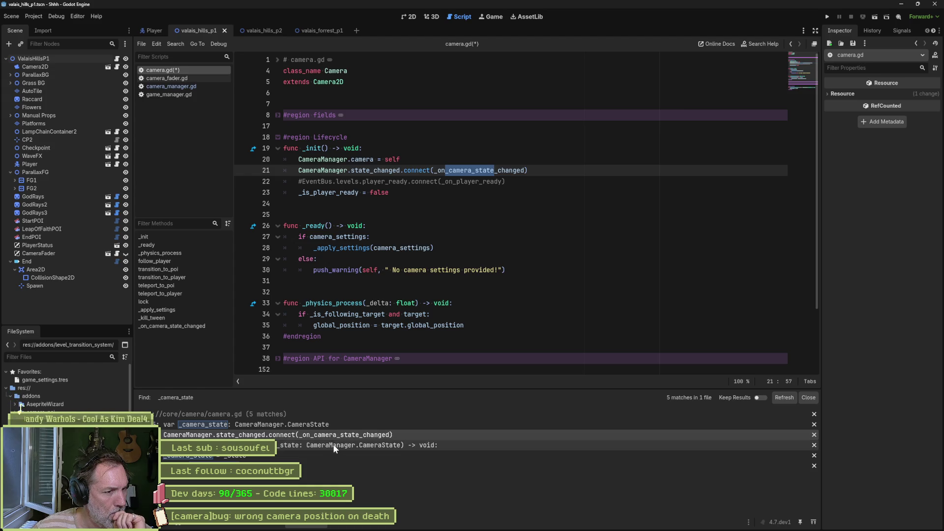
click(333, 445)
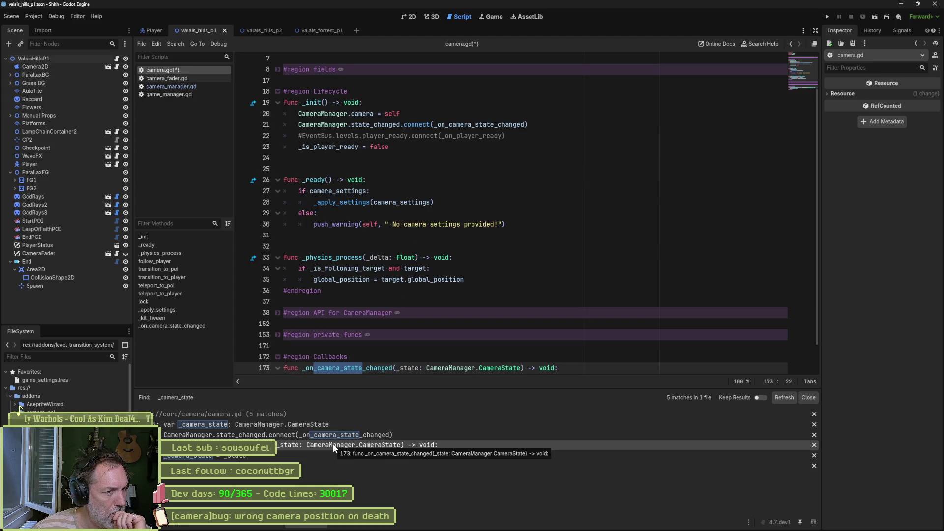
scroll(348, 331, down, 1)
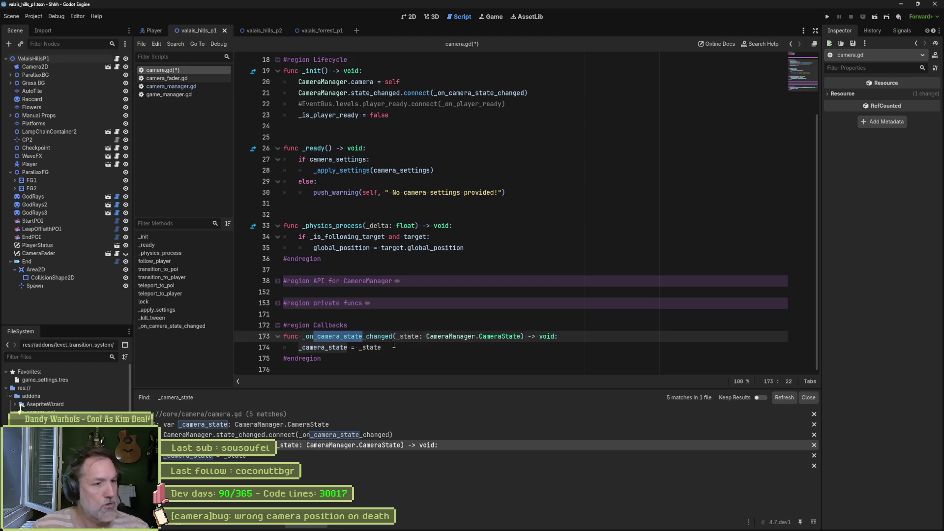
- Inspect camera_manager.gd's state handling, then return to the _camera_state declaration in camera.gd
click(179, 87)
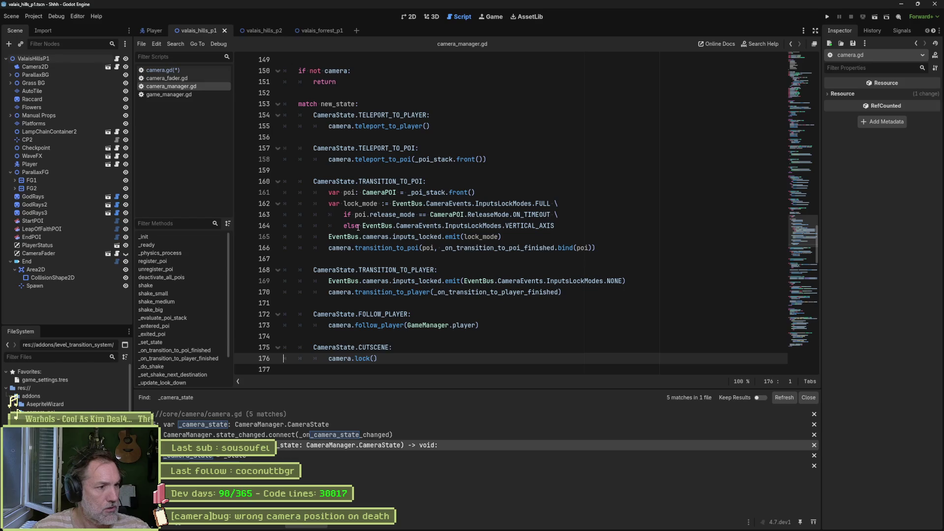
scroll(184, 375, down, 2)
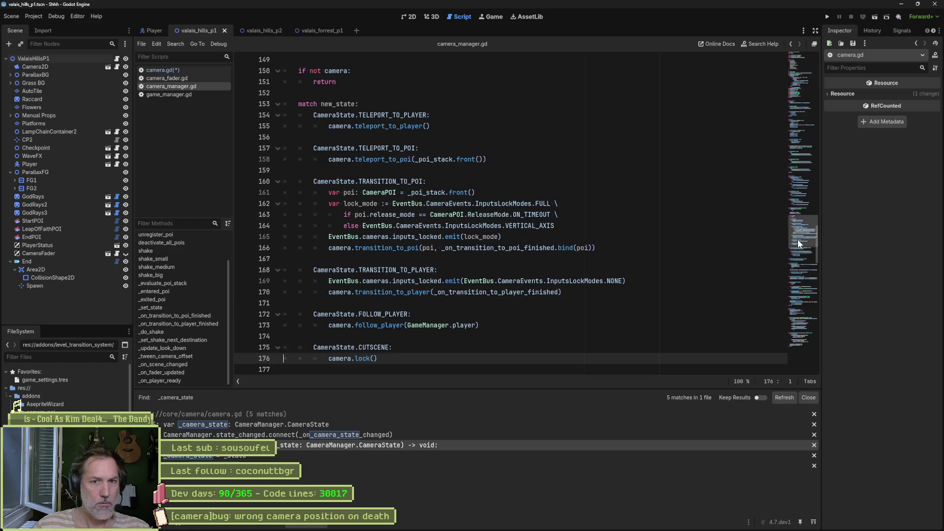
scroll(431, 245, up, 20)
scroll(431, 245, down, 5)
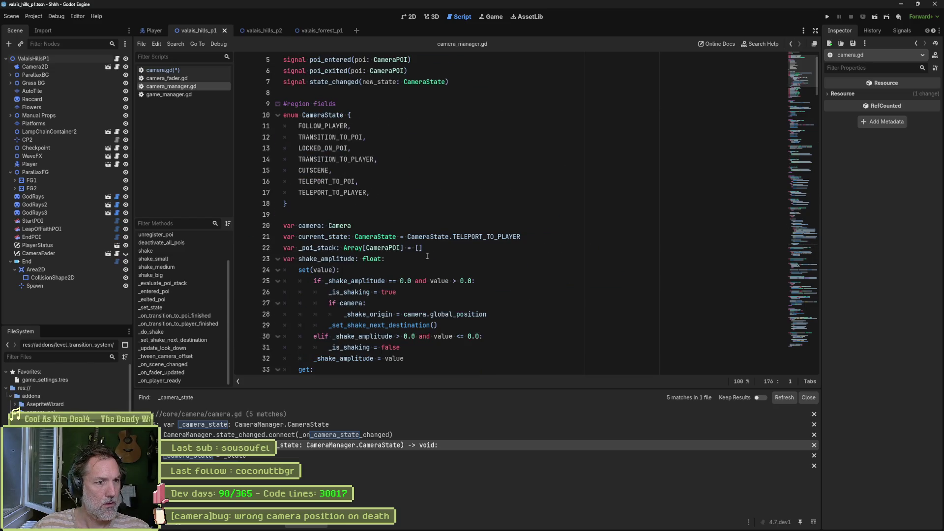
scroll(340, 307, down, 1)
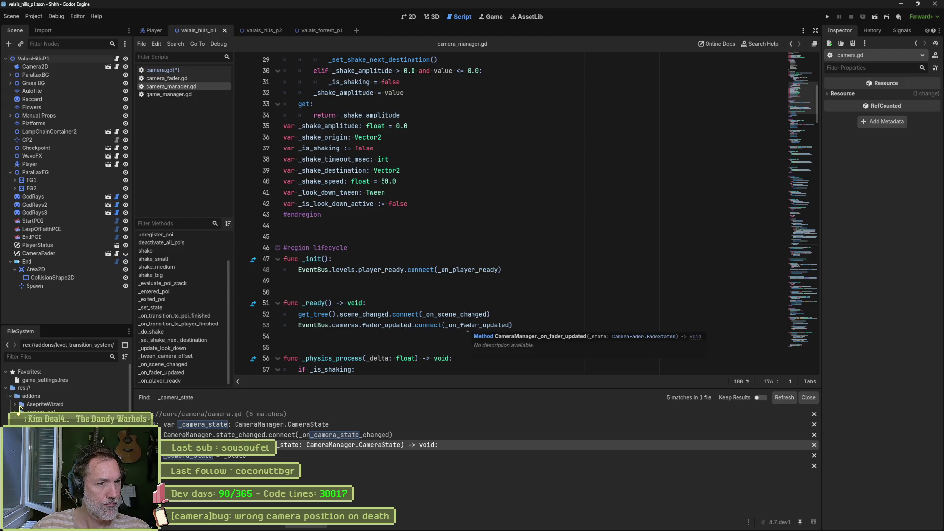
scroll(405, 318, down, 3)
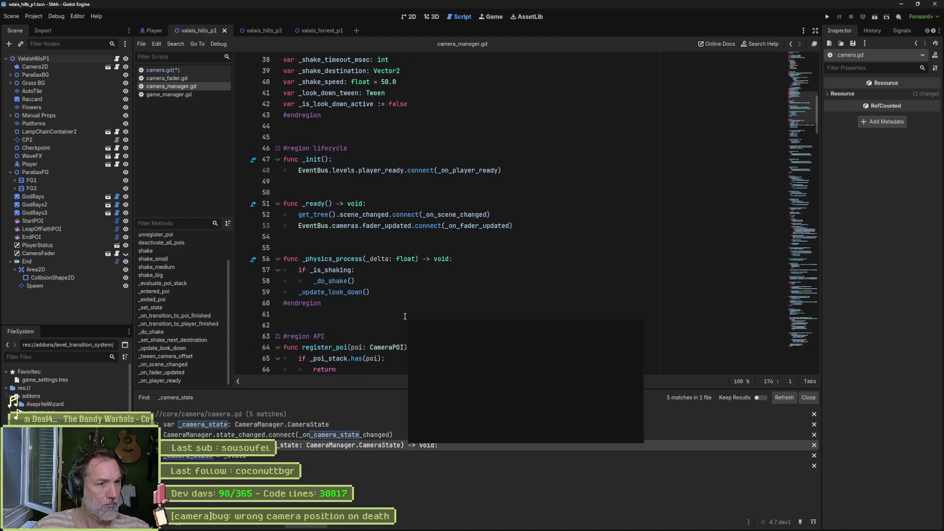
click(271, 424)
scroll(327, 224, up, 3)
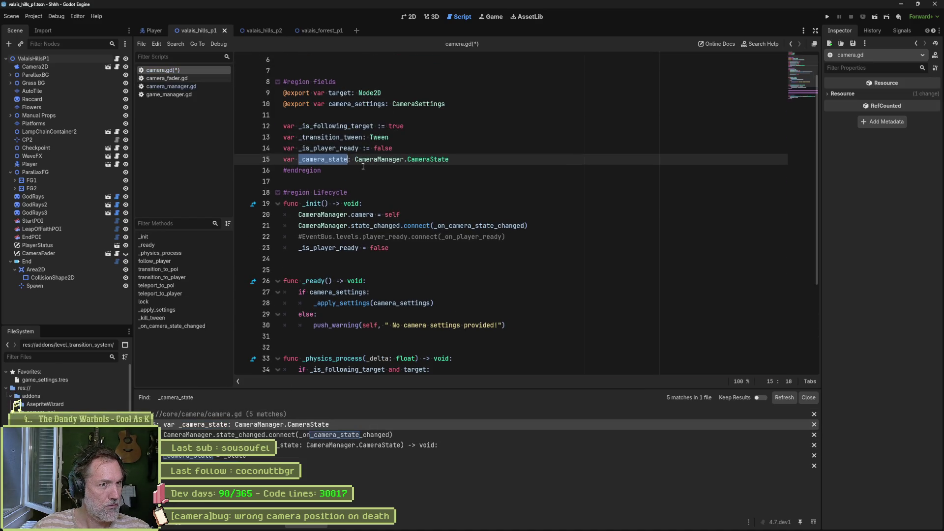
- Comment out the _camera_state declaration and the _on_camera_state_changed function in camera.gd
click(282, 160)
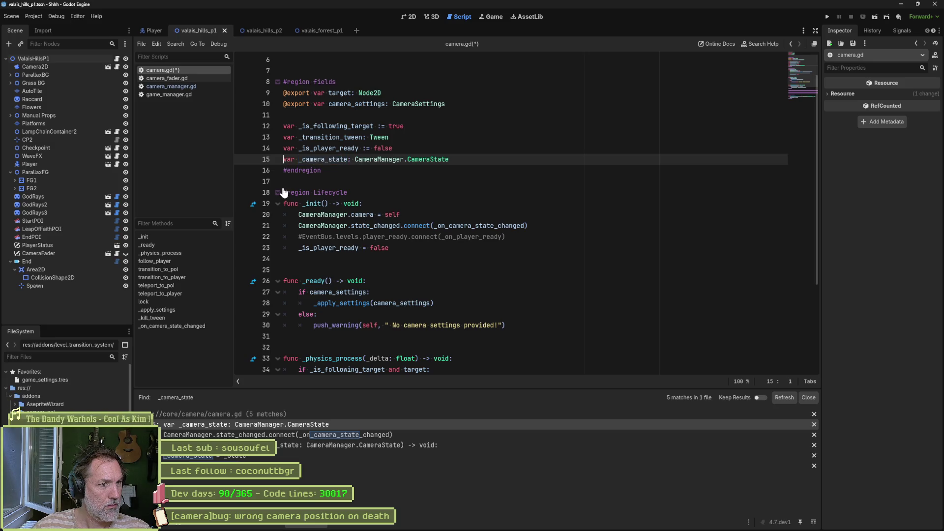
text(#)
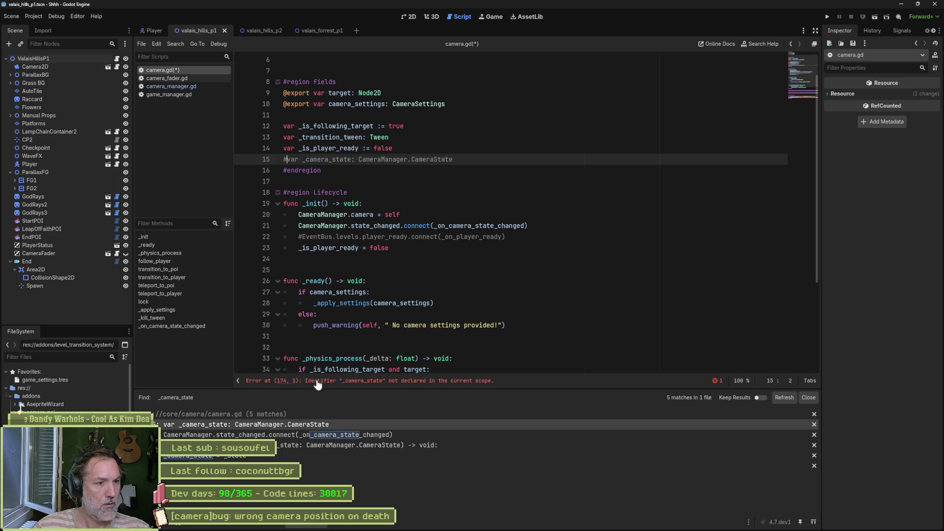
click(317, 381)
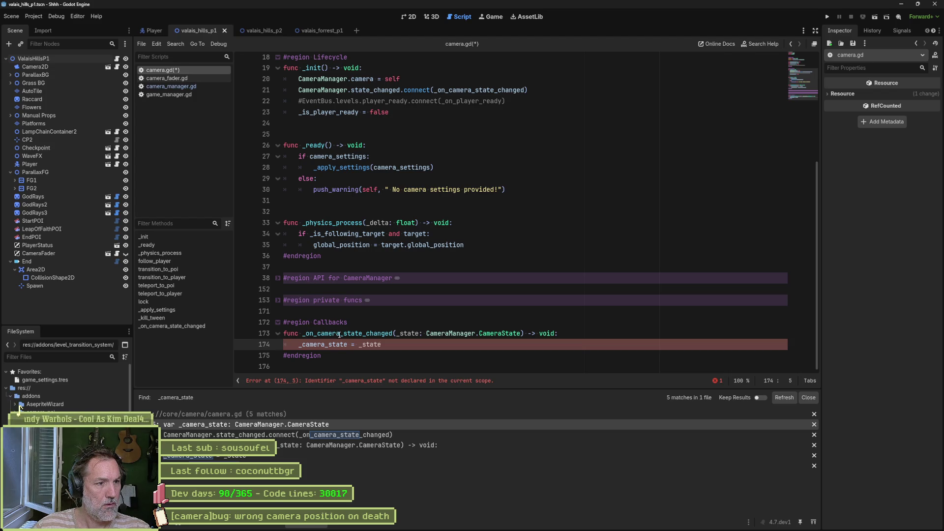
drag(339, 334, 336, 347)
key(ctrl+k)
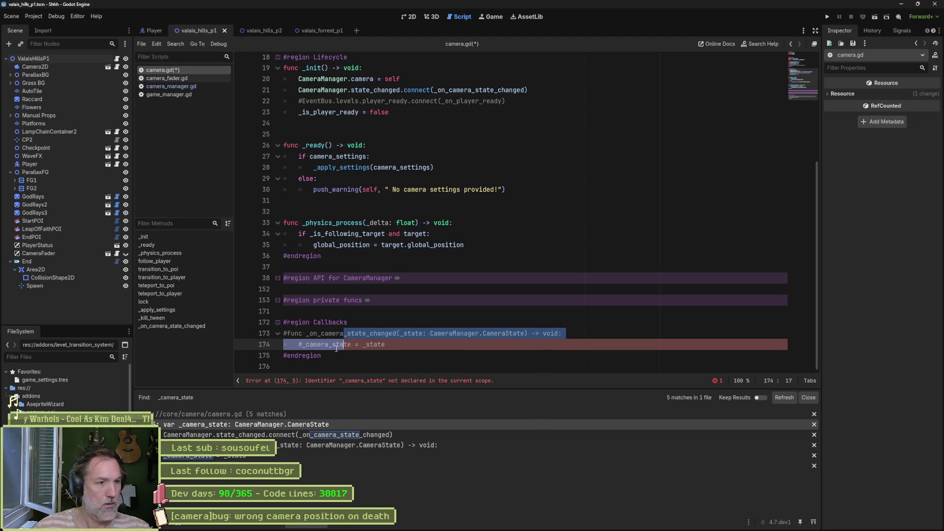
- Comment out the state_changed.connect call on line 21 and run the current scene
click(299, 90)
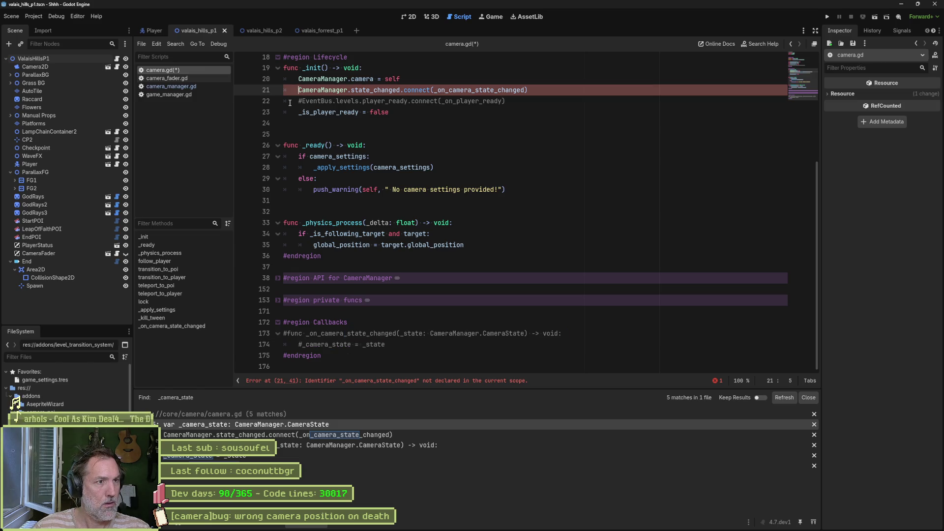
text(#)
key(ctrl+k)
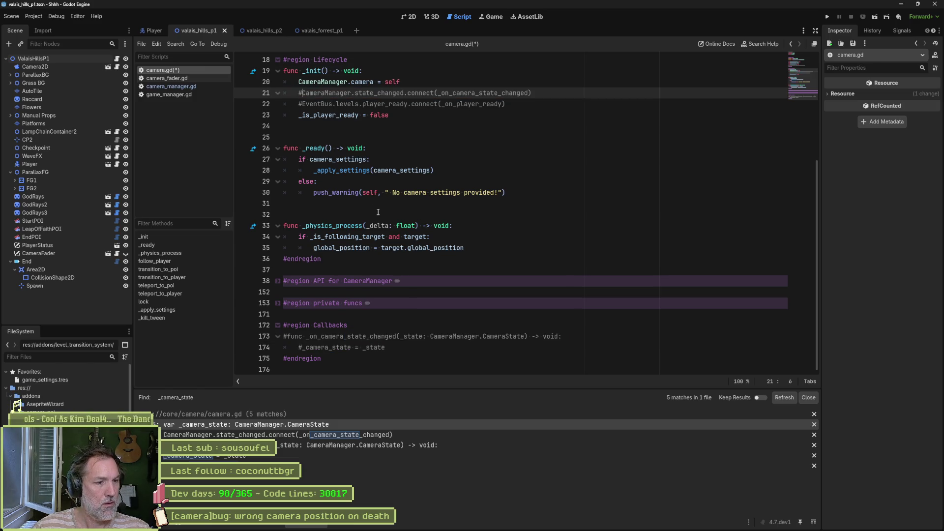
key(F6)
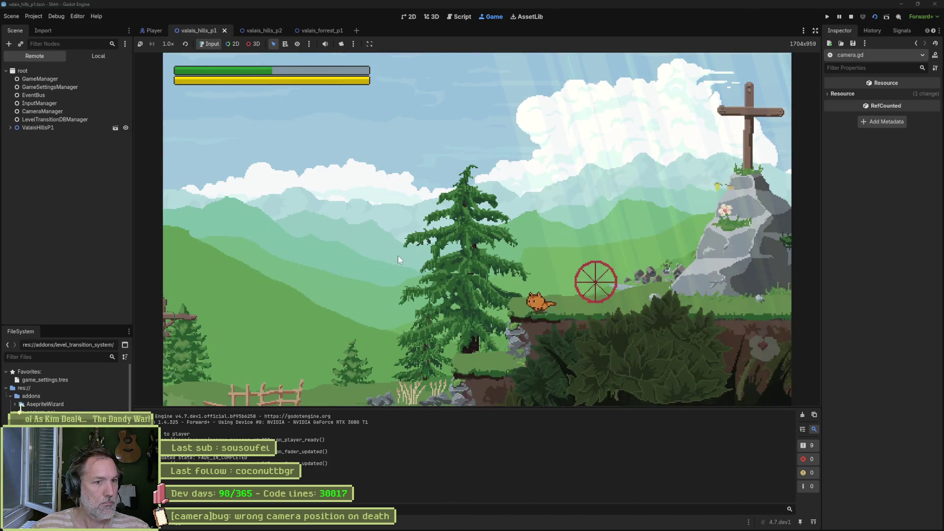
- Playtest by running the cat right to the rocky hill with the cross, then stop the game
key(Left)
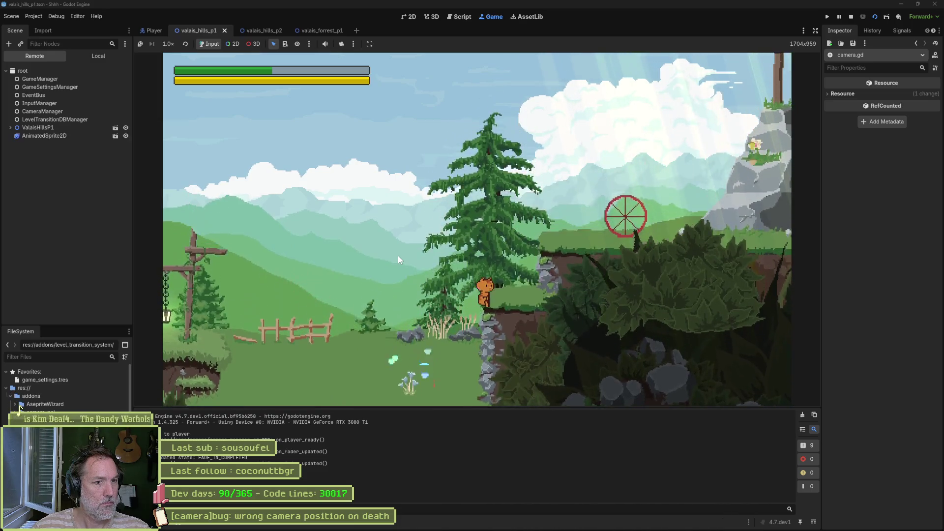
key(Right)
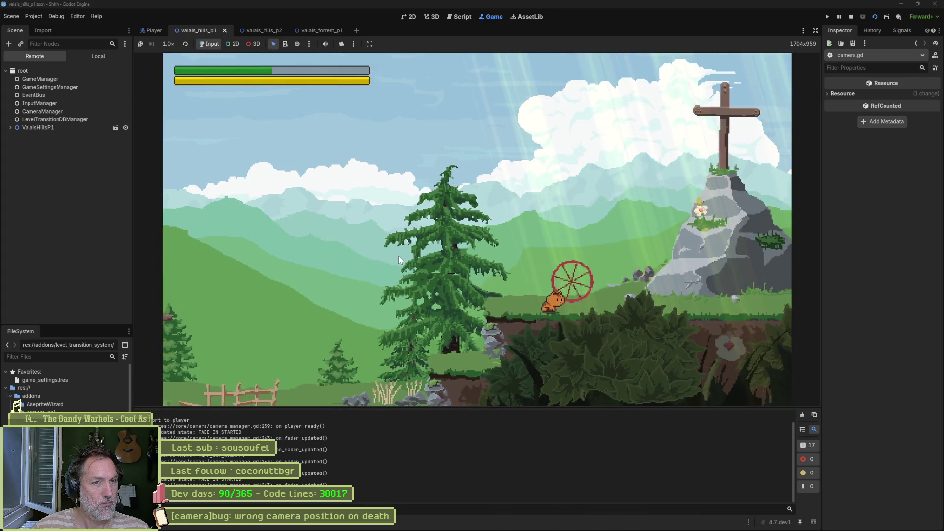
key(Right)
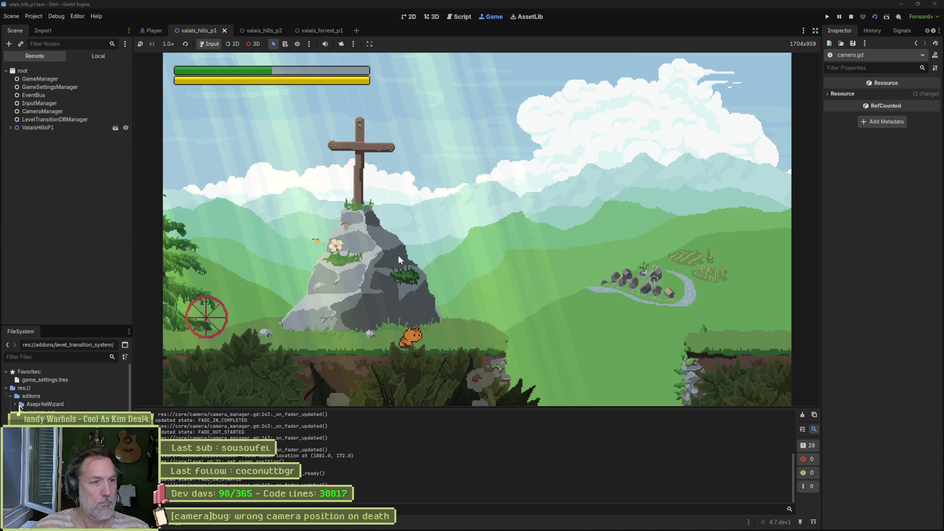
key(F8)
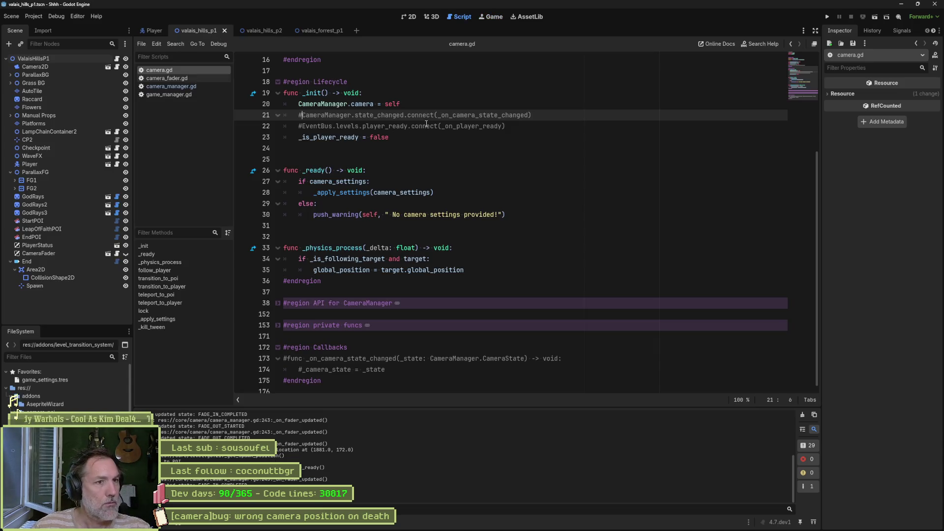
- Delete the commented-out connection lines and the #region Callbacks block, then save camera.gd
key(ctrl+shift+k)
key(ctrl+shift+k)
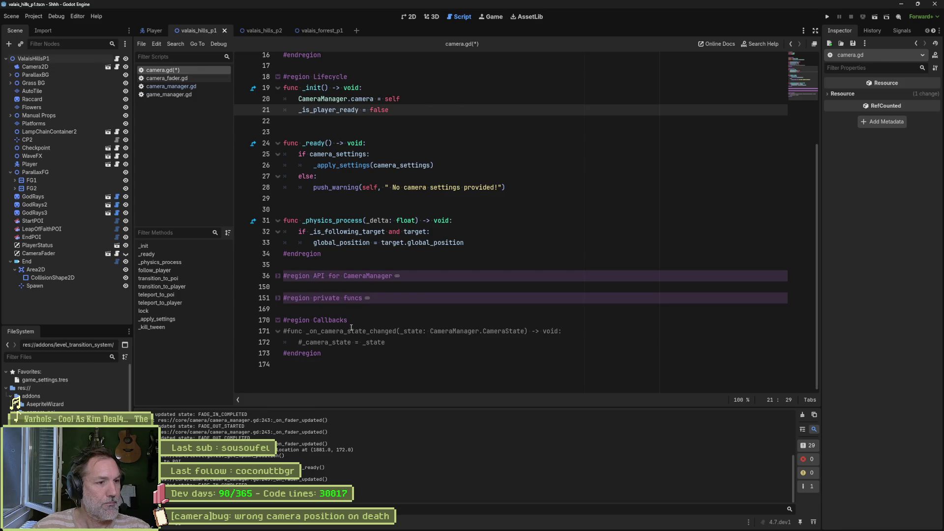
drag(325, 353, 270, 315)
key(Delete)
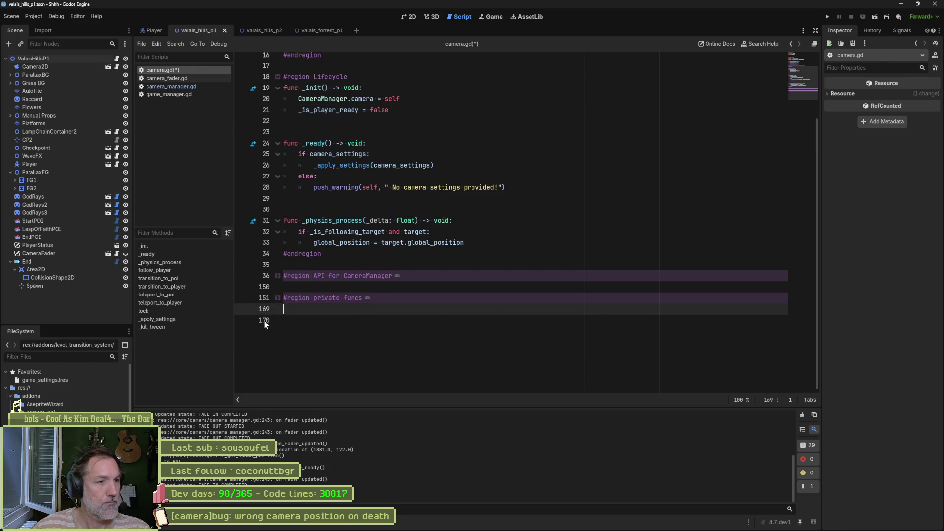
key(ctrl+z)
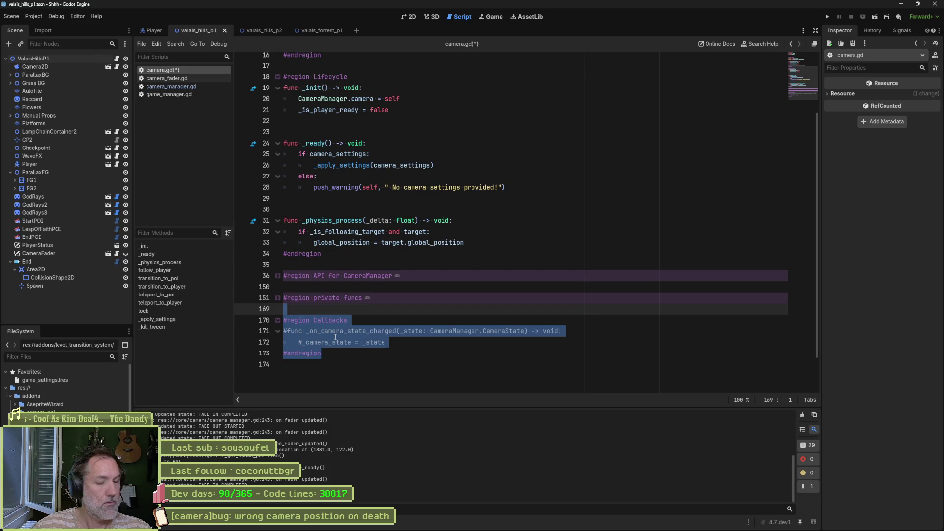
key(Delete)
key(Delete)
key(ctrl+s)
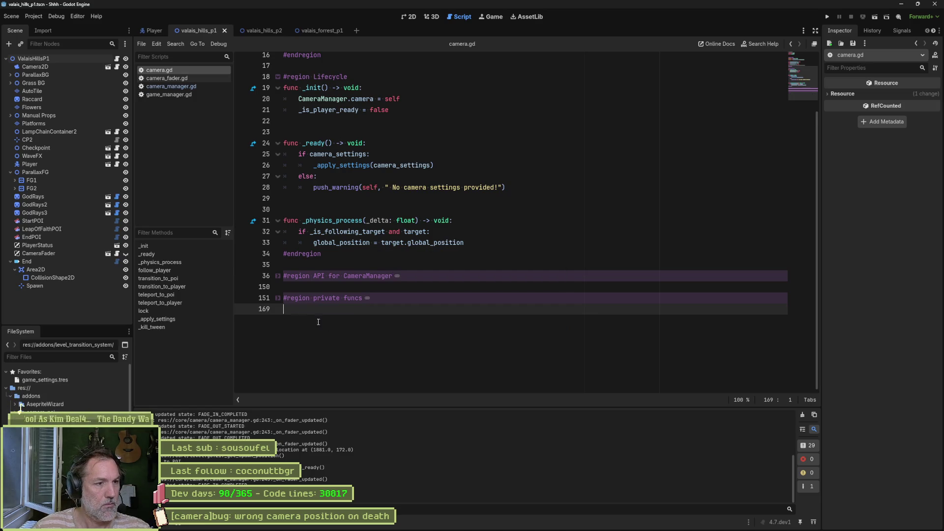
click(278, 299)
scroll(422, 324, down, 3)
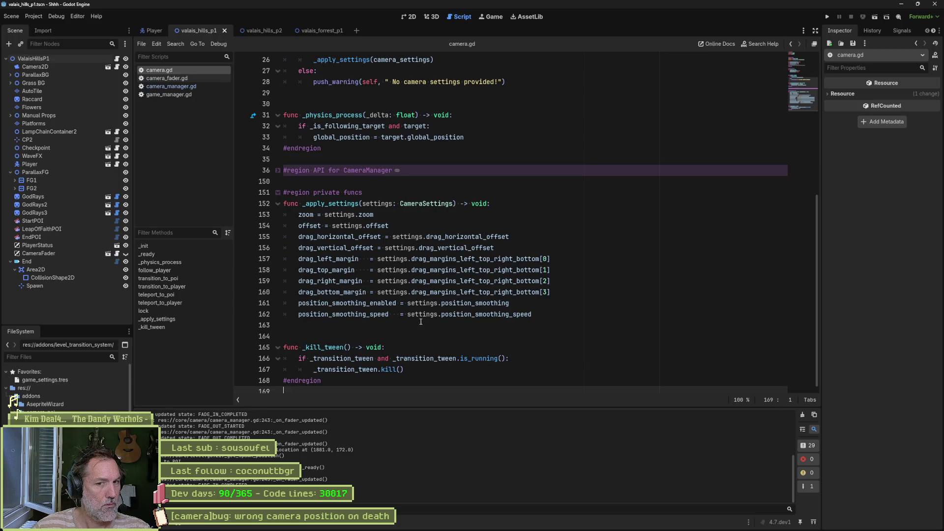
- Remove the commented-out _camera_state declaration from the fields region and save camera.gd
scroll(421, 323, up, 10)
click(418, 192)
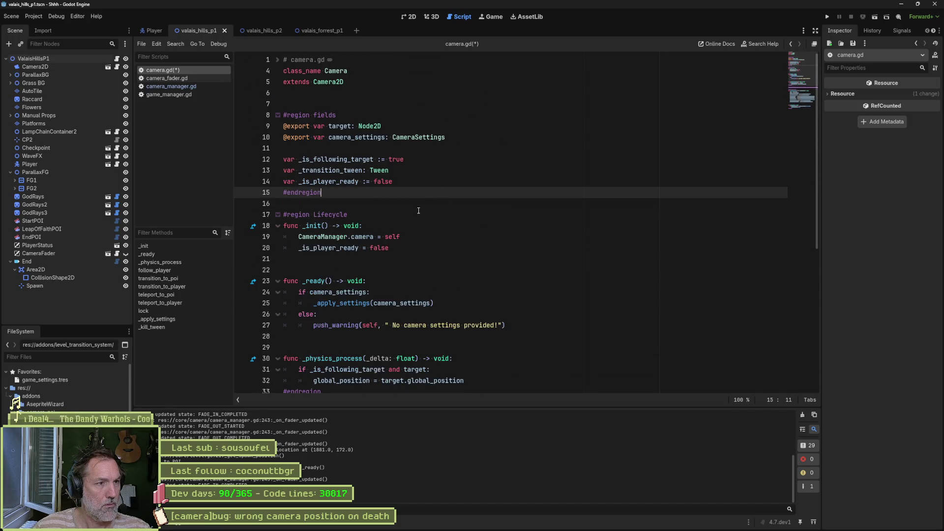
key(ctrl+s)
- Unfold the API for CameraManager region and select the whole lock() function, lines 141–147
scroll(417, 210, down, 3)
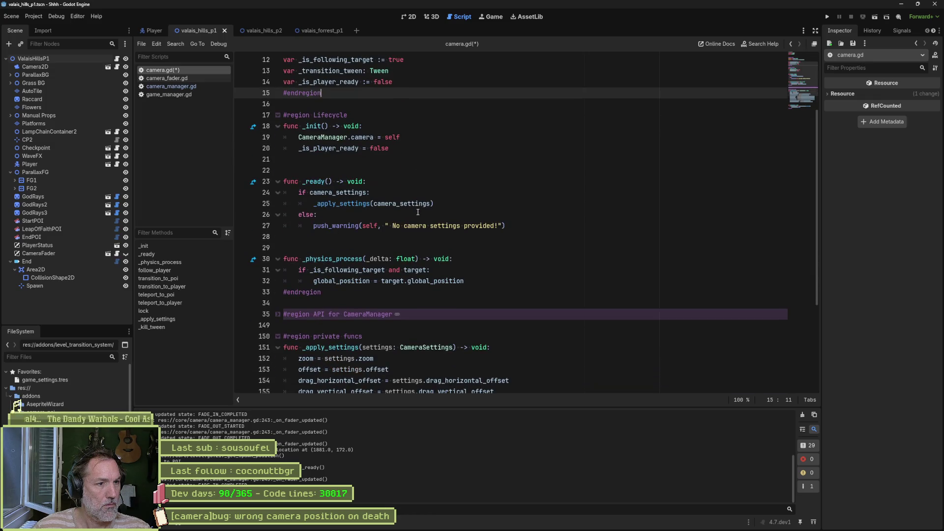
click(278, 314)
scroll(470, 313, down, 15)
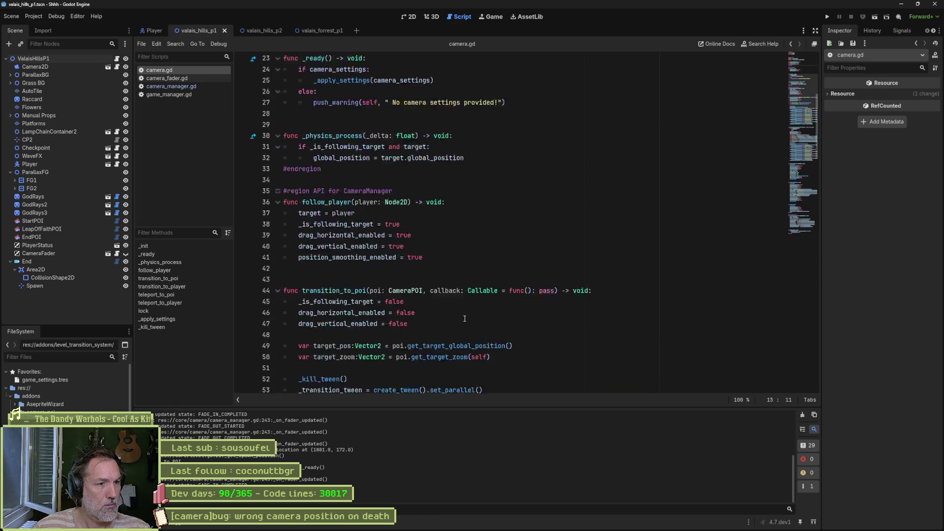
scroll(471, 312, down, 15)
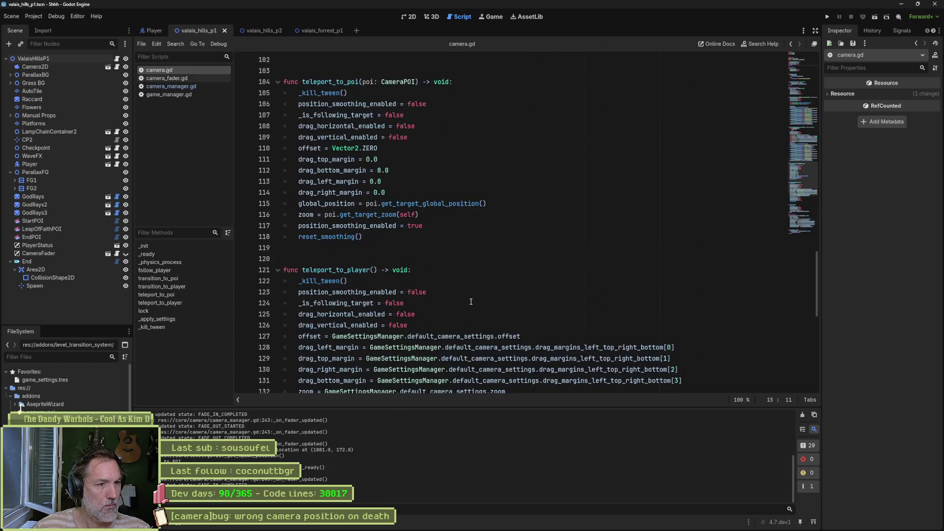
scroll(470, 301, down, 6)
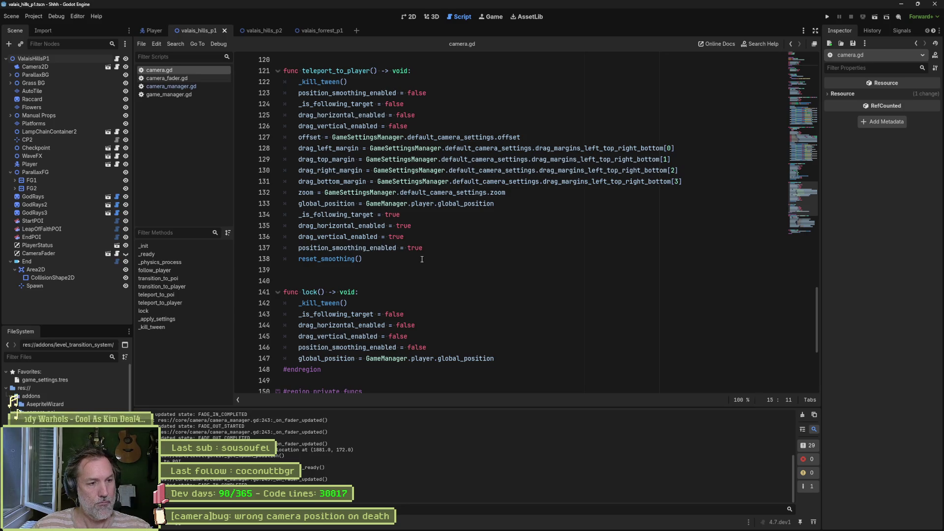
click(318, 293)
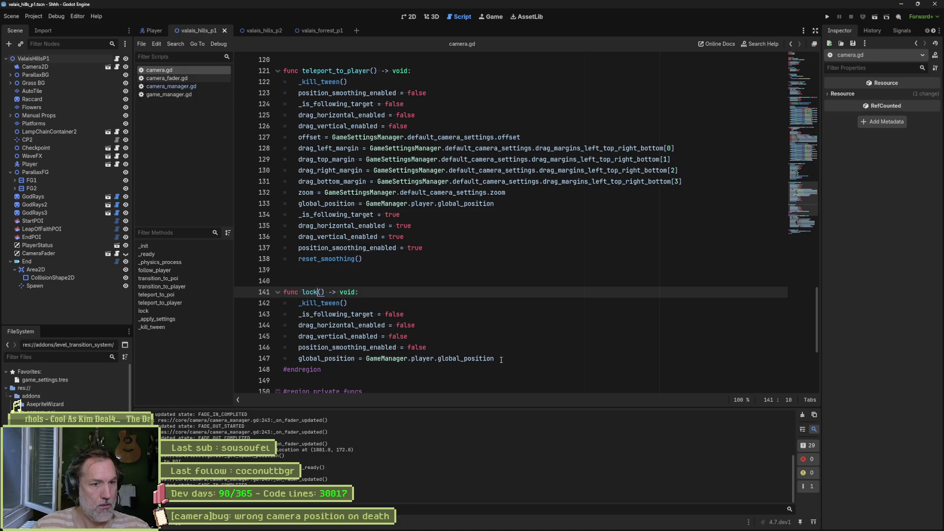
drag(546, 353, 252, 296)
key(ctrl+c)
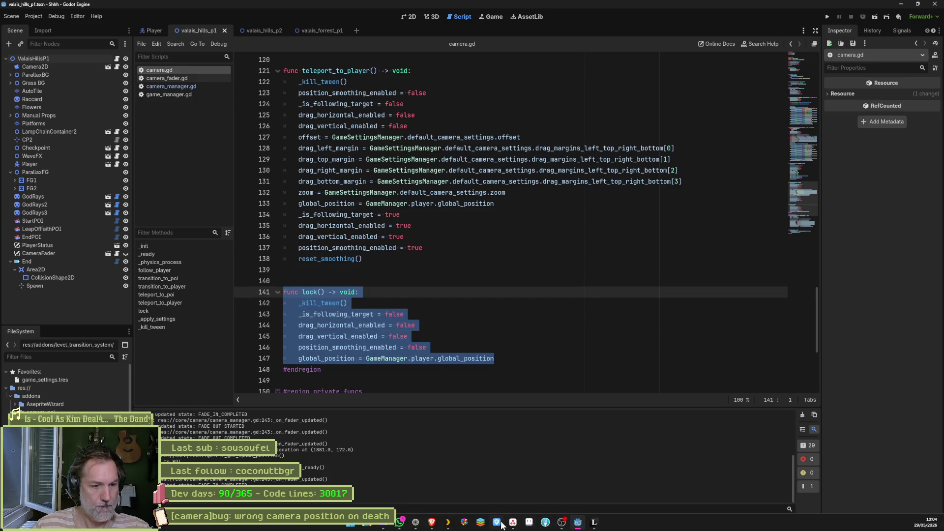
- In Claude, write a question about freezing the camera instantly without leftover momentum
click(419, 524)
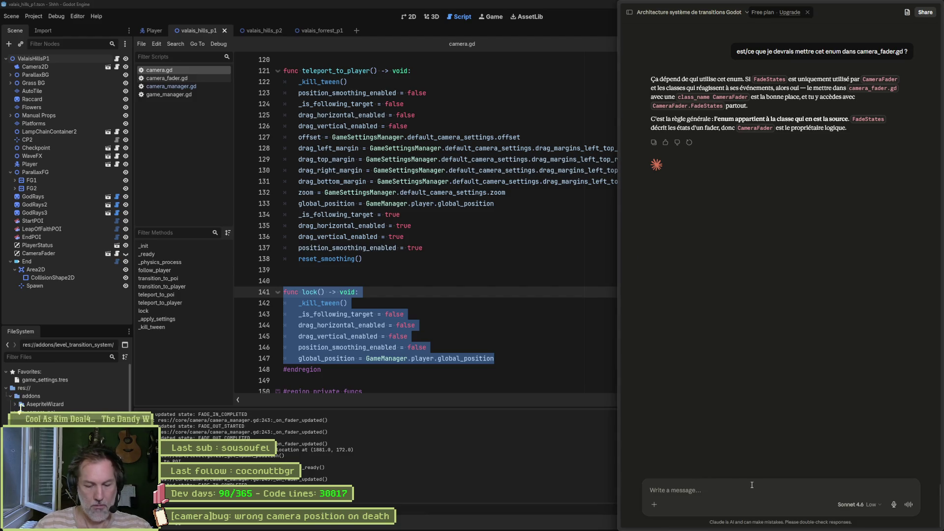
text(je v)
text(ue la camera)
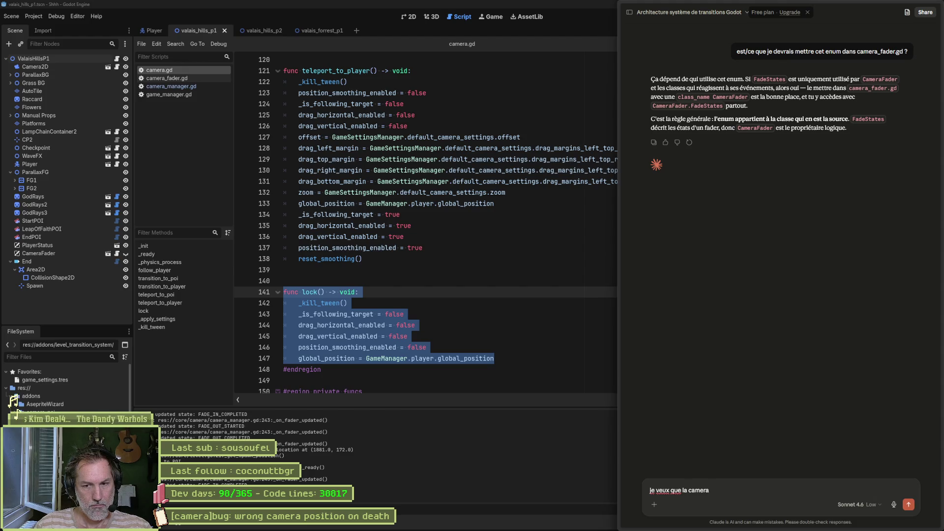
text( se fige sur place)
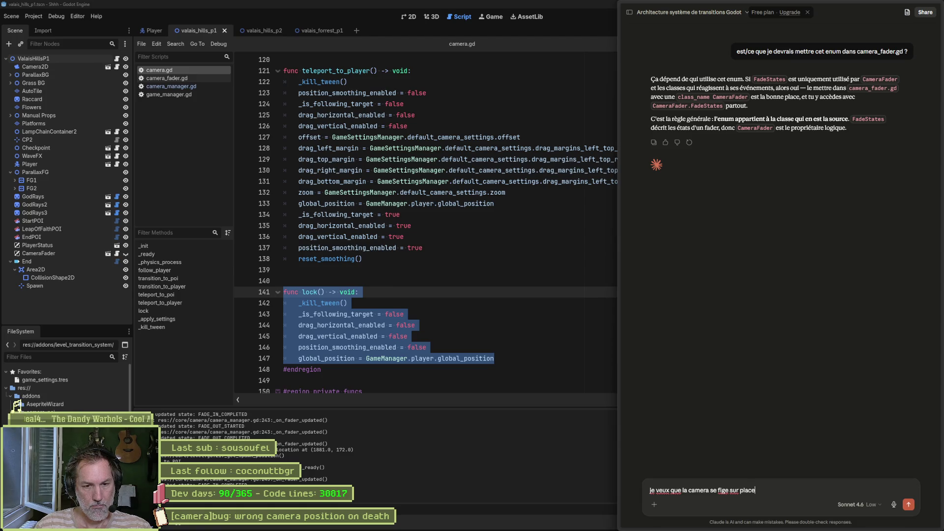
text( instantanement)
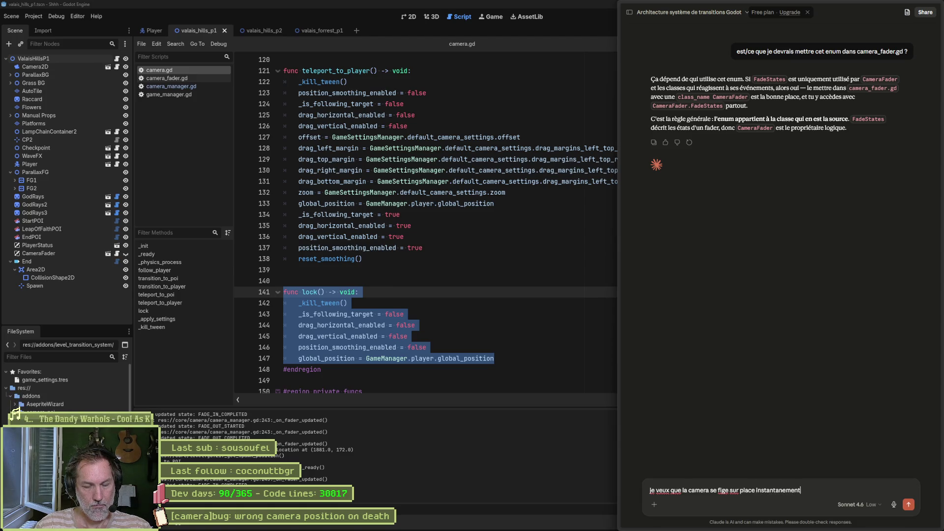
key(BackSpace)
key(BackSpace)
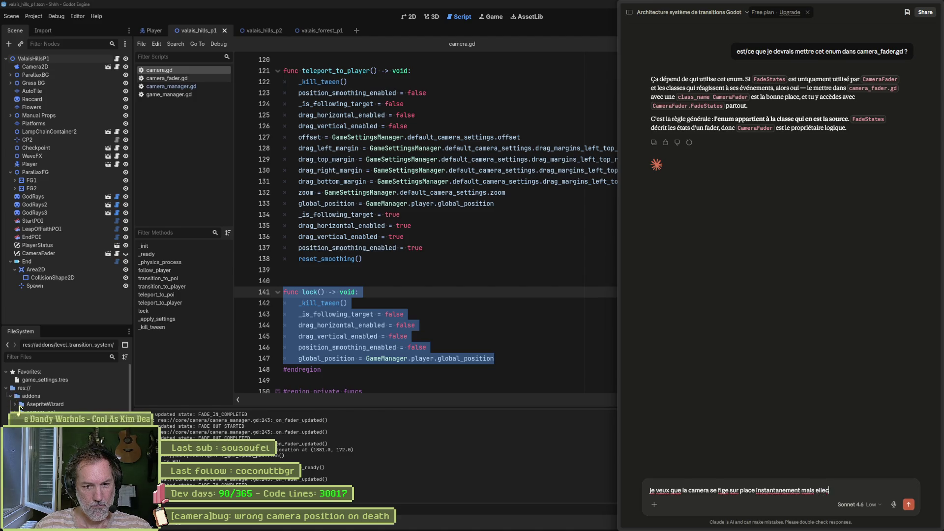
text(tinue d'avoir un pei)
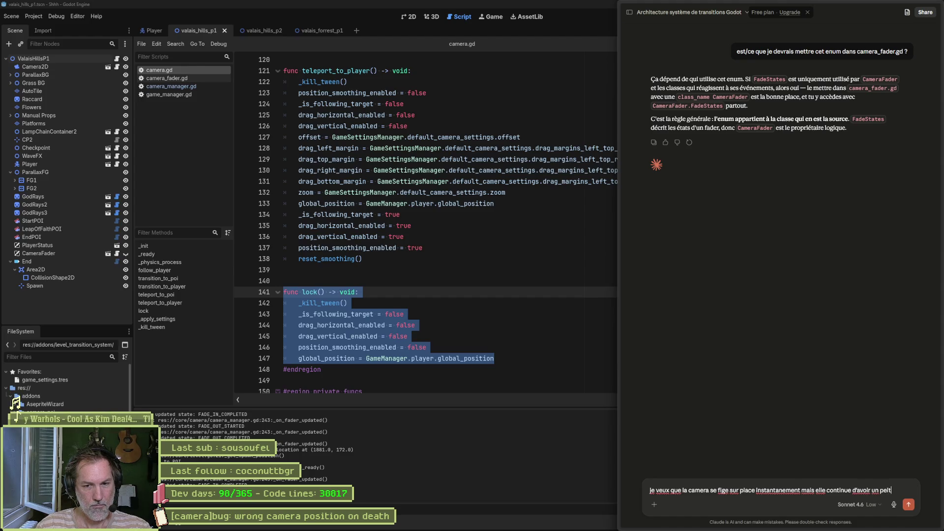
text(t momentum...)
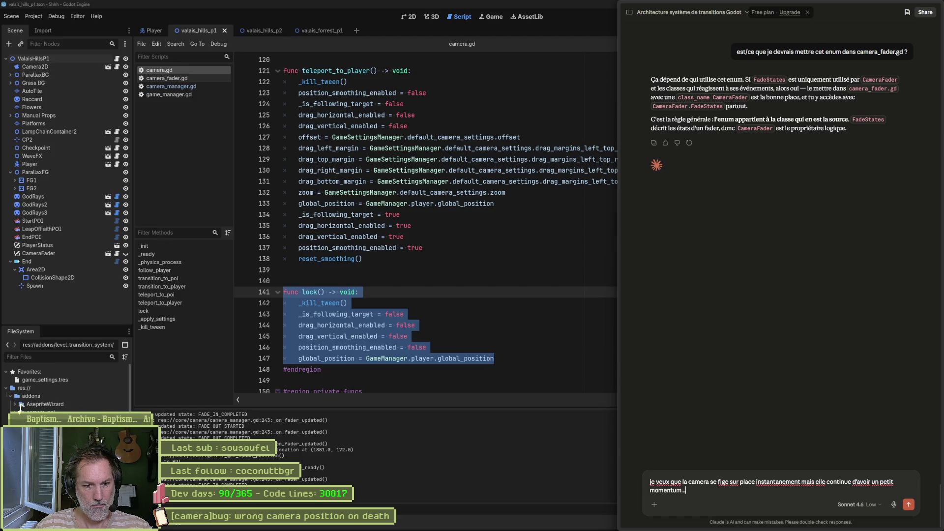
- Add the pasted lock() code, send the question, and copy reset_smoothing() from the answer
key(shift+Return)
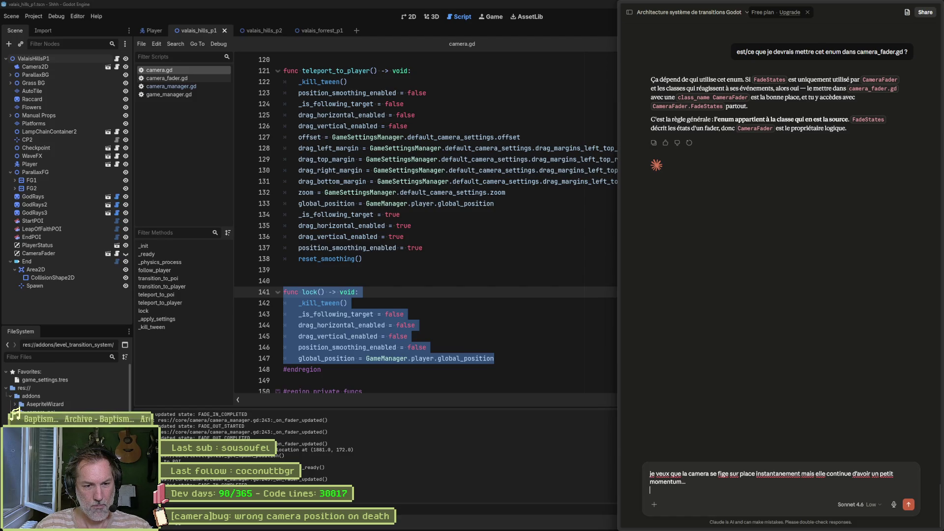
key(ctrl+v)
key(Return)
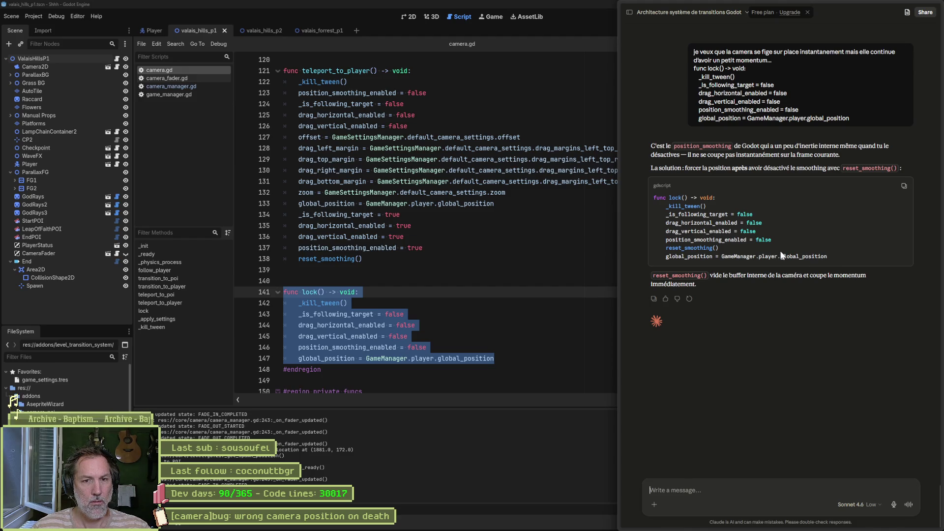
drag(725, 250, 666, 249)
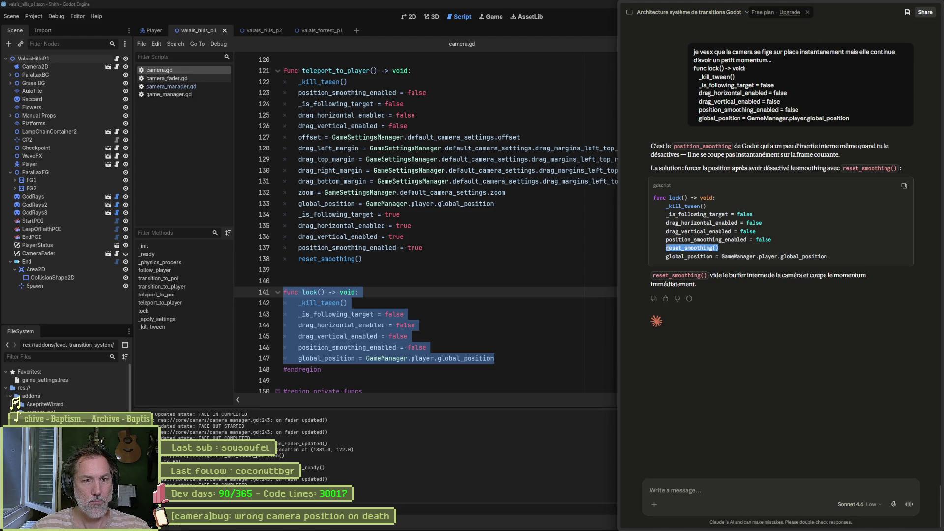
key(ctrl+c)
- Insert reset_smoothing() into lock() on a new line after line 146
click(497, 350)
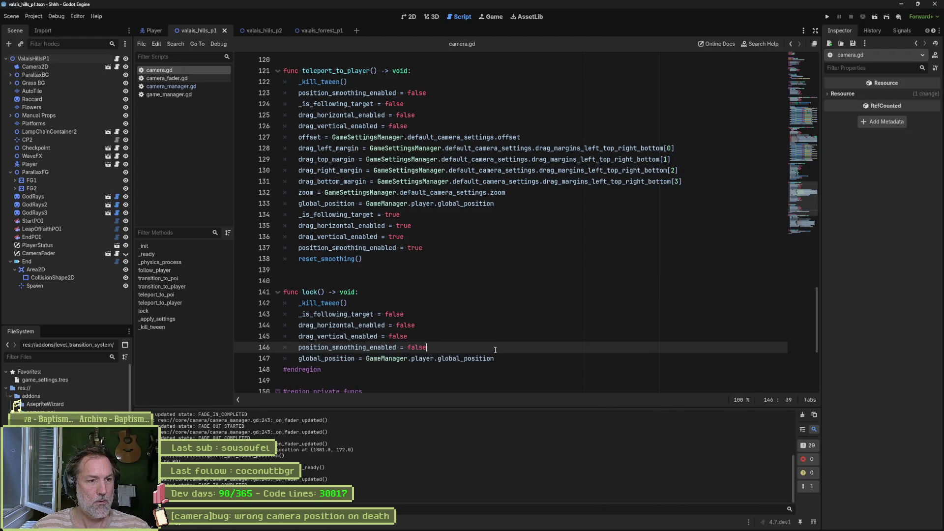
key(Return)
key(ctrl+v)
- Test-run the level with the fix, stop the game, and save camera.gd
key(F5)
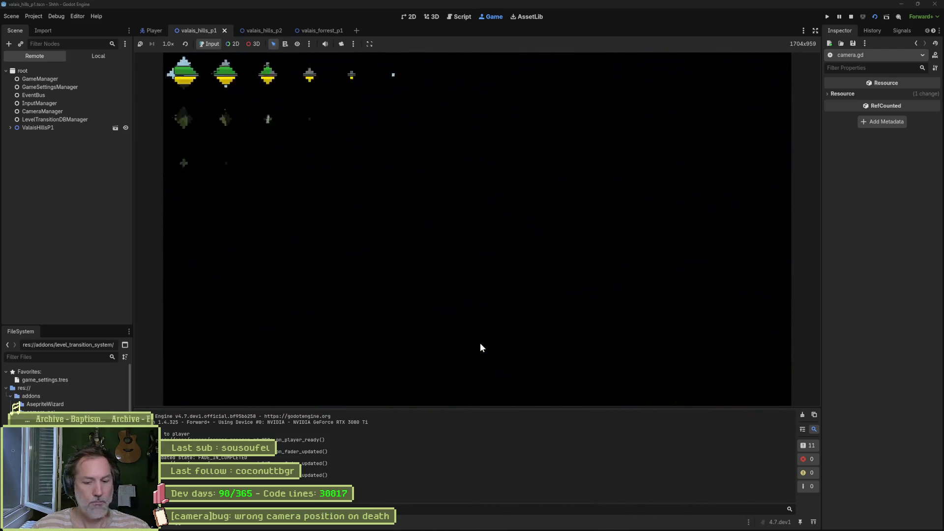
key(F8)
key(Down)
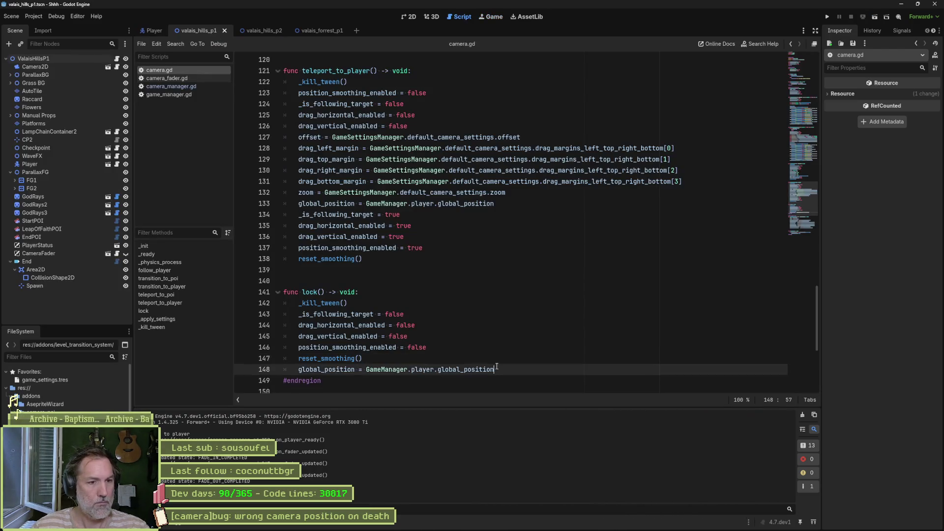
key(ctrl+s)
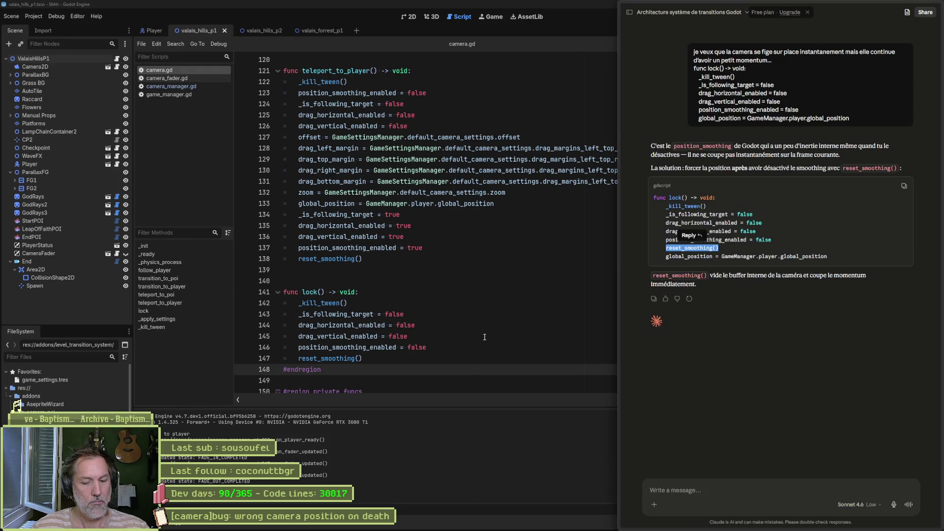
key(F6)
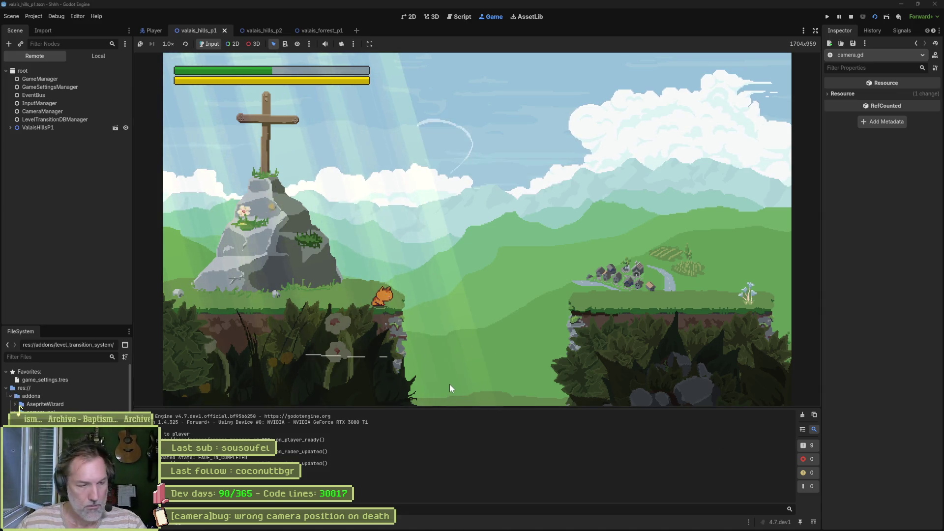
key(Right)
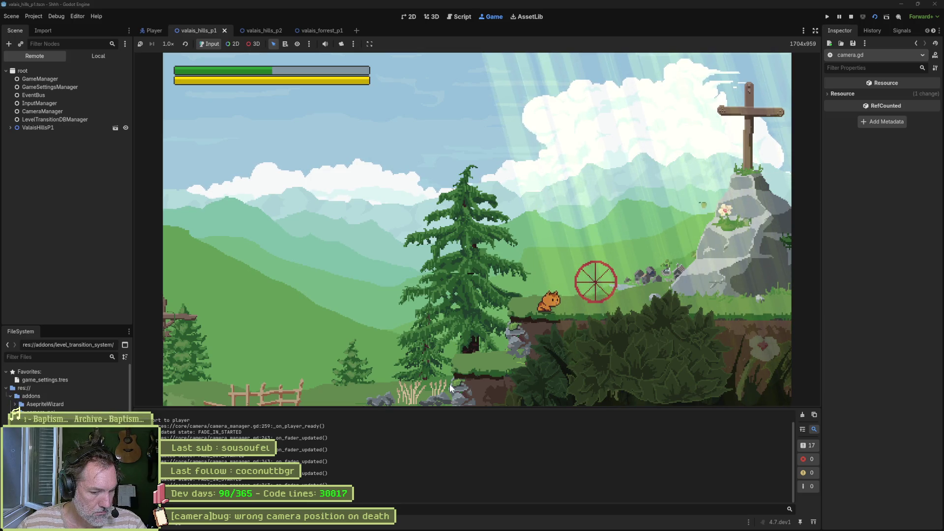
key(F8)
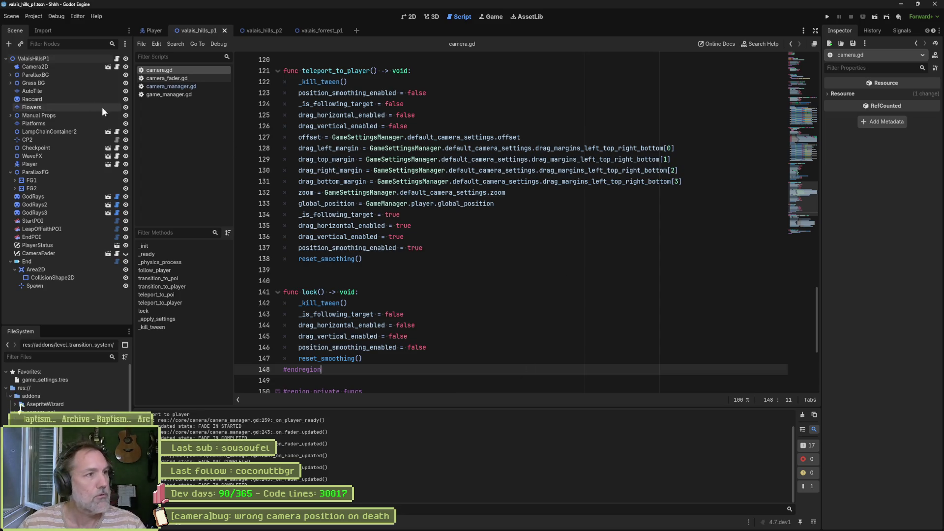
- Turn on Debug > Visible Collision Shapes and return focus to the script at line 137
click(55, 17)
click(76, 50)
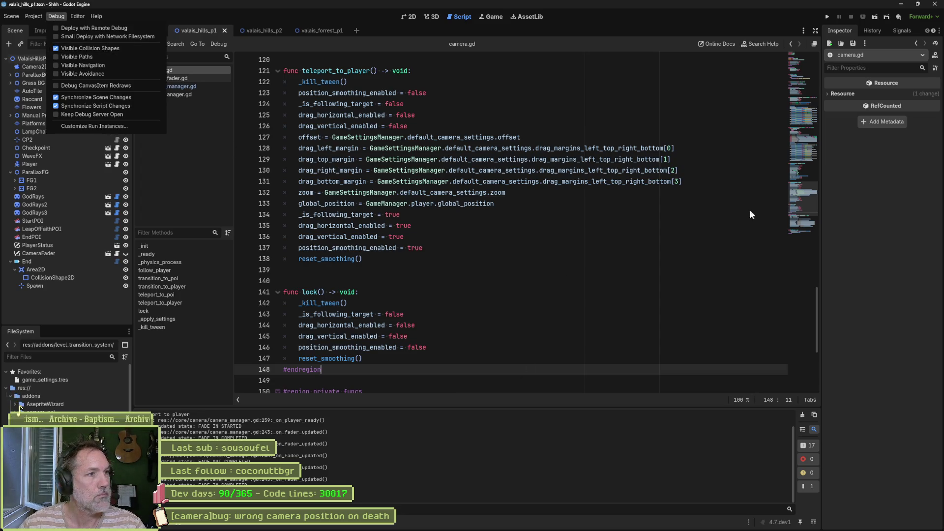
click(581, 251)
click(581, 251)
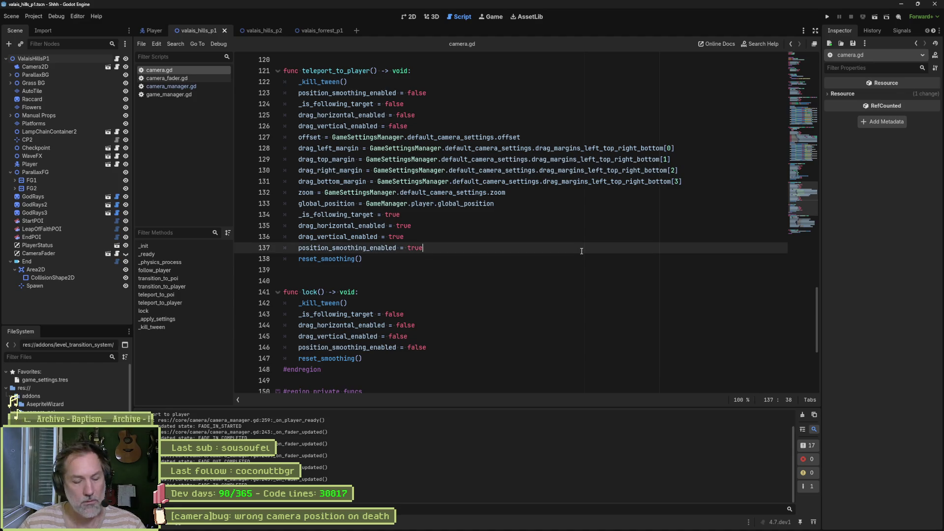
- Run the level with collision shapes shown, then stop the game
key(F6)
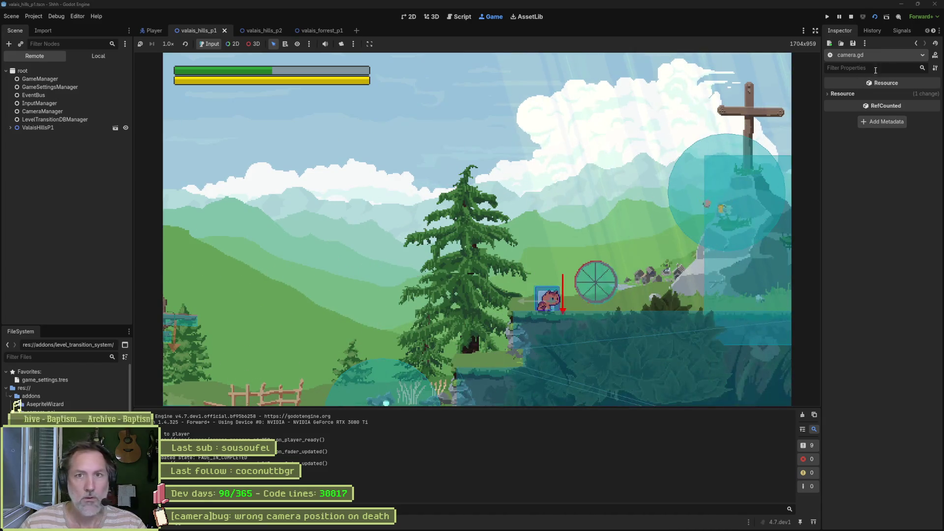
click(919, 5)
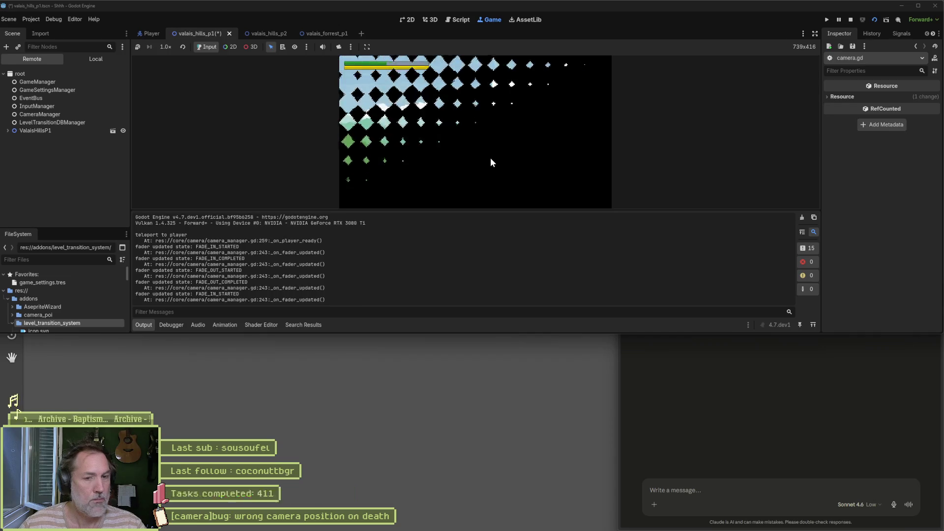
key(F8)
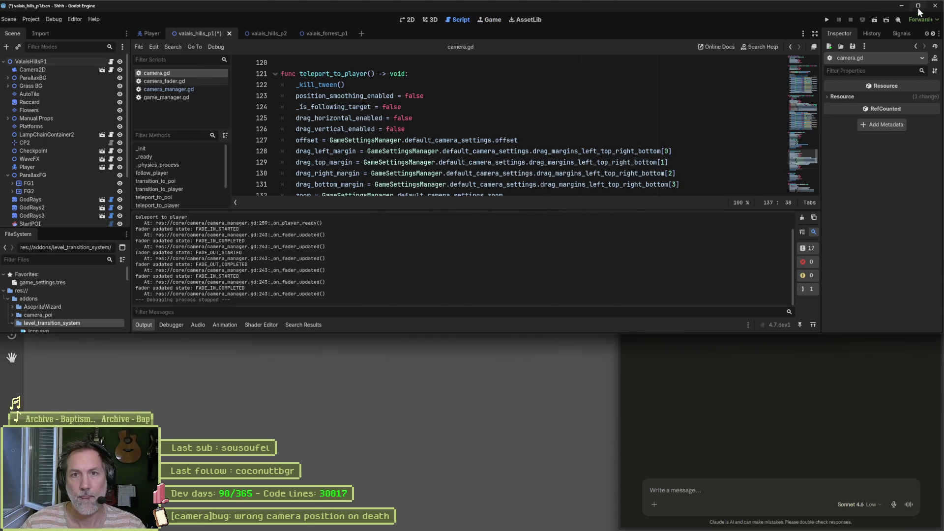
- Maximize the editor and play the 2026-05-29_10-06-18 recording from the Desktop folder
click(918, 5)
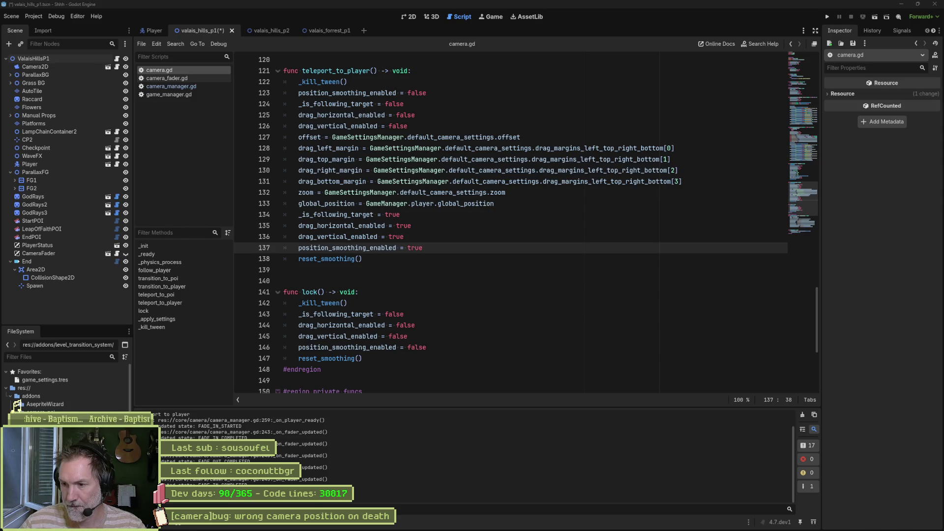
key(super+e)
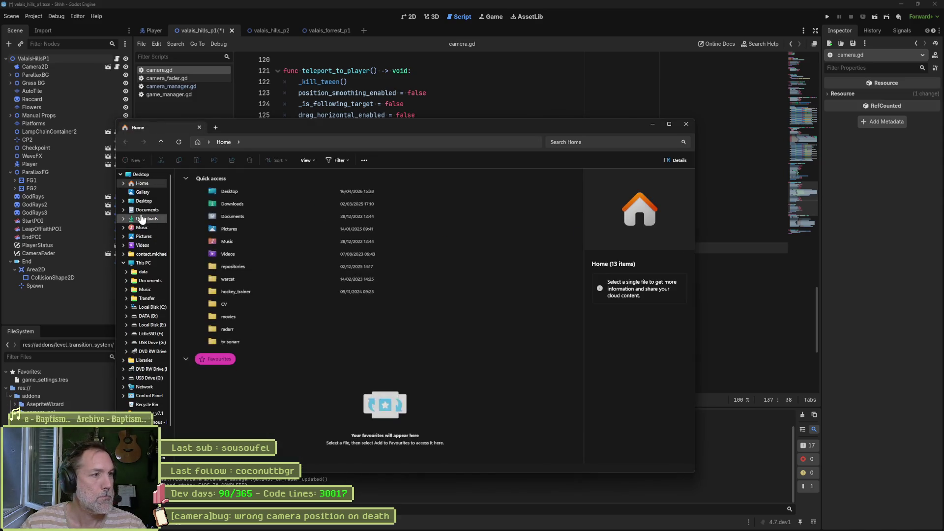
click(159, 201)
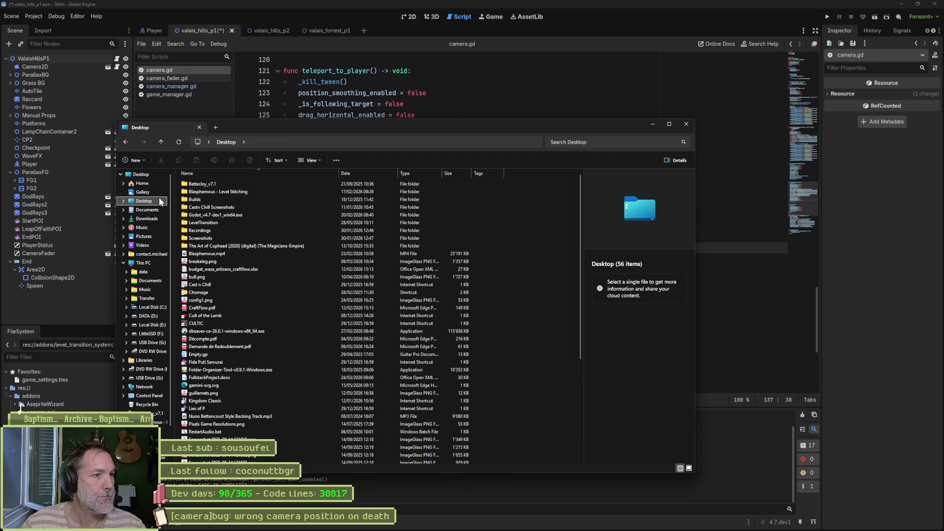
click(686, 124)
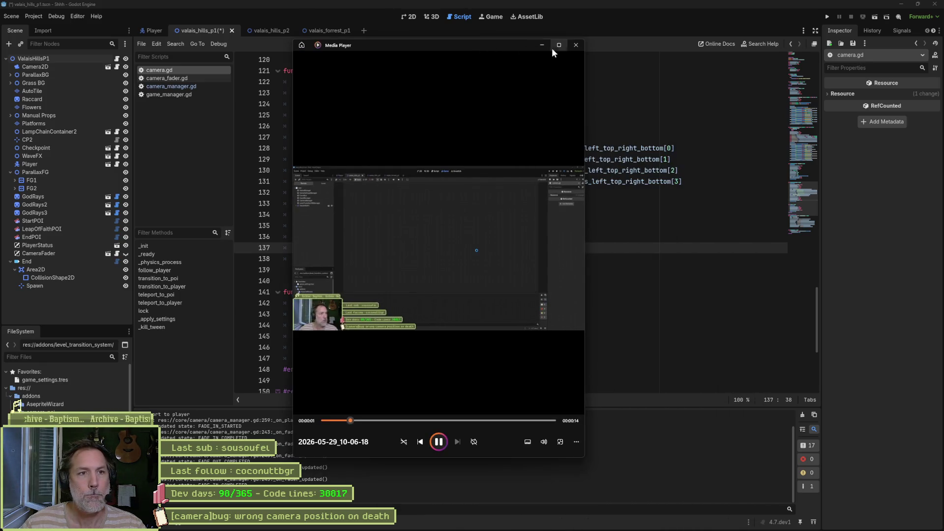
- Close Media Player so the 2026-05-29_10-06-18 recording can be opened in PotPlayer
click(574, 46)
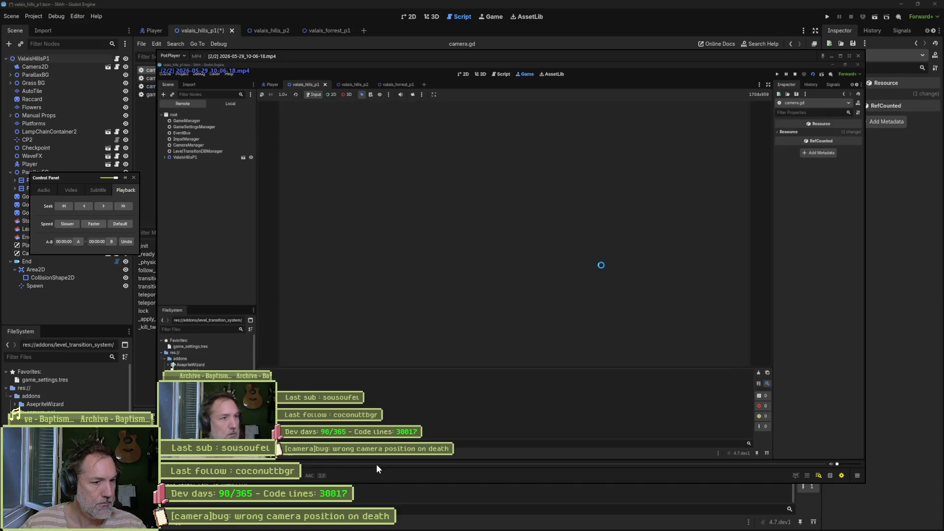
- Pause the clip near the cat's death and step frame by frame to 00:00:11.100
click(376, 464)
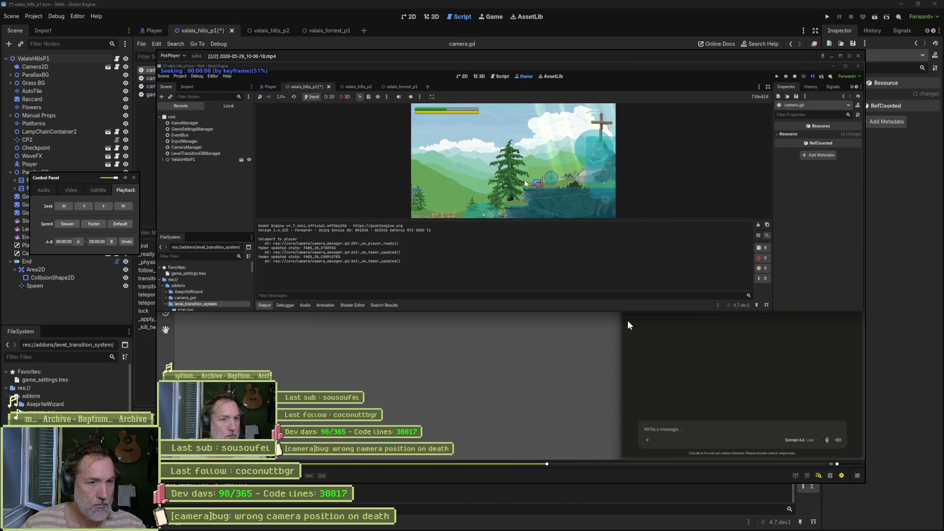
key(space)
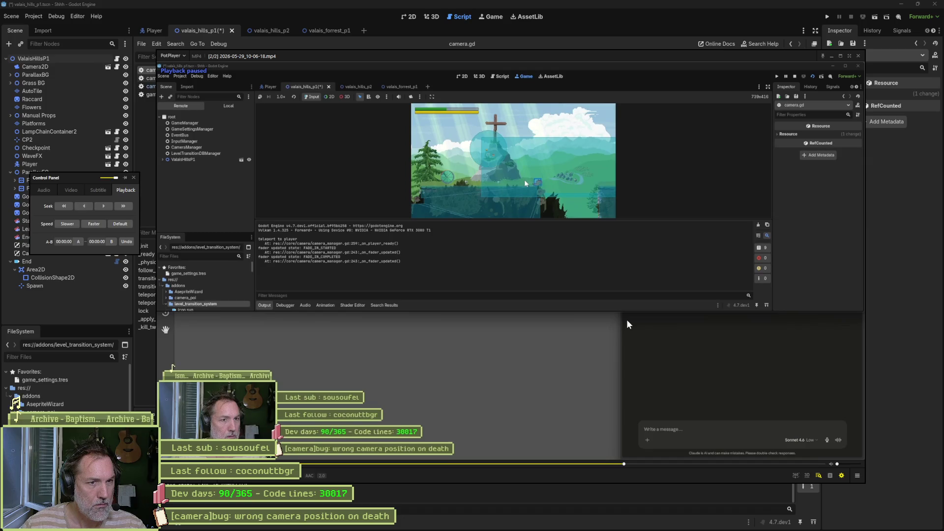
key(f)
key(f)
key(f)
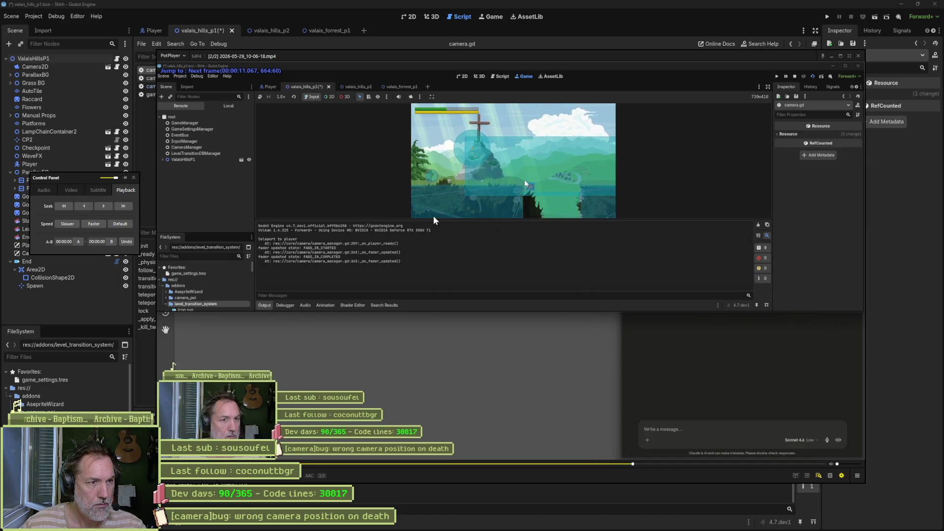
key(f)
key(f)
key(f)
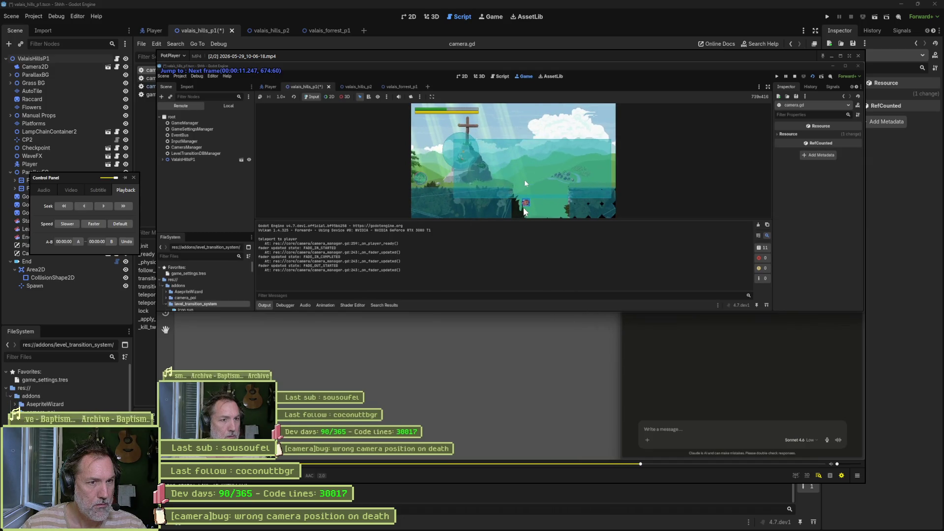
key(f)
key(f)
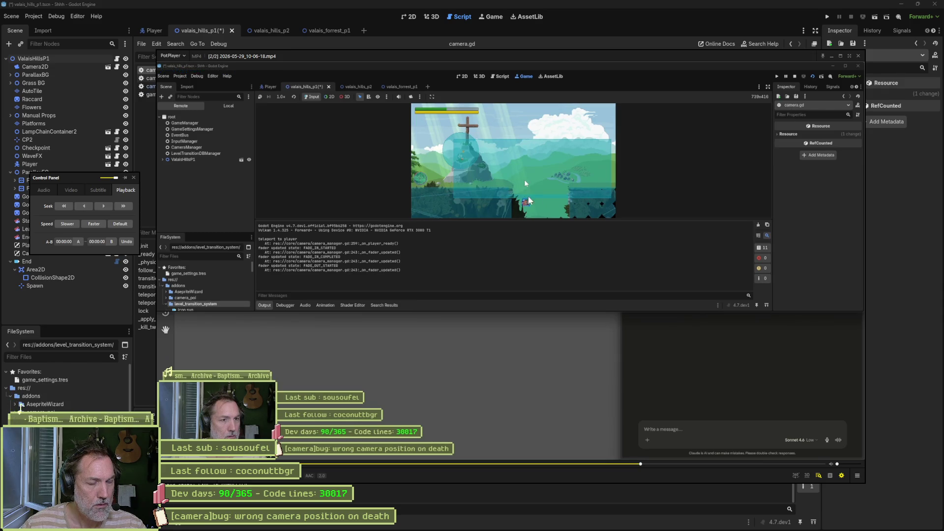
key(d)
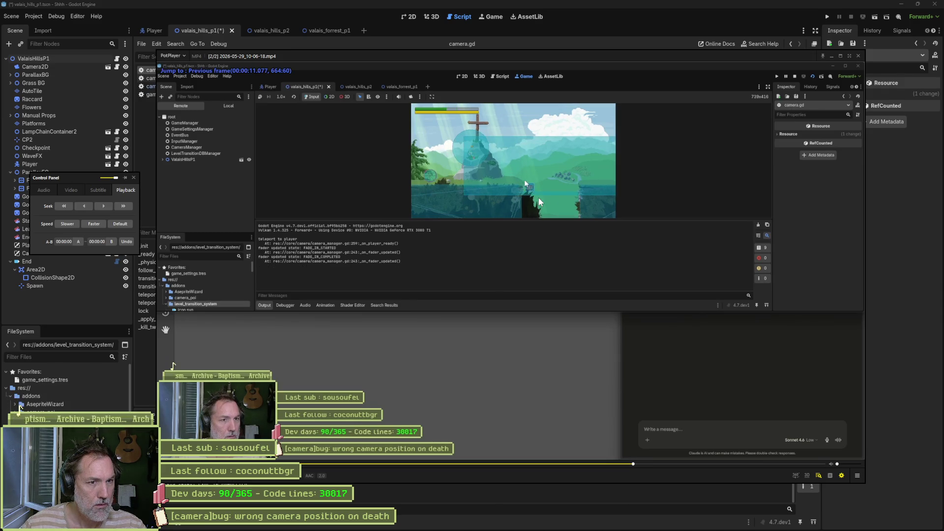
key(f)
key(f)
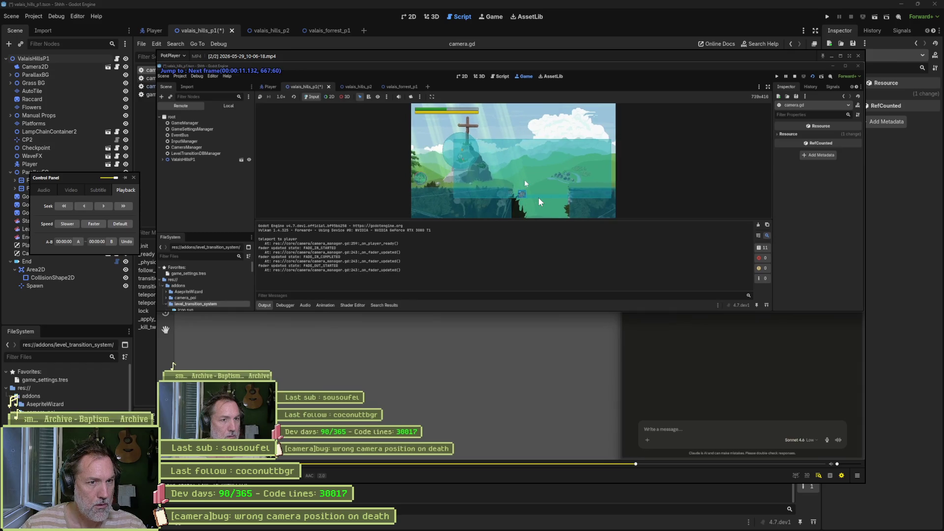
key(d)
key(f)
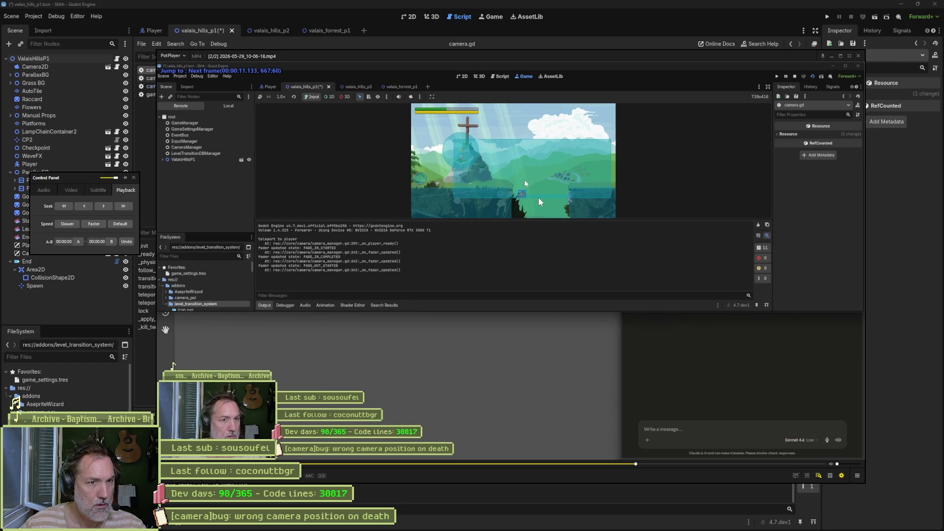
key(d)
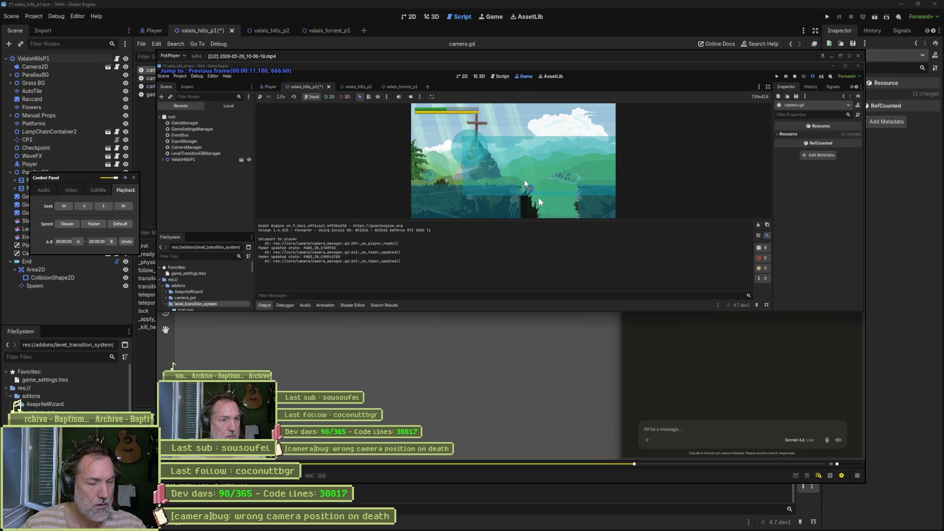
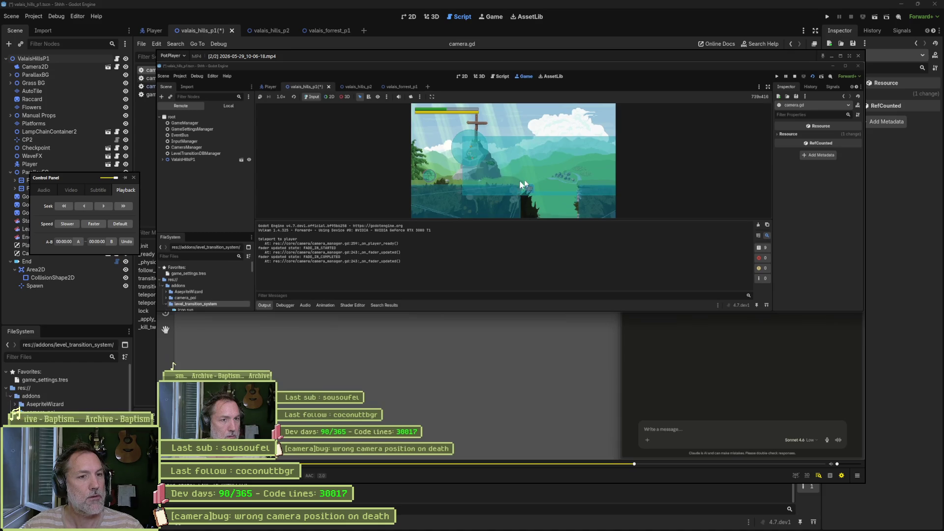
- Close the PotPlayer gameplay video to return to camera.gd in the script editor
click(591, 37)
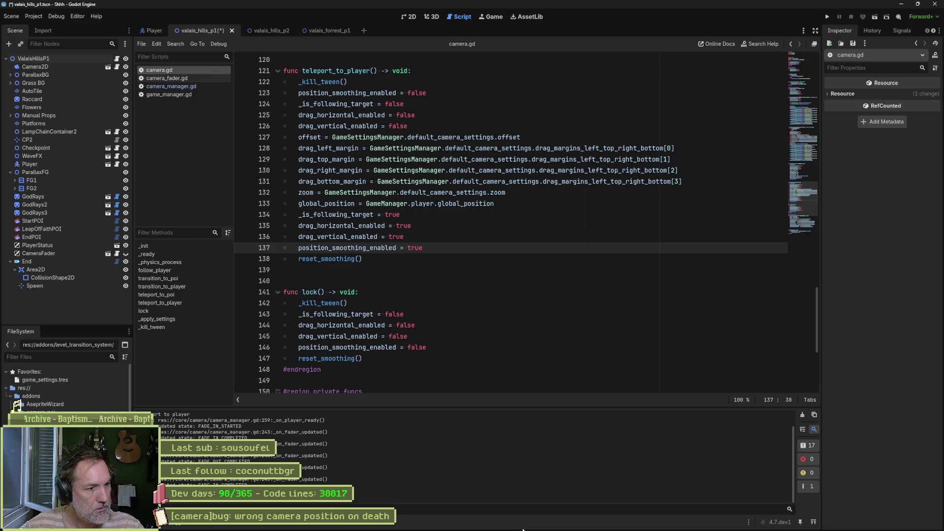
- Review lock() in camera.gd, highlighting every use of _is_following_target
click(369, 305)
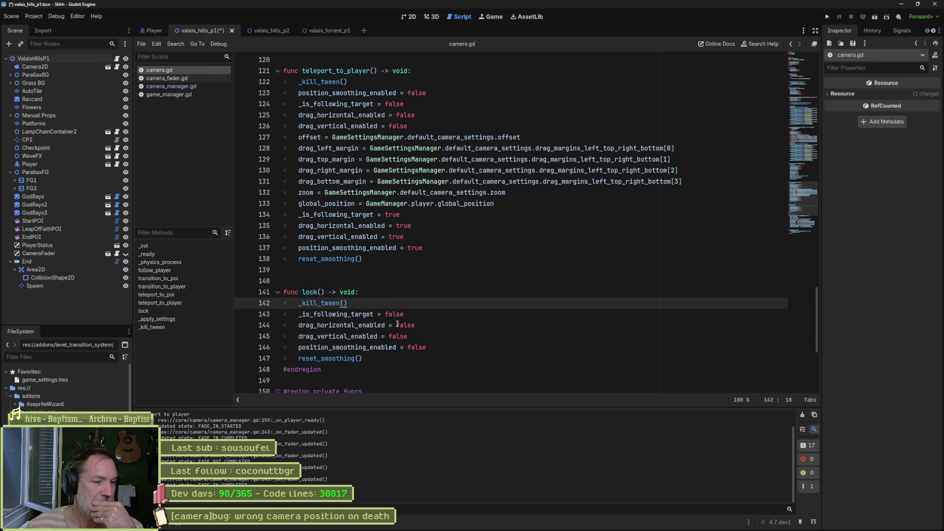
key(Down)
key(ctrl+d)
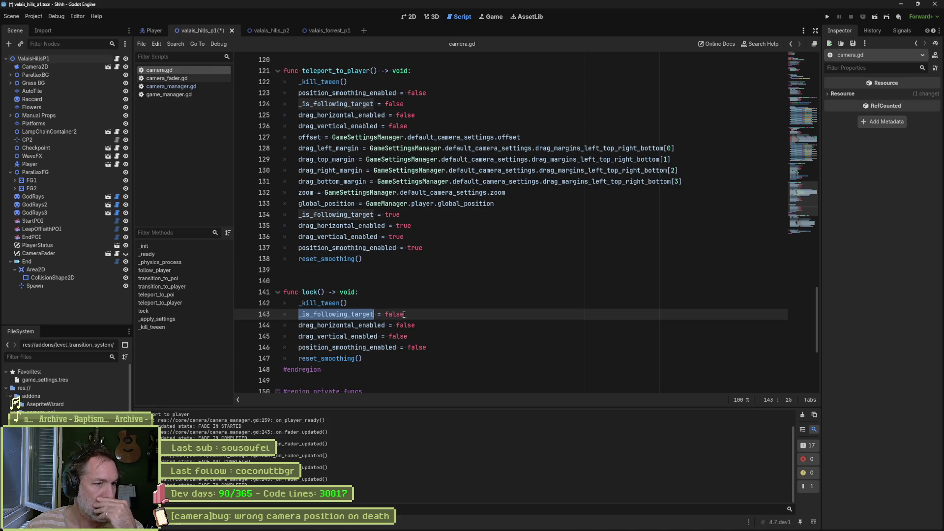
- In camera_manager.gd, find the CUTSCENE case of _set_state via _on_fader_updated
click(169, 84)
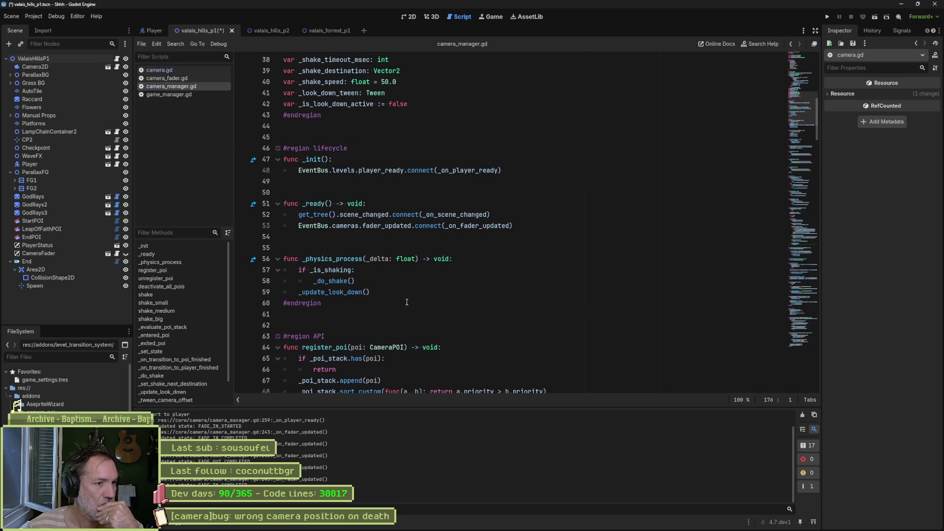
scroll(194, 378, down, 2)
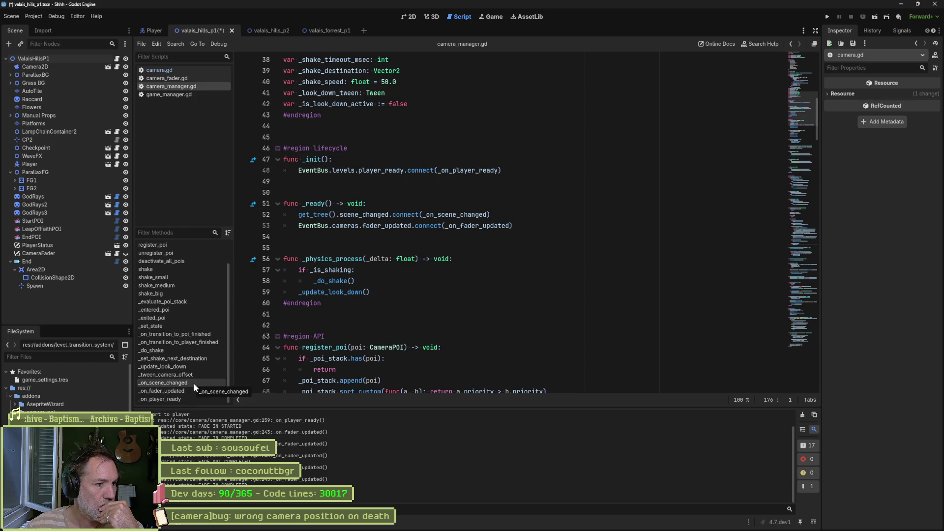
click(190, 391)
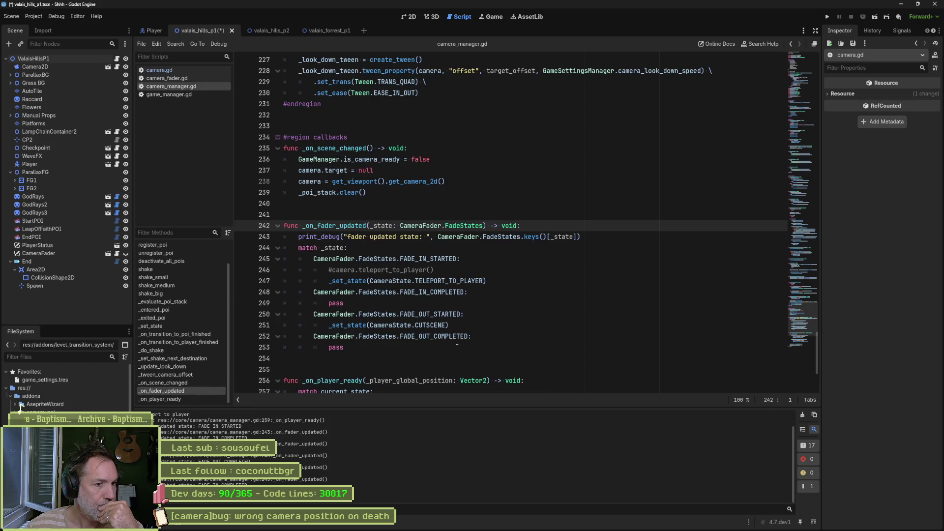
click(427, 325)
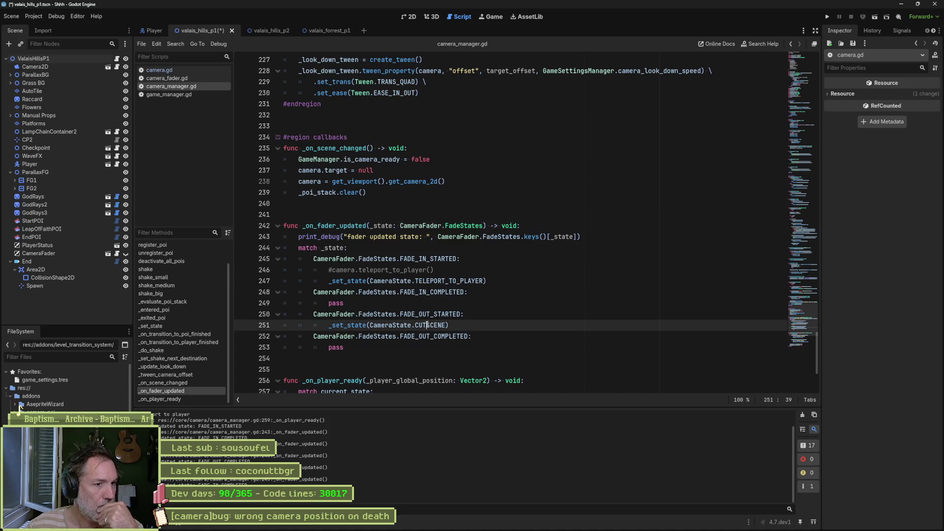
double_click(427, 325)
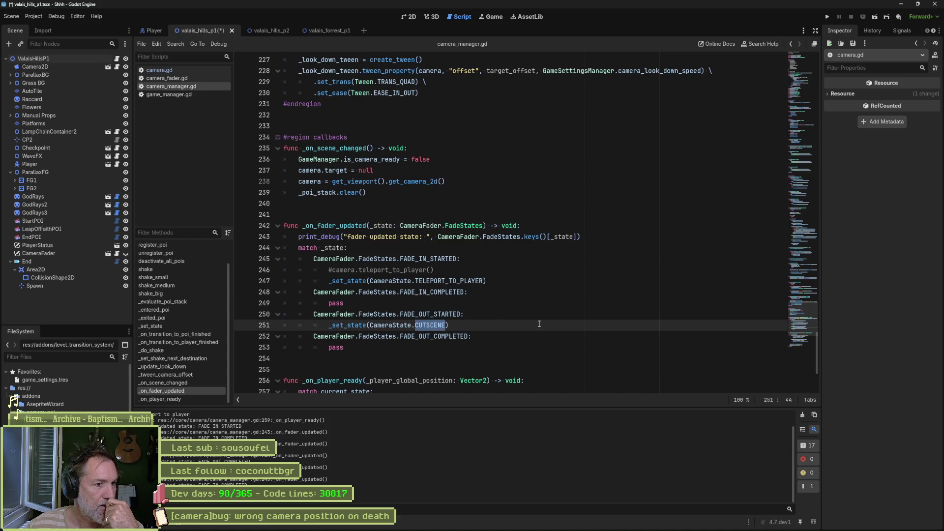
ctrl+click(354, 326)
- Add a camera.cutscene() call below camera.lock() in the CUTSCENE case, then go to camera.gd's lock()
scroll(393, 325, down, 5)
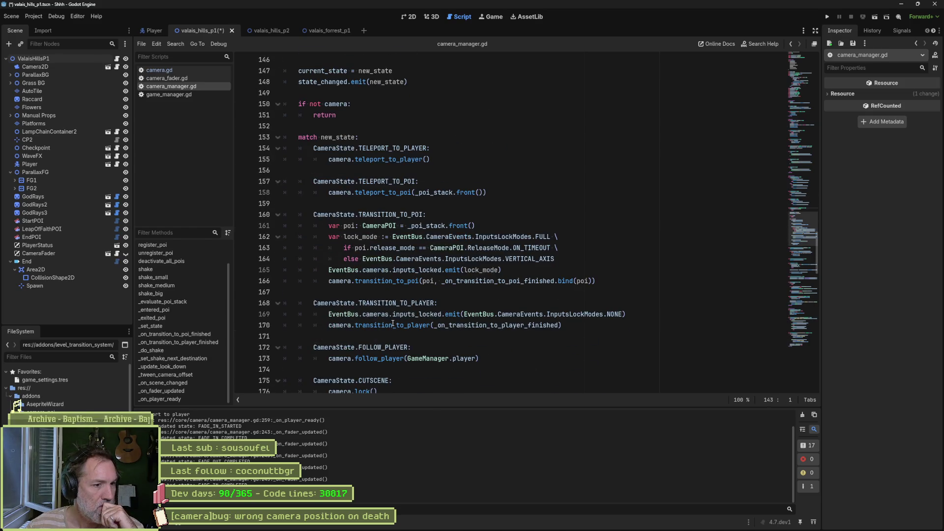
scroll(392, 325, down, 2)
click(531, 326)
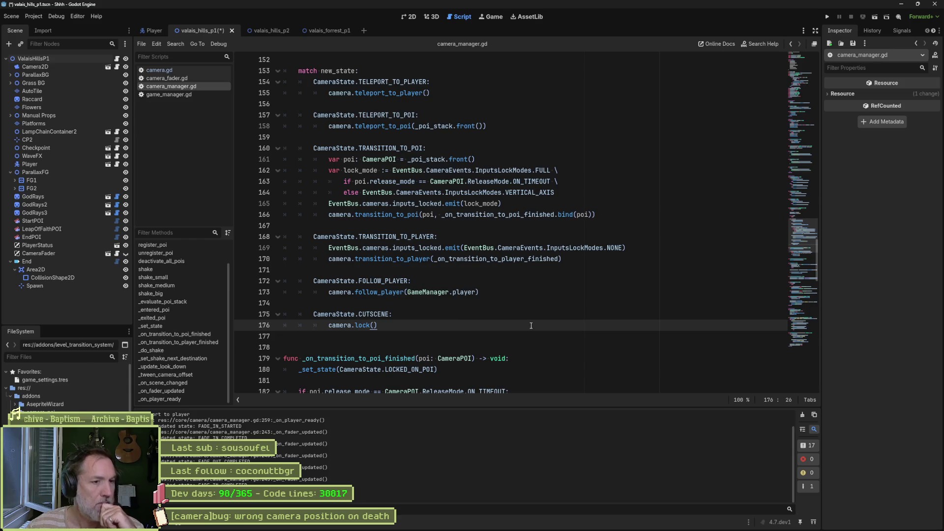
key(Return)
text(ca)
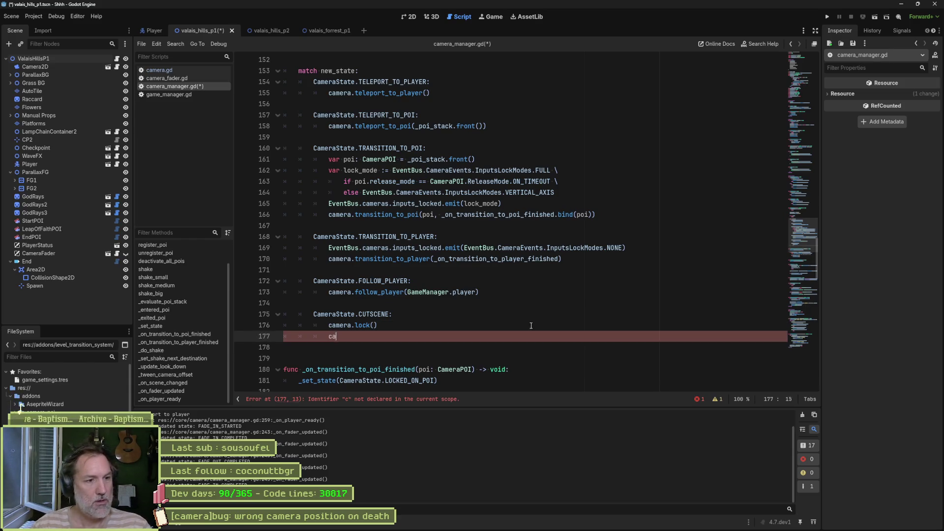
text(mera.)
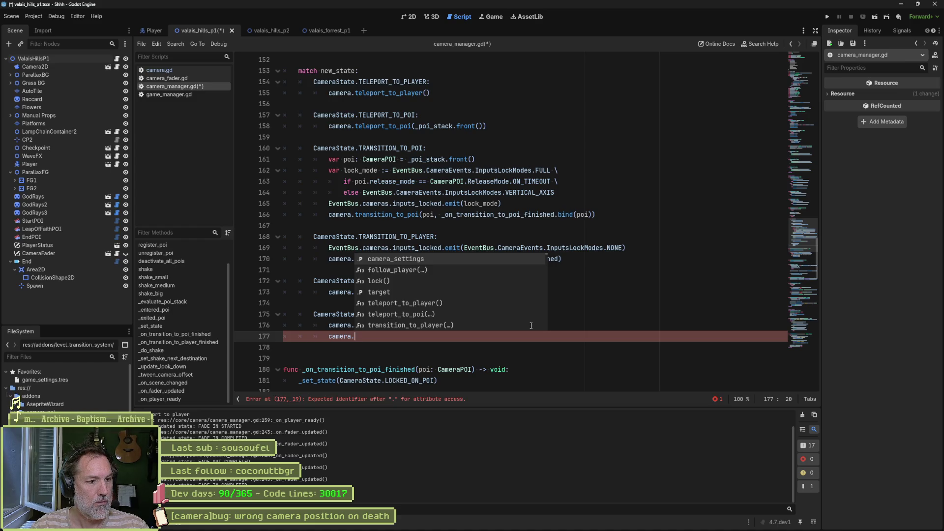
text(cutsec)
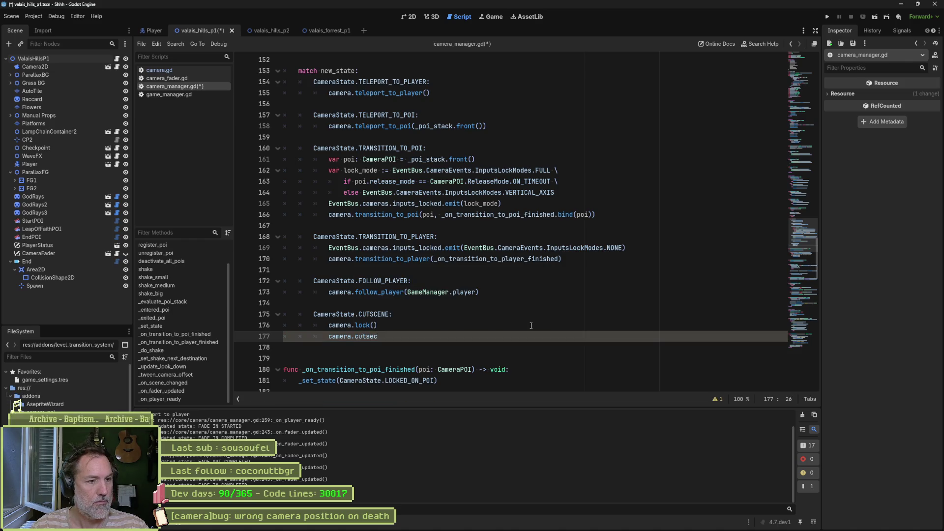
key(BackSpace)
key(BackSpace)
text(cene())
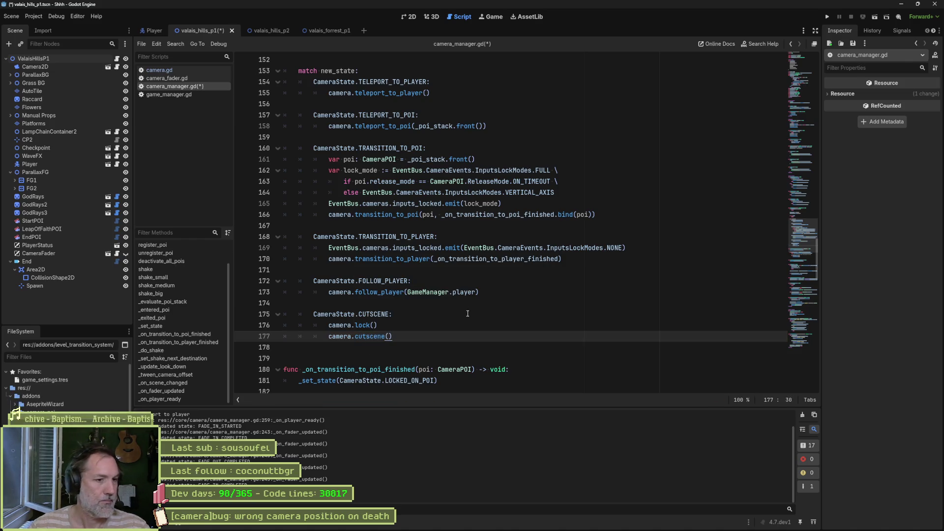
ctrl+click(366, 327)
click(375, 295)
- Duplicate the lock function as a new empty cutscene() function
key(shift+Up)
key(shift+Up)
key(shift+Up)
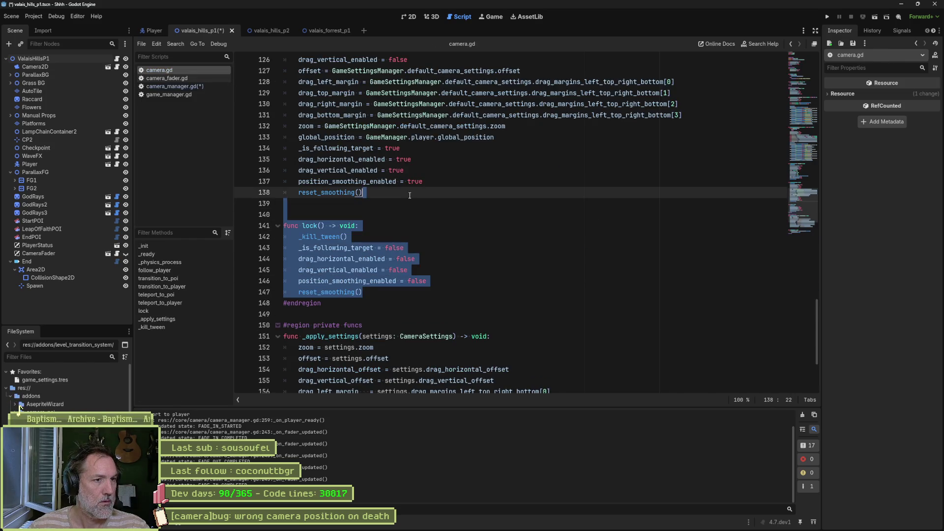
key(ctrl+c)
click(378, 293)
key(ctrl+v)
click(315, 325)
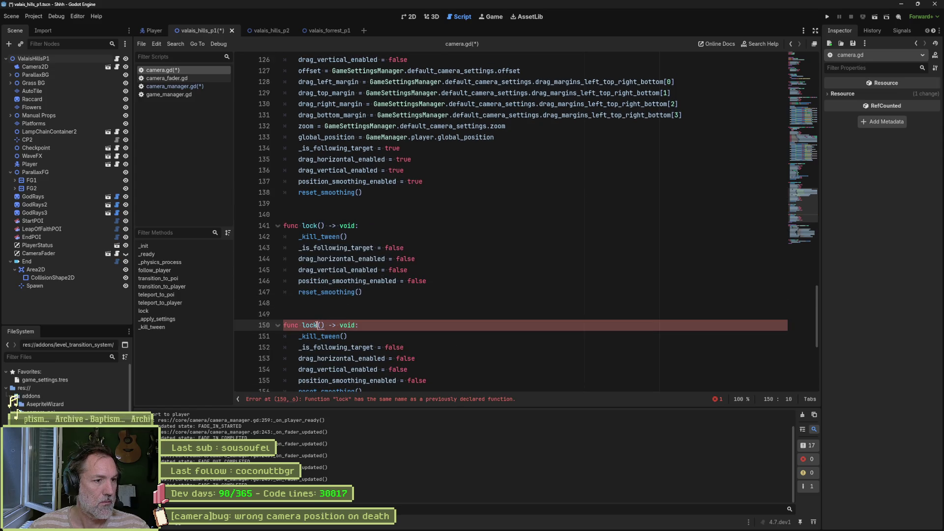
double_click(312, 325)
text(cutscene)
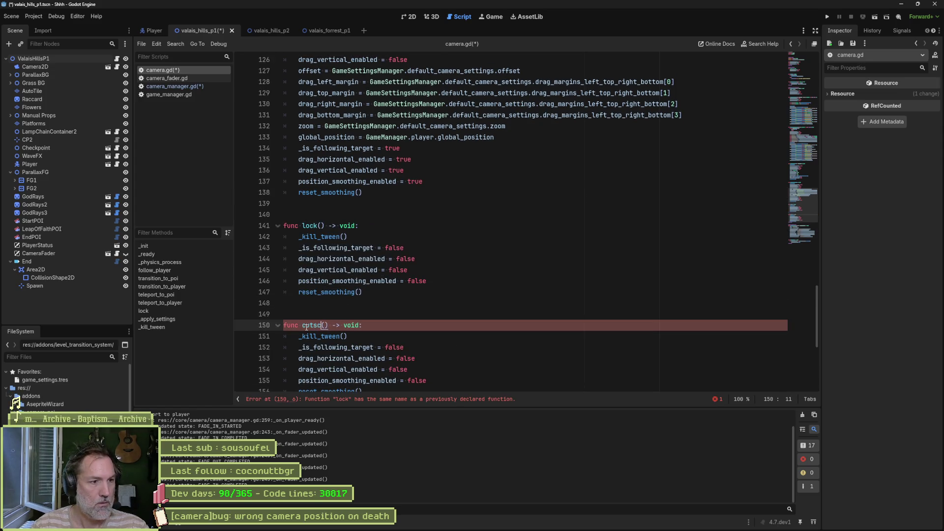
scroll(401, 329, down, 2)
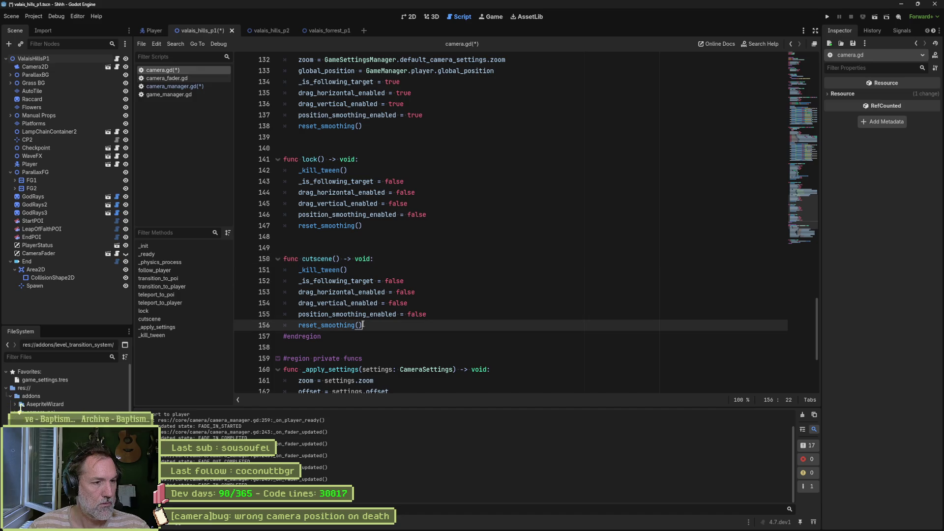
drag(362, 324, 298, 270)
key(BackSpace)
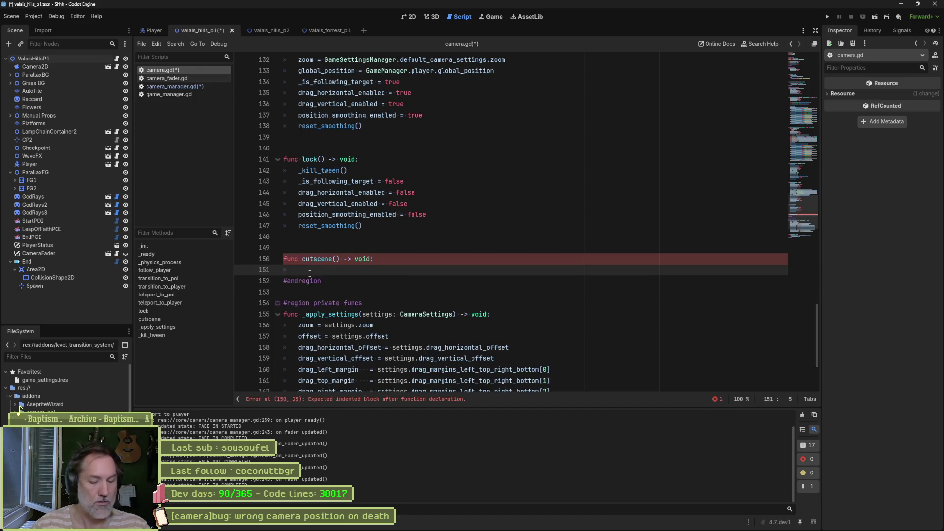
- Declare var new_target := GameManager.player.global_position in cutscene()
text(var new_target)
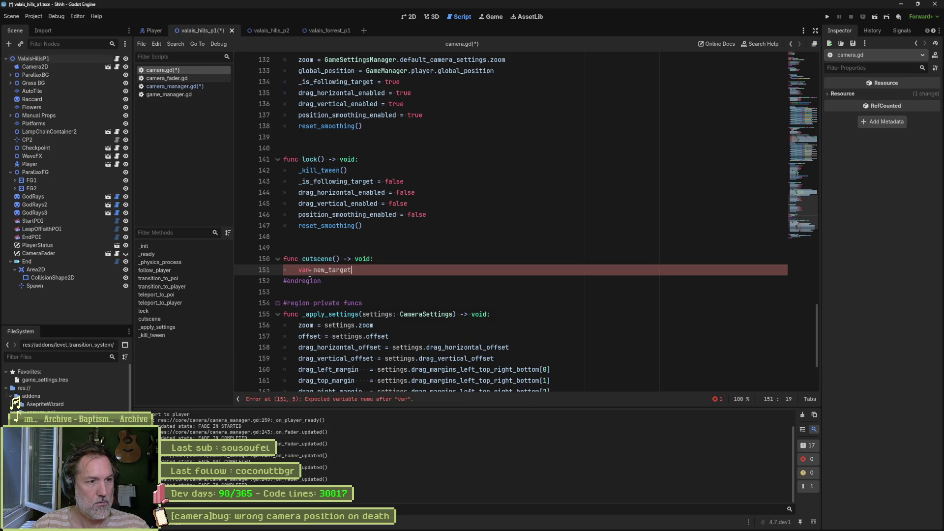
key(BackSpace)
key(BackSpace)
text(:)
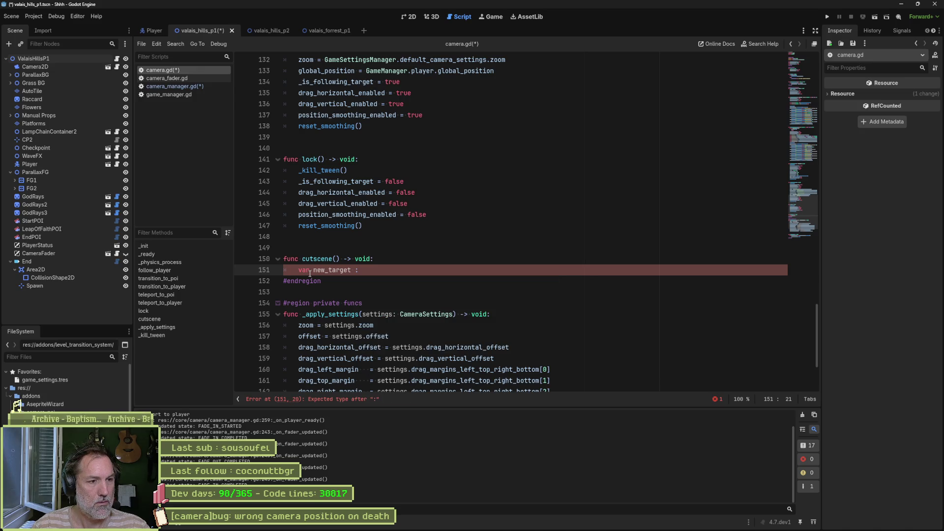
text(= Mark)
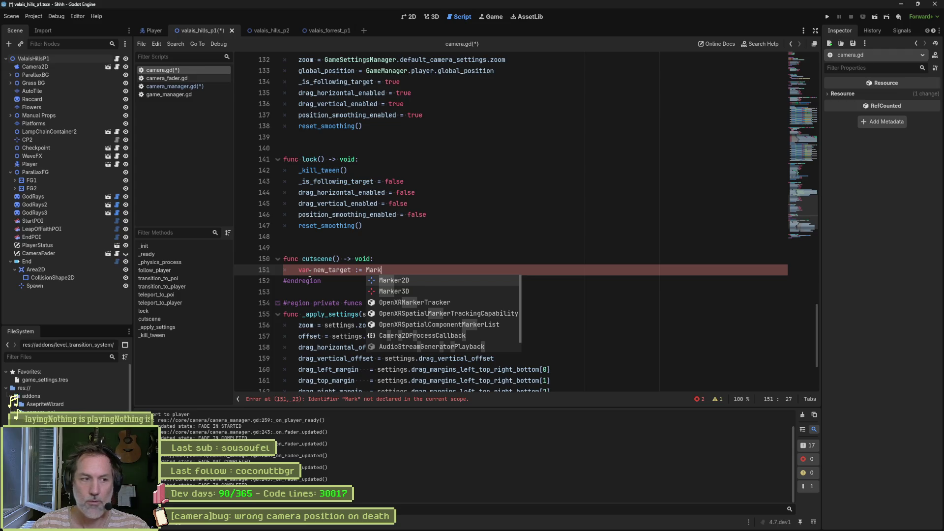
key(BackSpace)
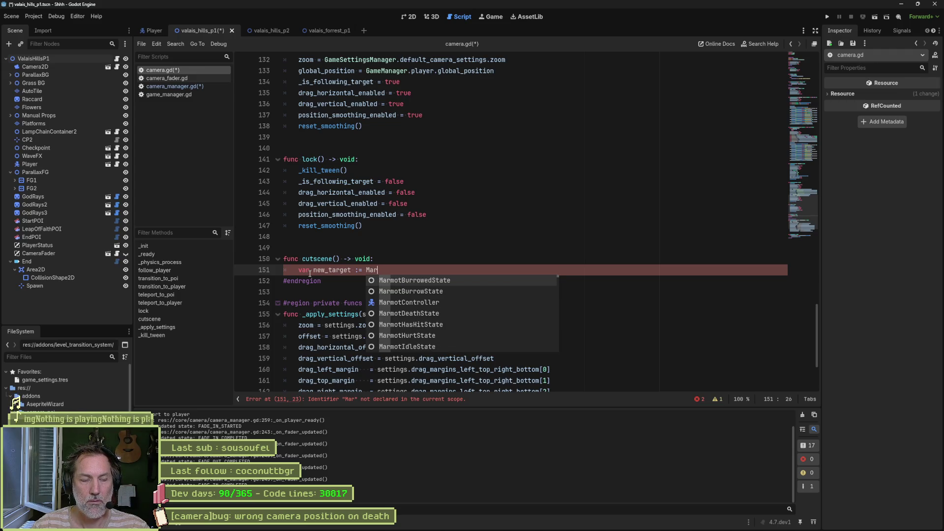
key(BackSpace)
key(BackSpace)
key(BackSpace)
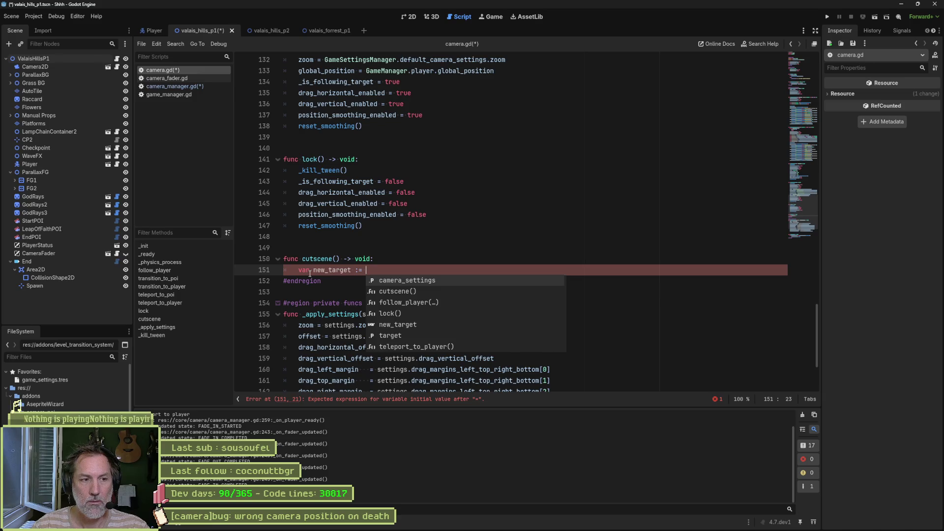
text(Game)
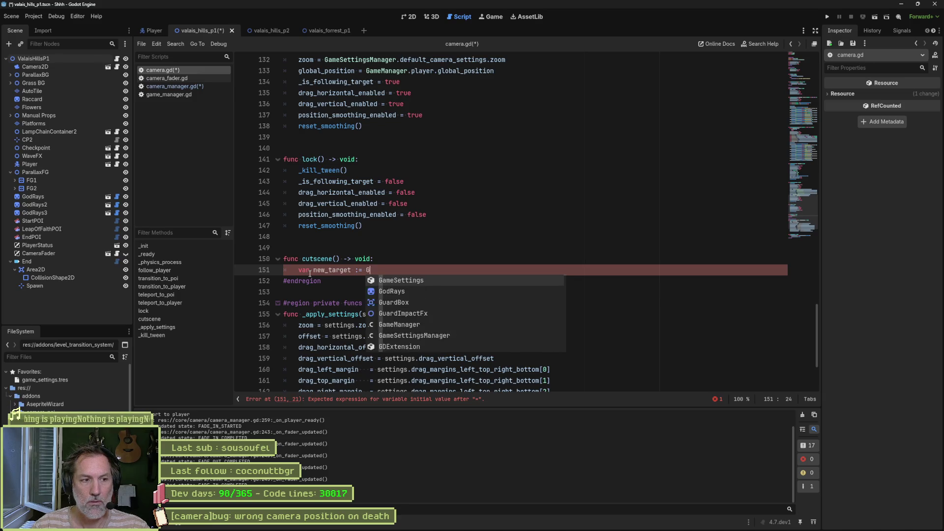
key(Return)
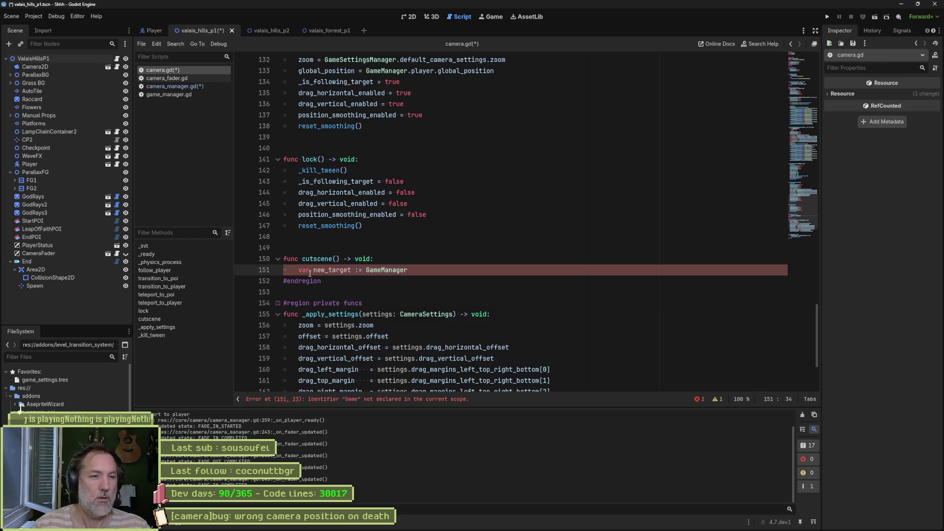
text(.player.glo)
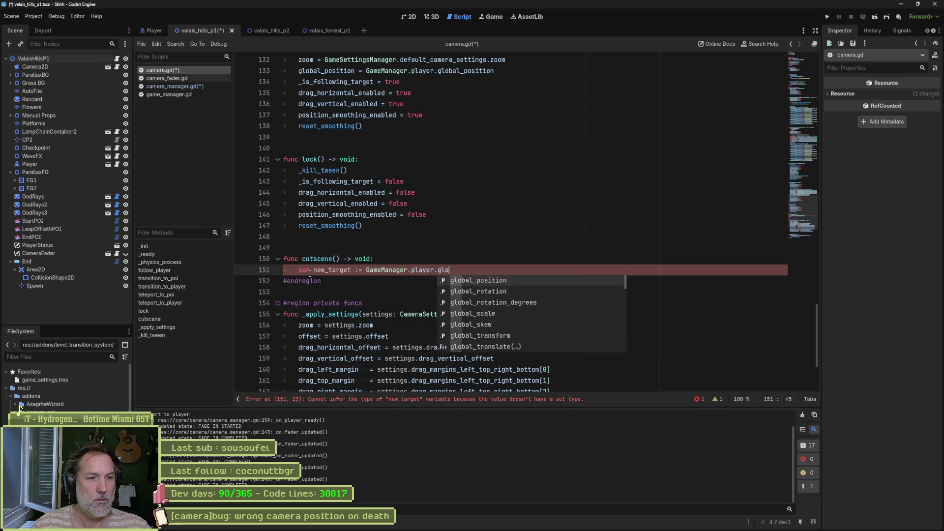
key(Return)
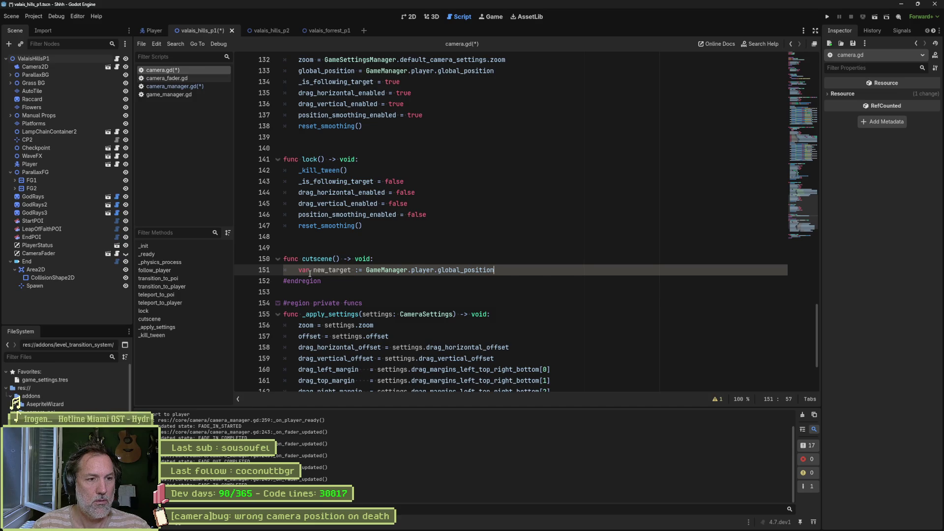
- Start a 'target =' line on line 152 and search the project for target
key(Return)
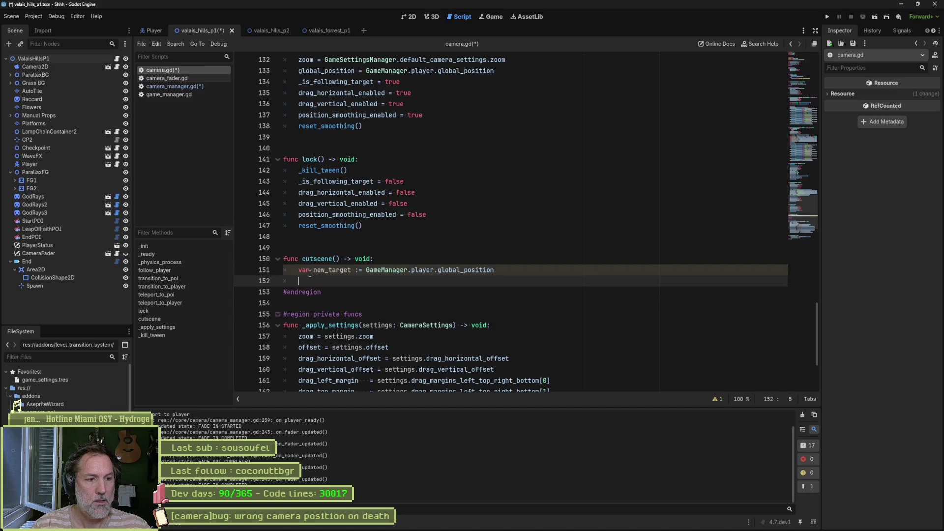
text(tween.)
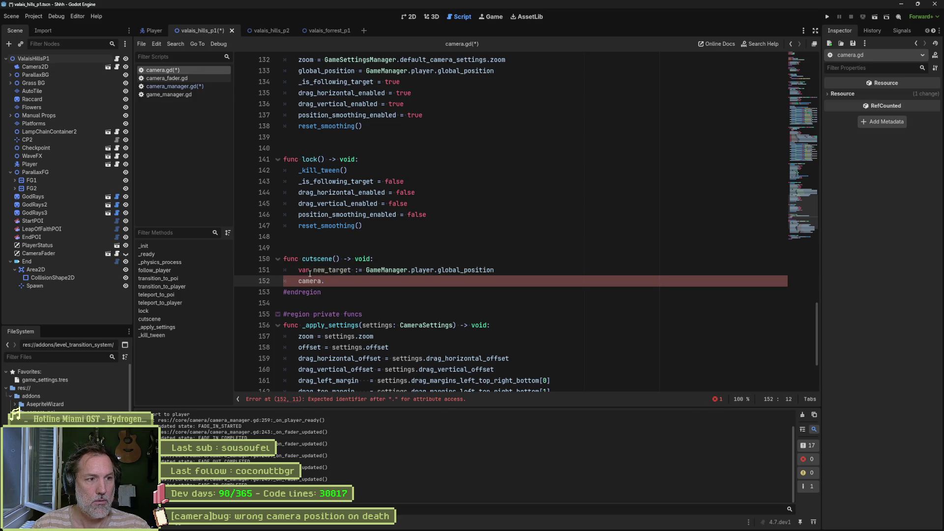
key(BackSpace)
key(BackSpace)
key(BackSpace)
text(ar)
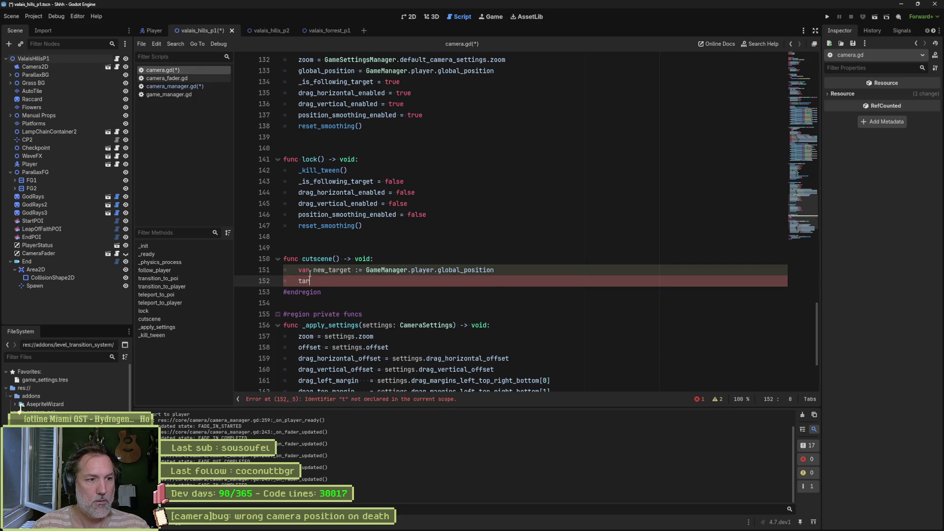
text(get =)
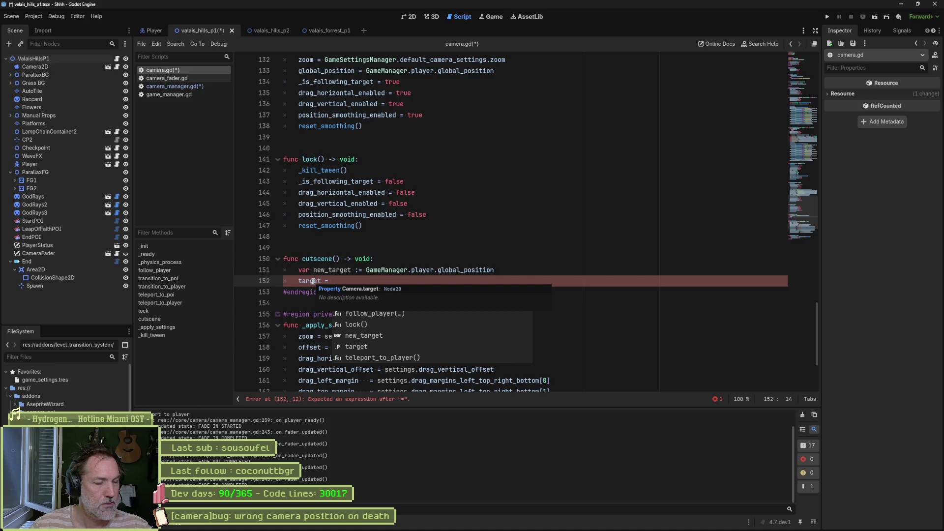
click(312, 282)
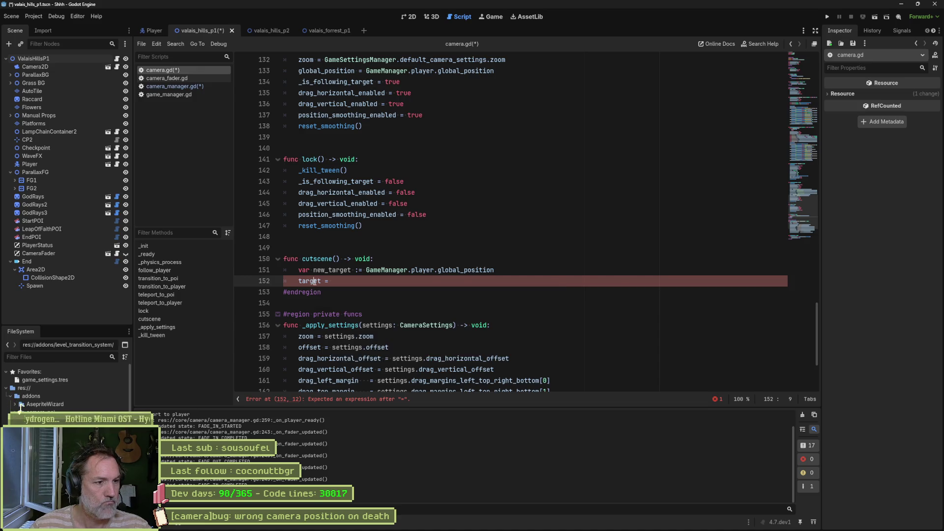
key(ctrl+shift+f)
key(Escape)
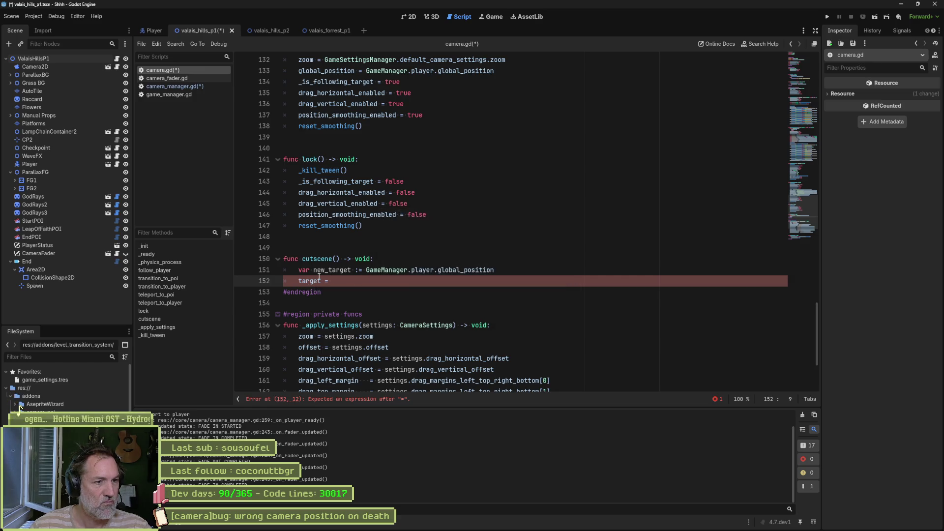
double_click(310, 281)
key(ctrl+shift+f)
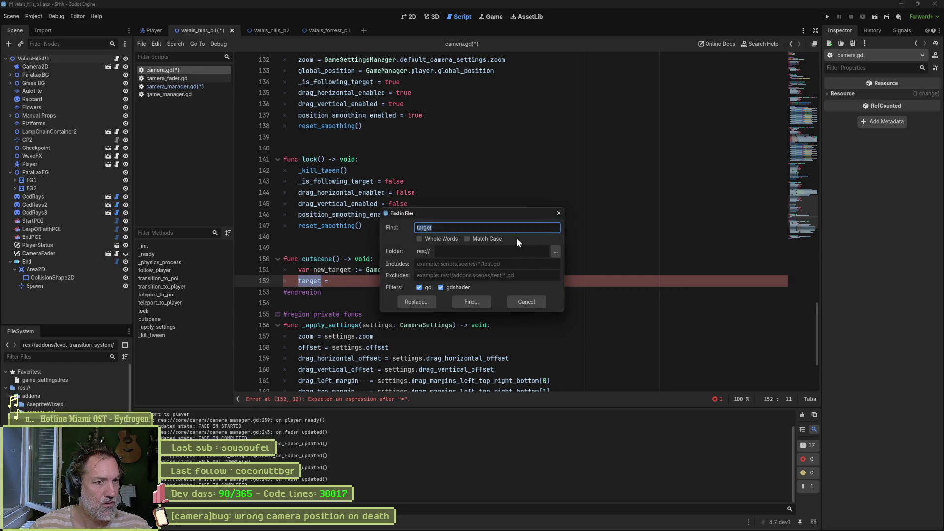
- Run the project-wide search for target and collapse the unrelated file results
click(471, 302)
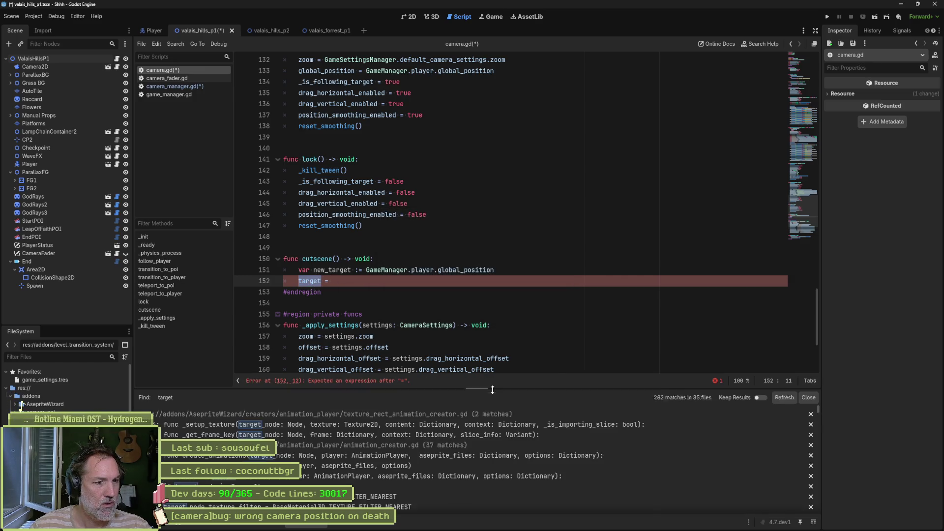
click(468, 414)
click(471, 424)
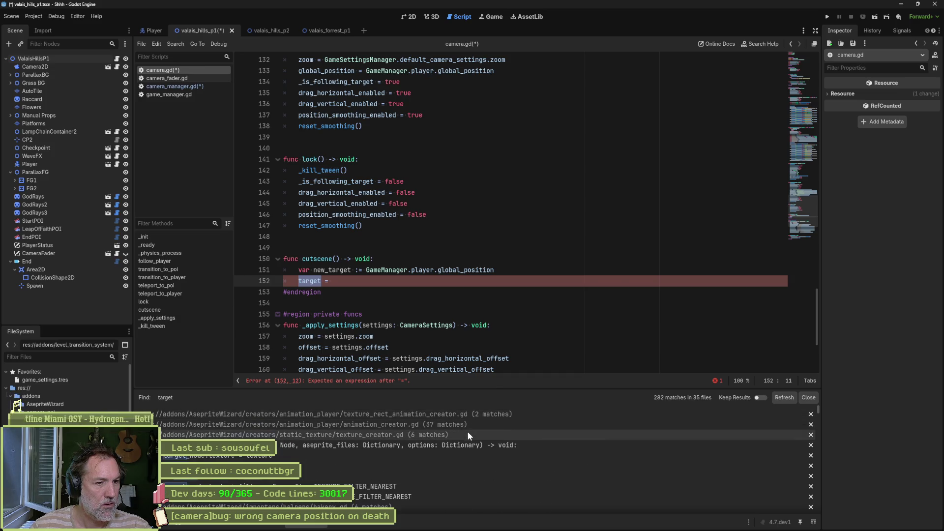
click(466, 435)
click(461, 444)
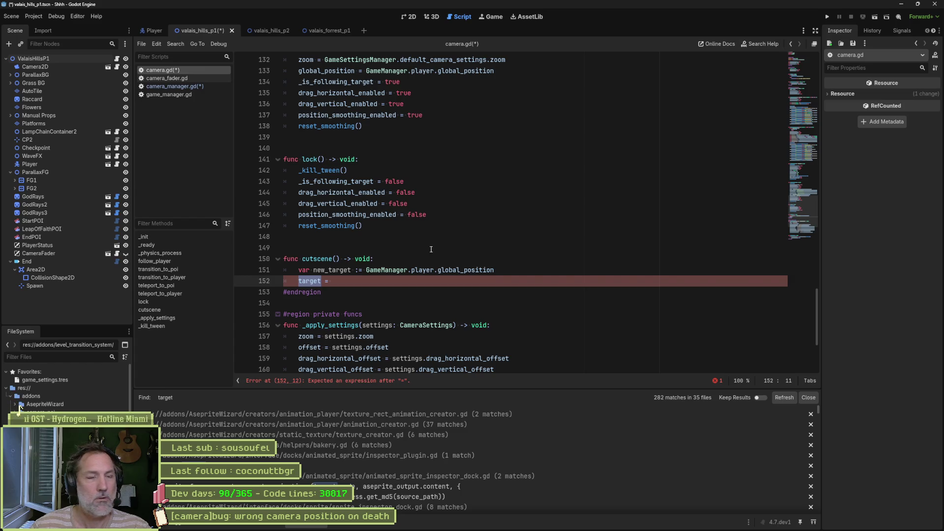
- Find whole-word target matches in camera.gd, stepping through them, then close the results panel
click(414, 245)
key(ctrl+f)
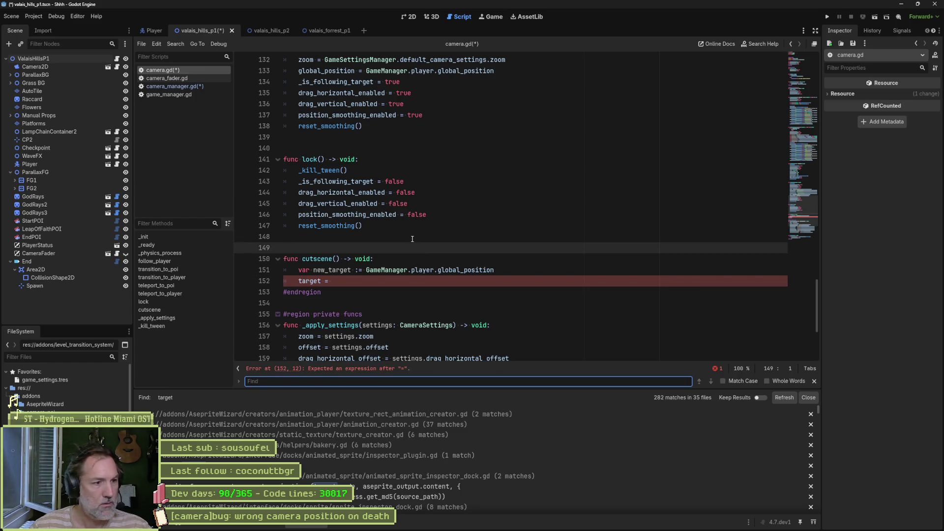
text(target)
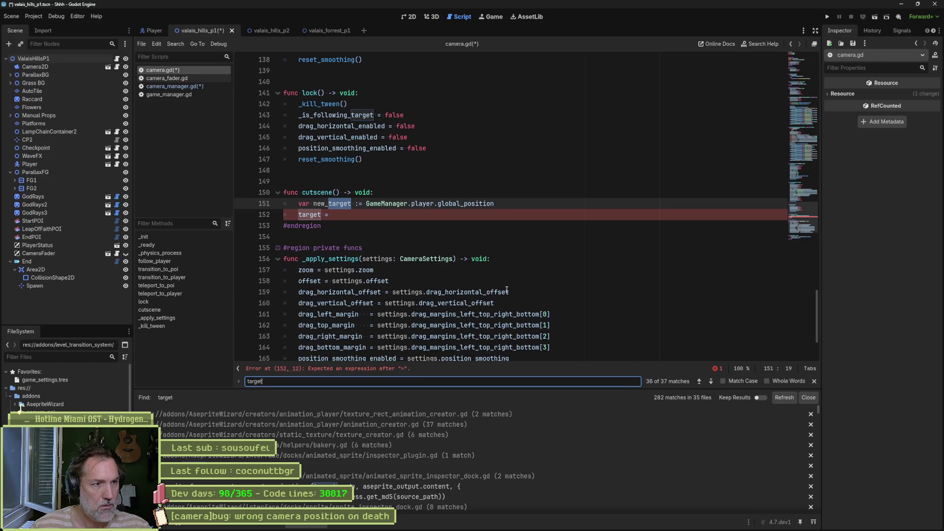
scroll(507, 290, down, 3)
scroll(604, 324, up, 6)
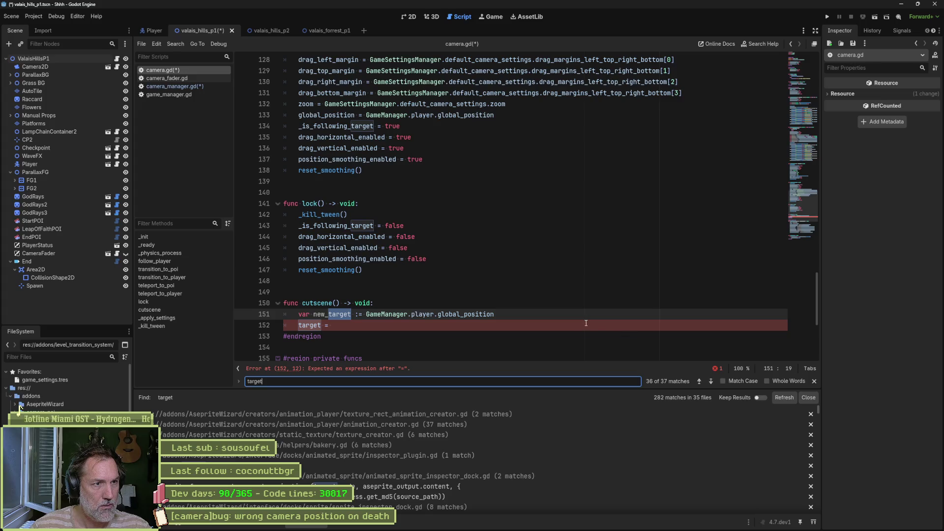
scroll(583, 322, up, 6)
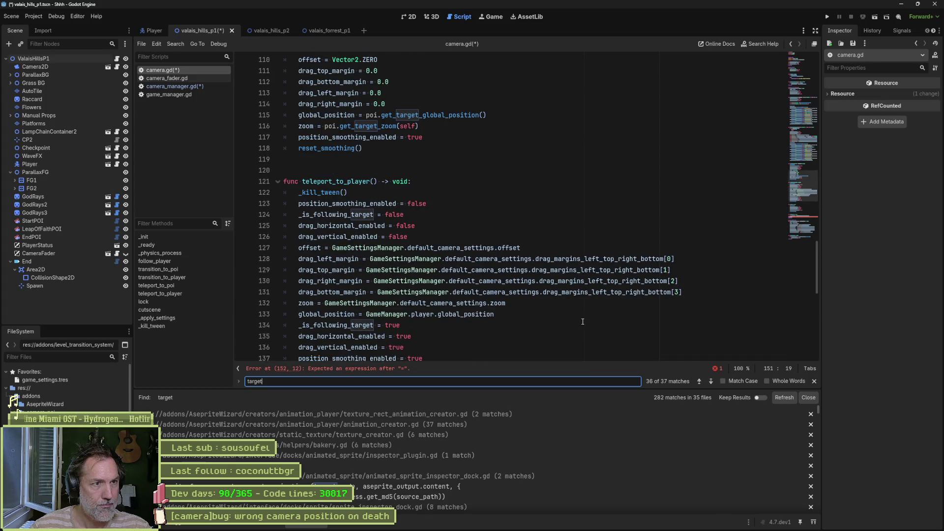
scroll(582, 321, down, 7)
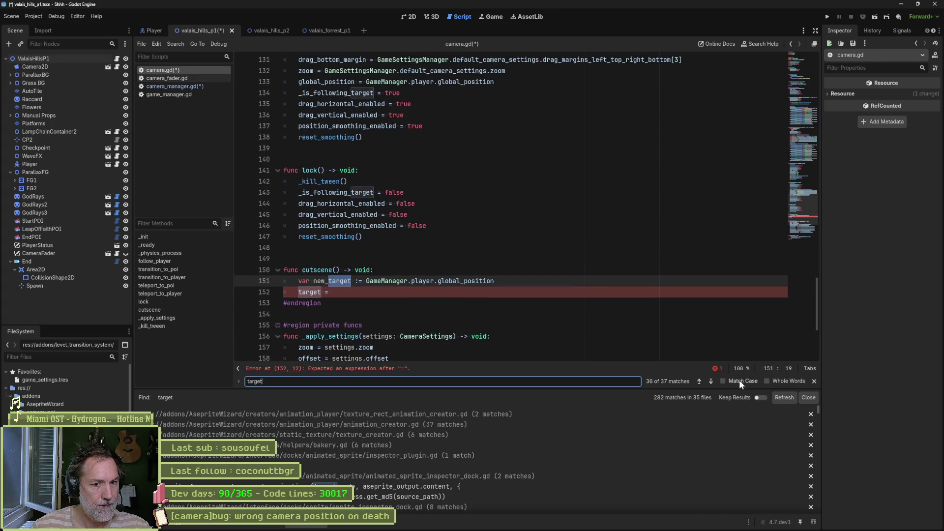
click(773, 382)
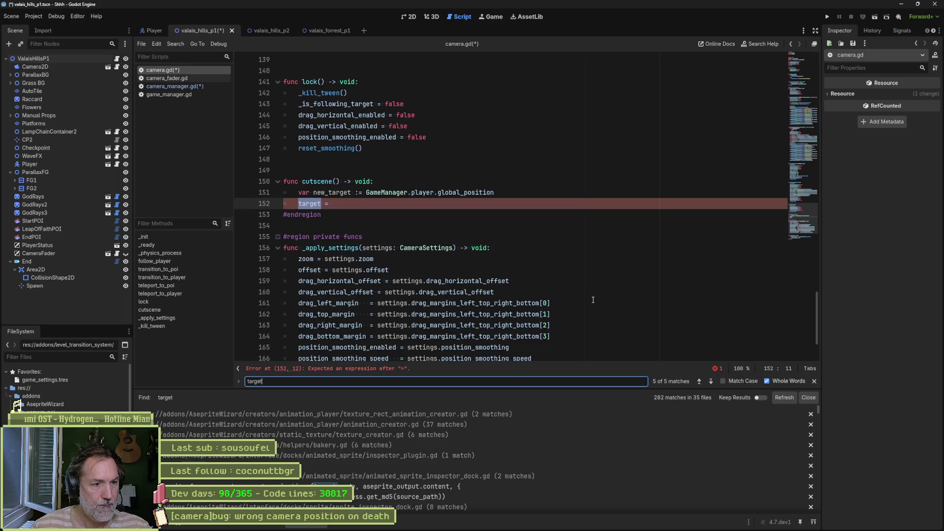
click(712, 382)
click(712, 383)
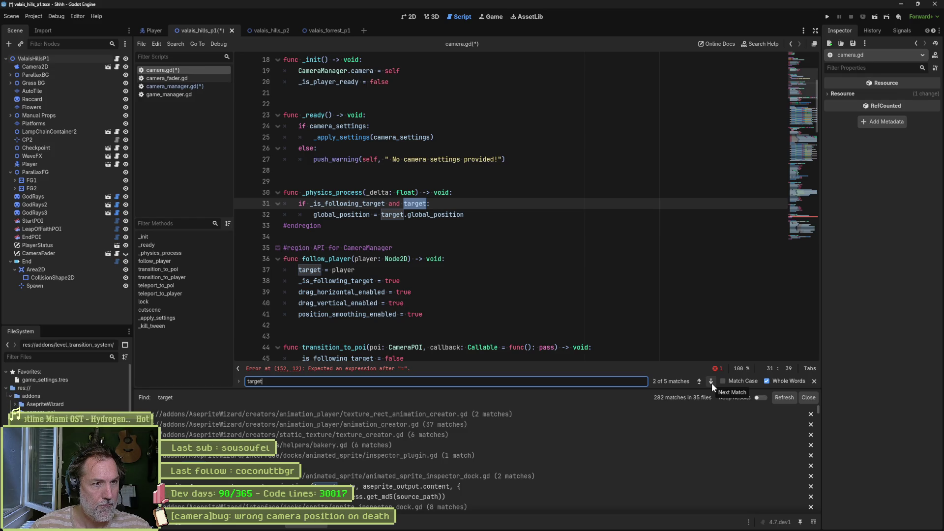
click(712, 382)
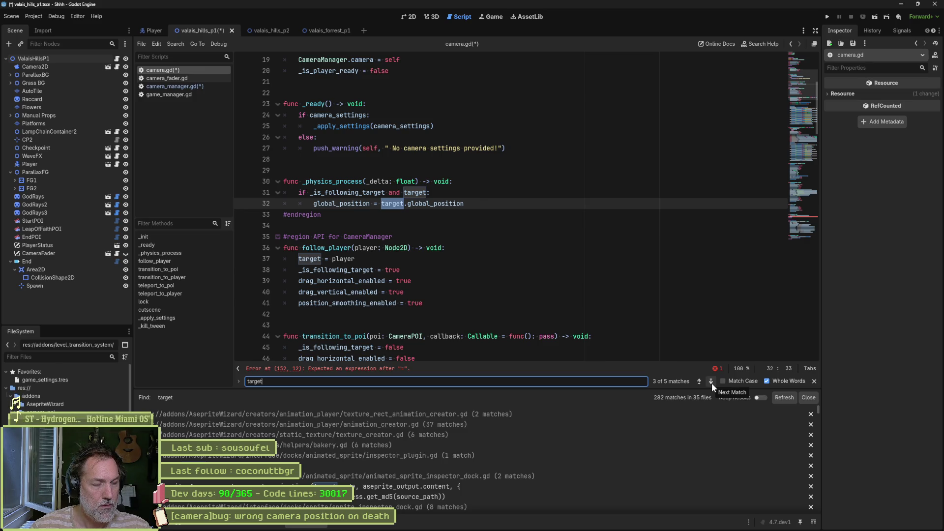
click(809, 398)
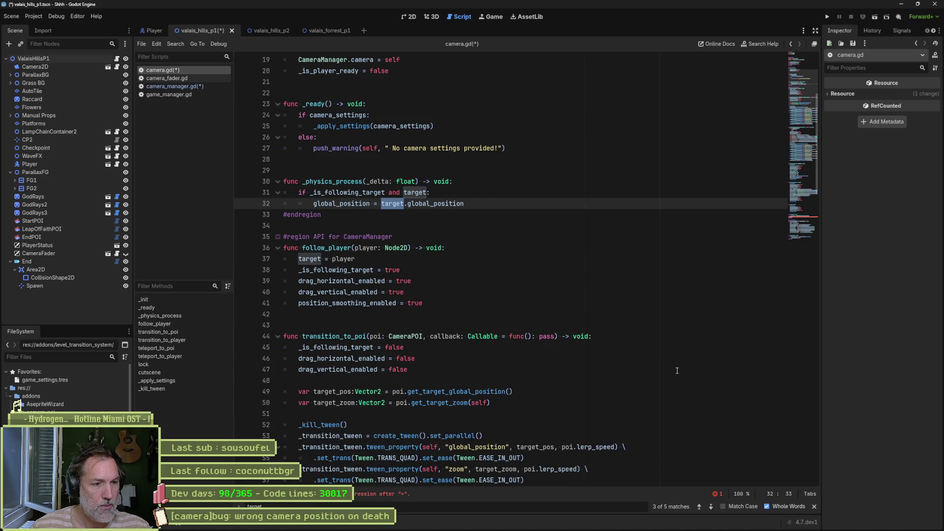
- Make new_target a Marker2D.new() named CameraCutsceneTarget, set target = new_target, and save
click(369, 494)
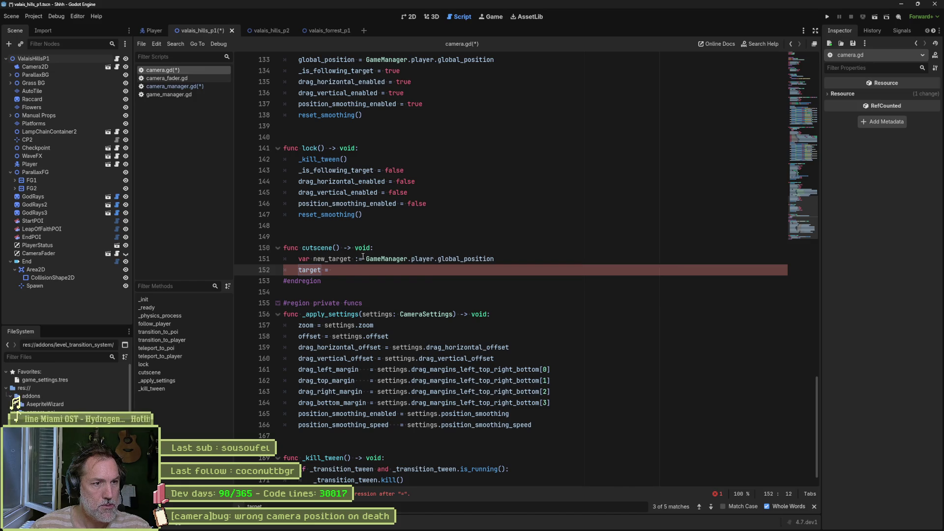
drag(364, 258, 494, 259)
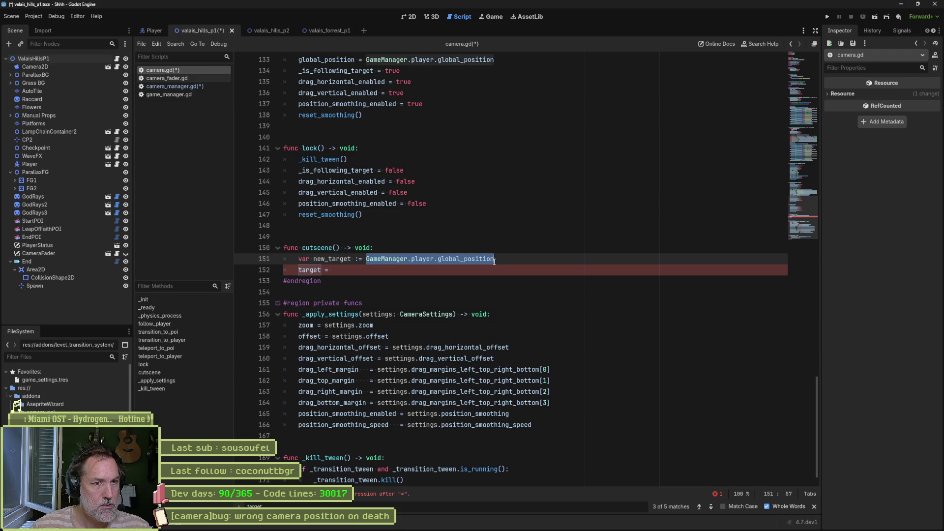
key(BackSpace)
text(Mar)
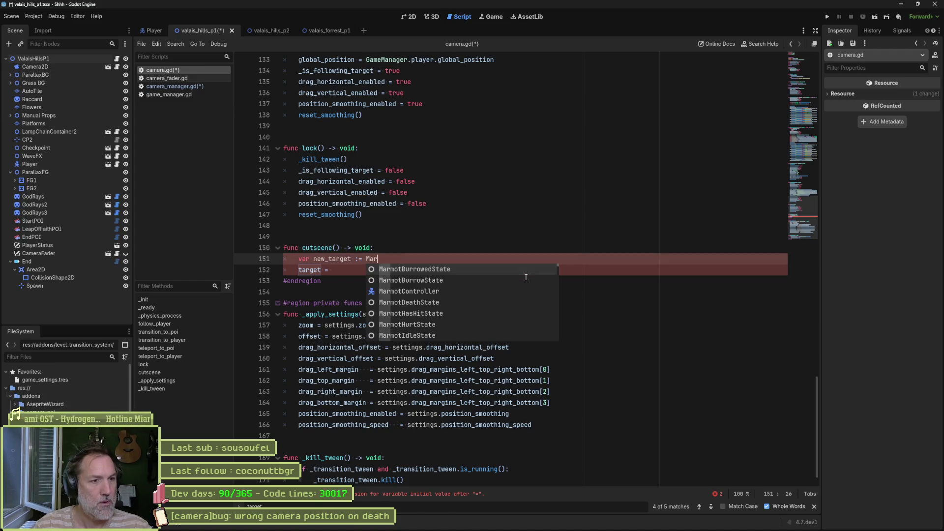
text(ker2D.new)
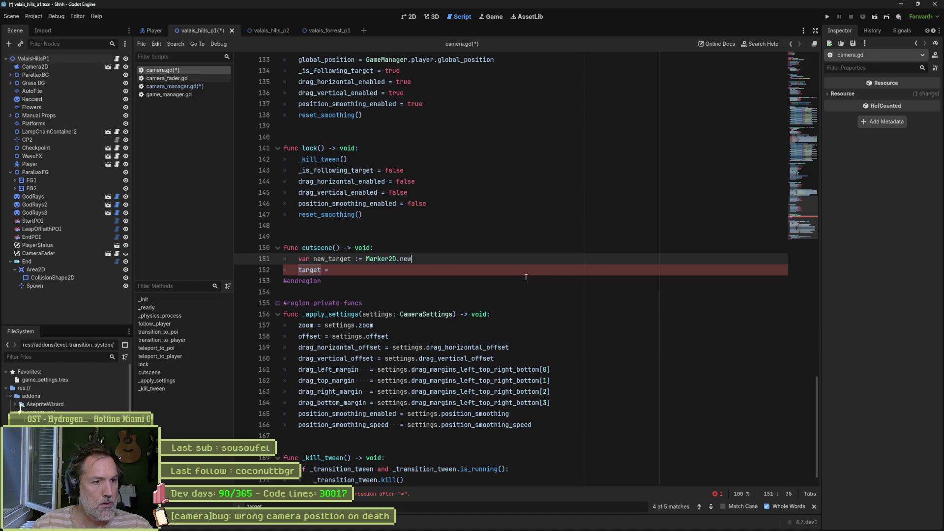
key(Return)
key(End)
key(Return)
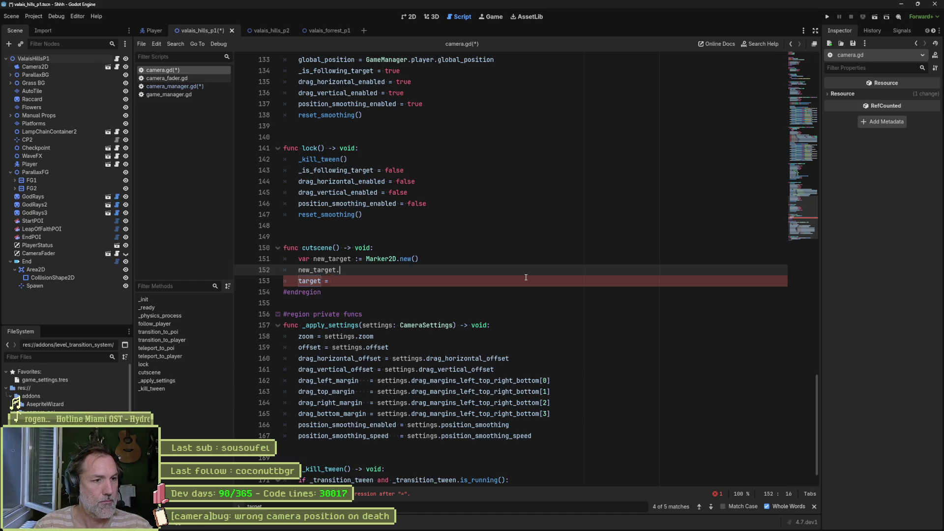
key(BackSpace)
key(BackSpace)
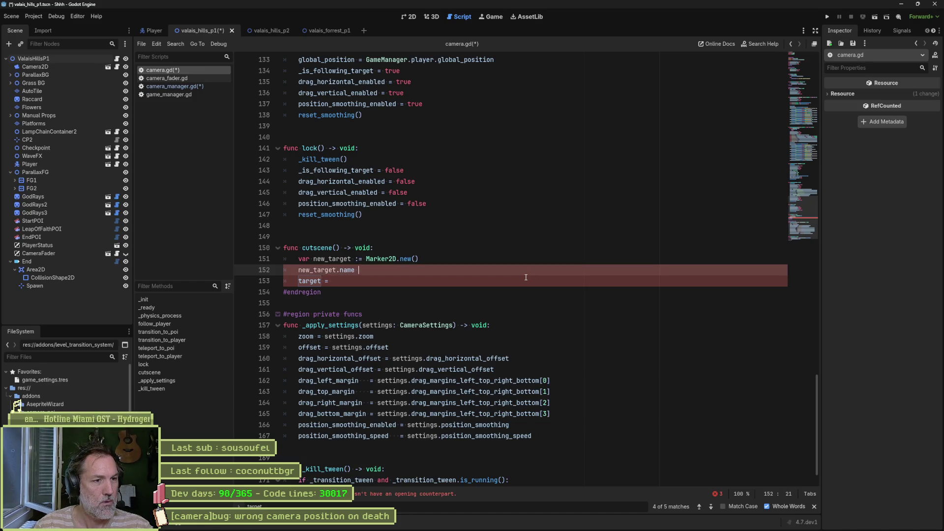
text(= "CameraCutsceneTarget)
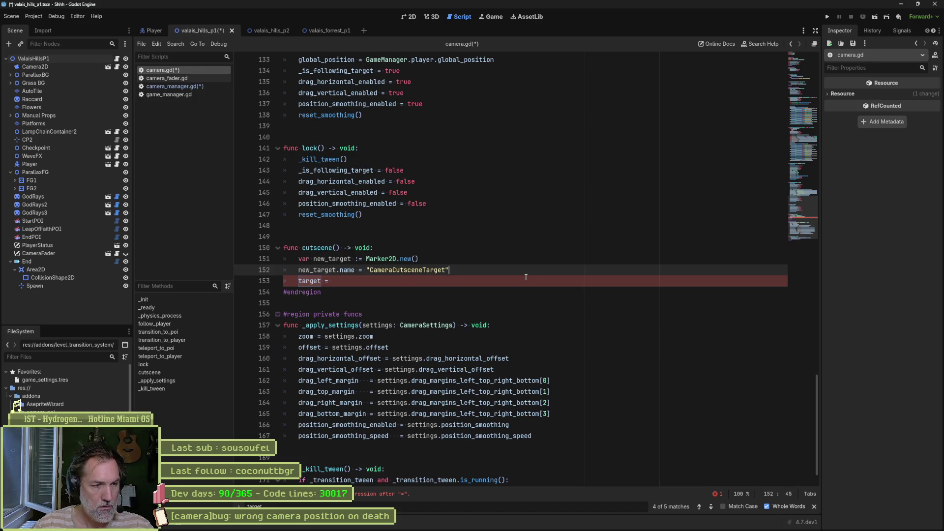
click(526, 277)
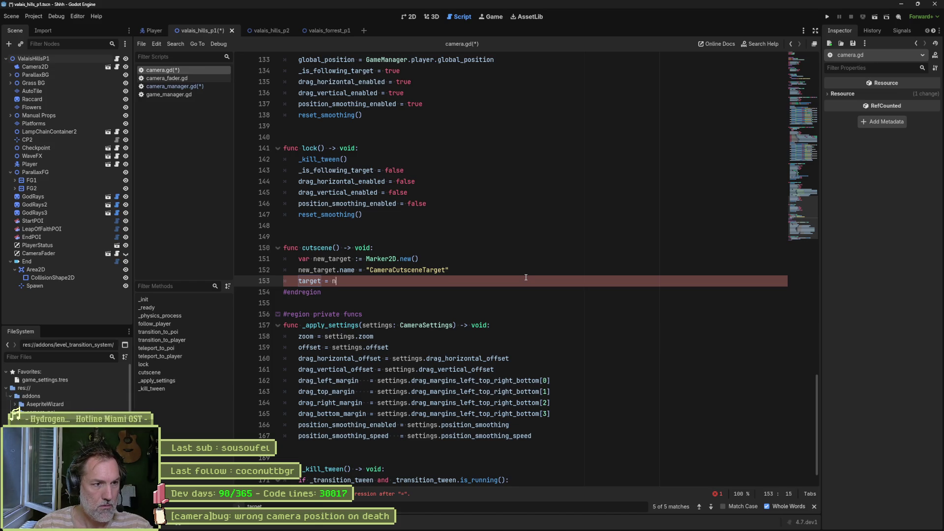
text(n)
key(Return)
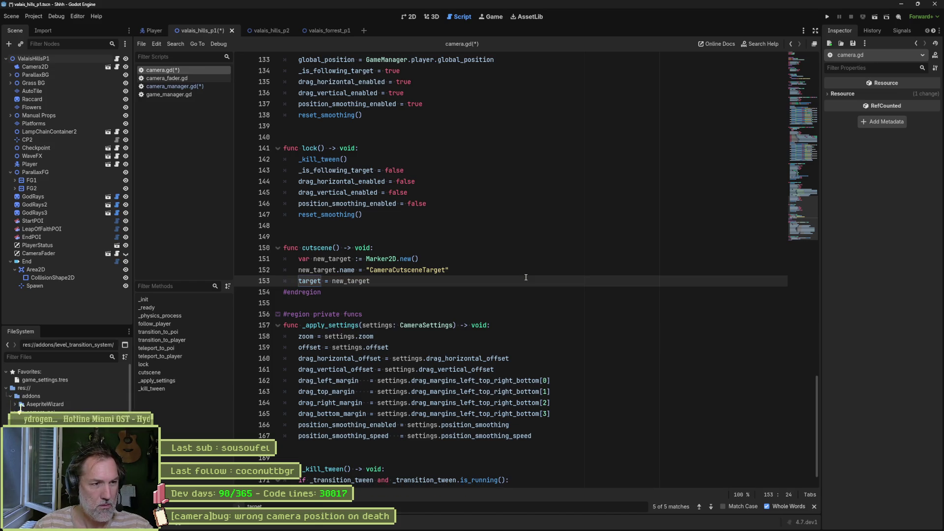
key(ctrl+s)
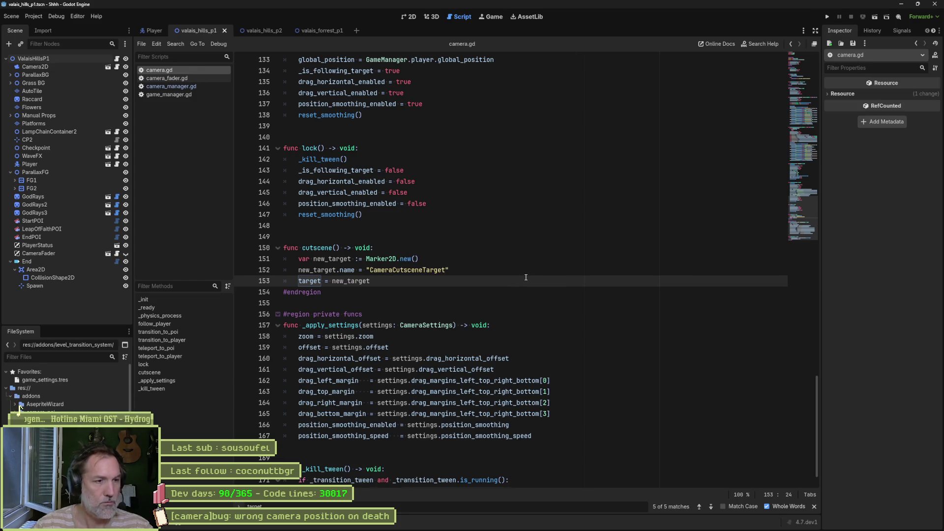
- Set new_target.global_position to GameManager.player.global_position and save
click(453, 272)
key(Return)
text(new_t)
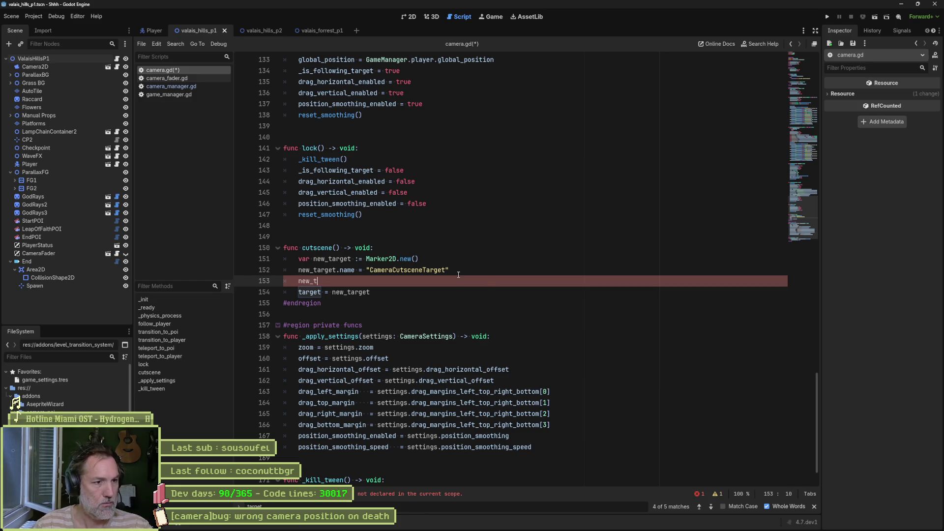
text(arget.global_position )
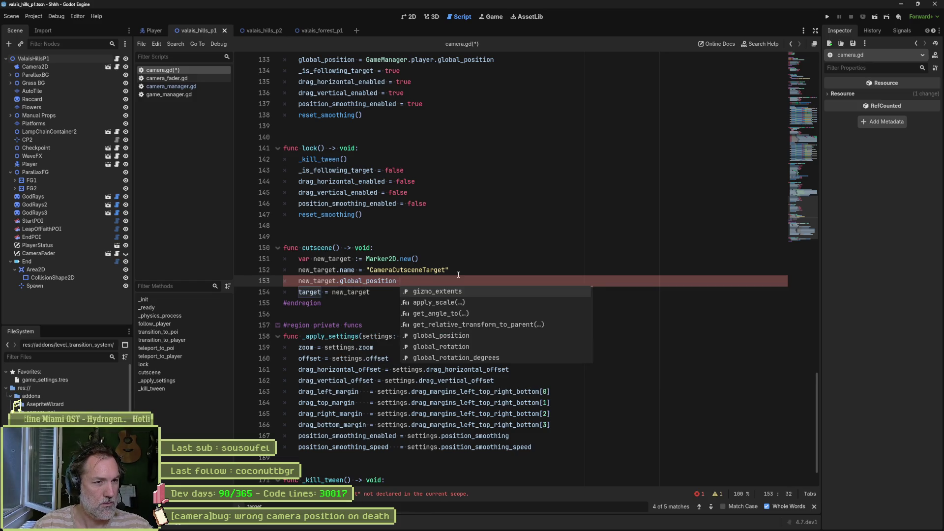
text(= GameManager.player.global_position)
key(ctrl+s)
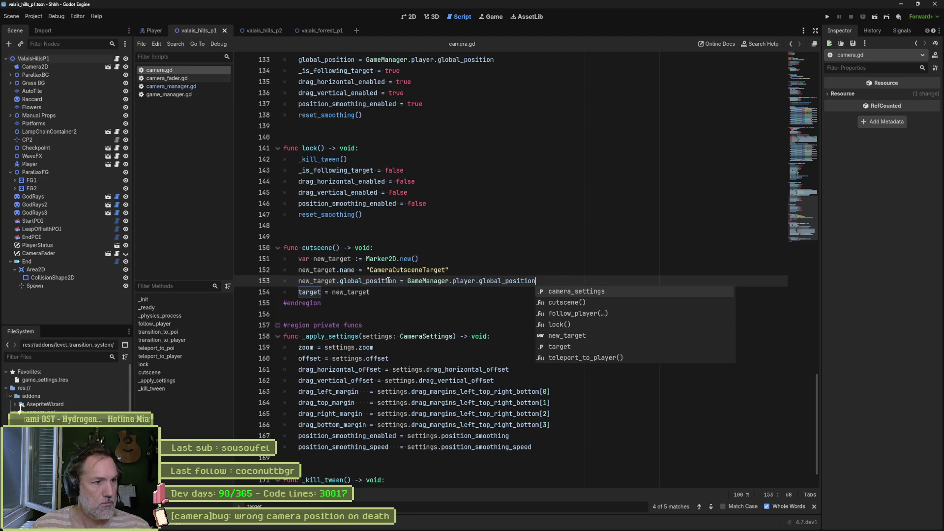
click(171, 86)
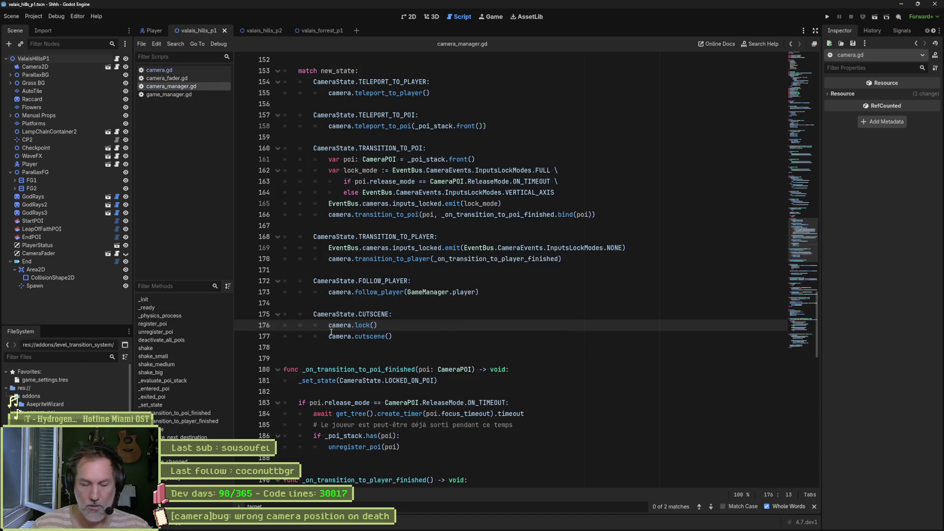
text(#)
- Run the scene with F6, play through the level, then stop it
key(F6)
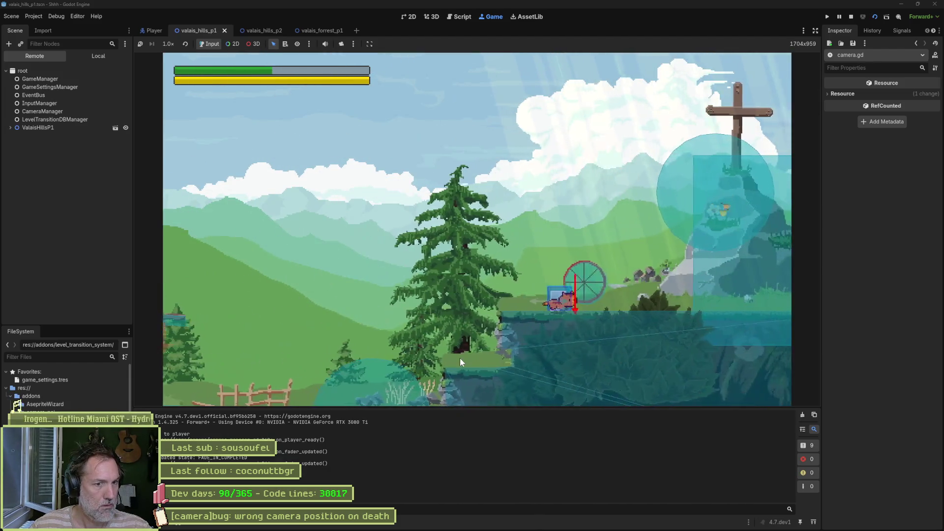
key(Right)
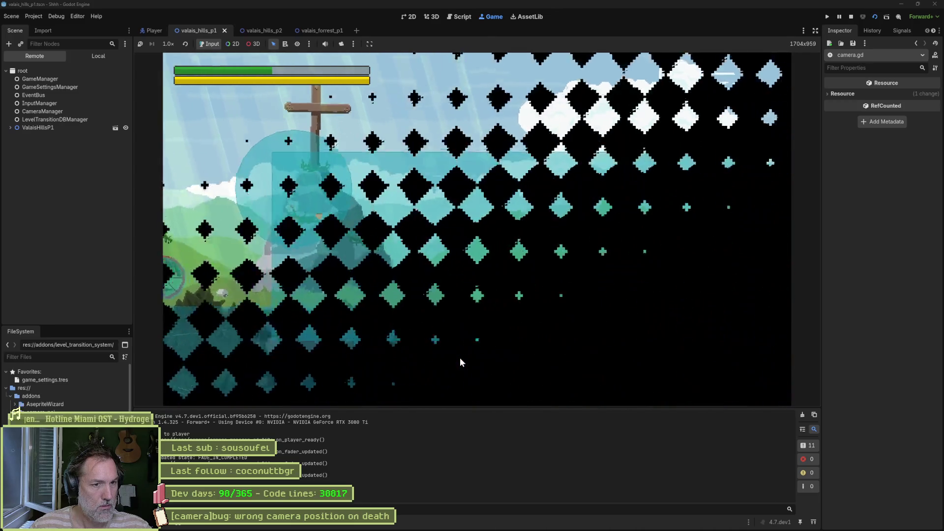
key(F8)
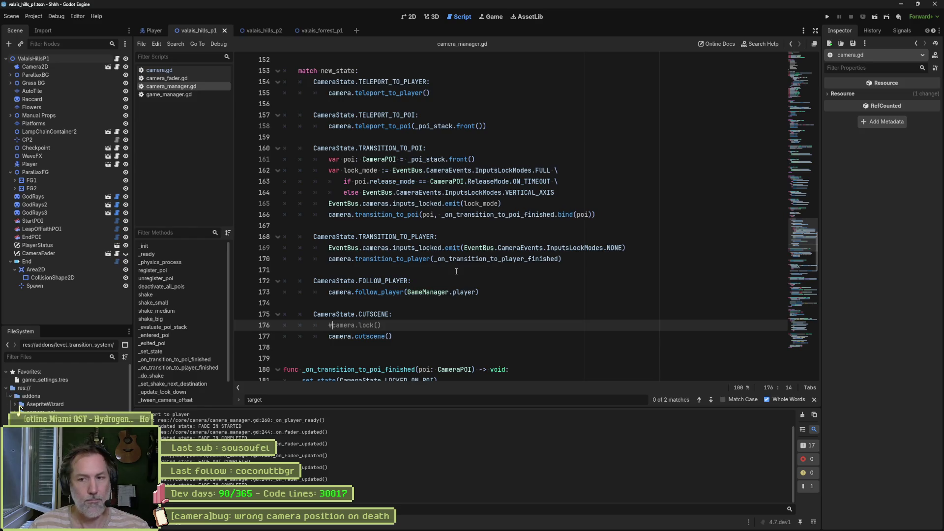
click(917, 4)
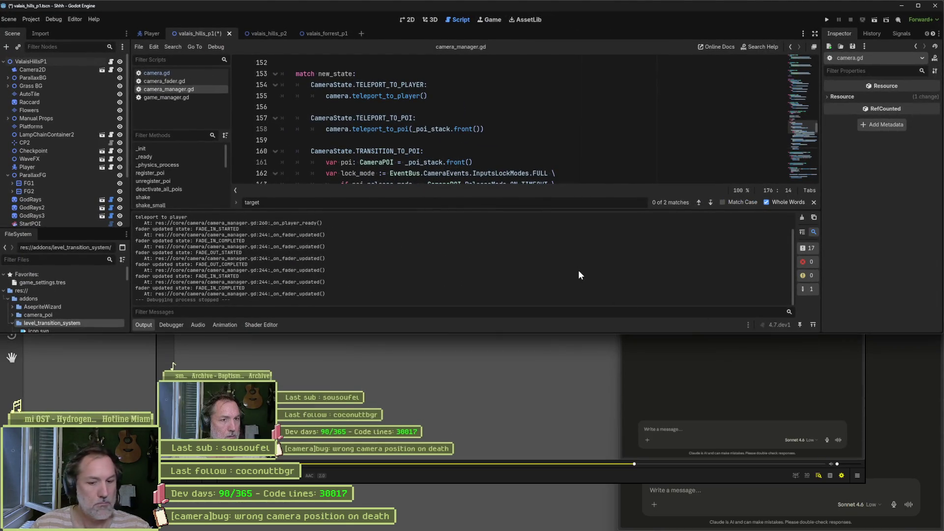
- Rerun and pause the scene, inspect ValaisHillsP1's live children, then stop and maximize the editor
key(F6)
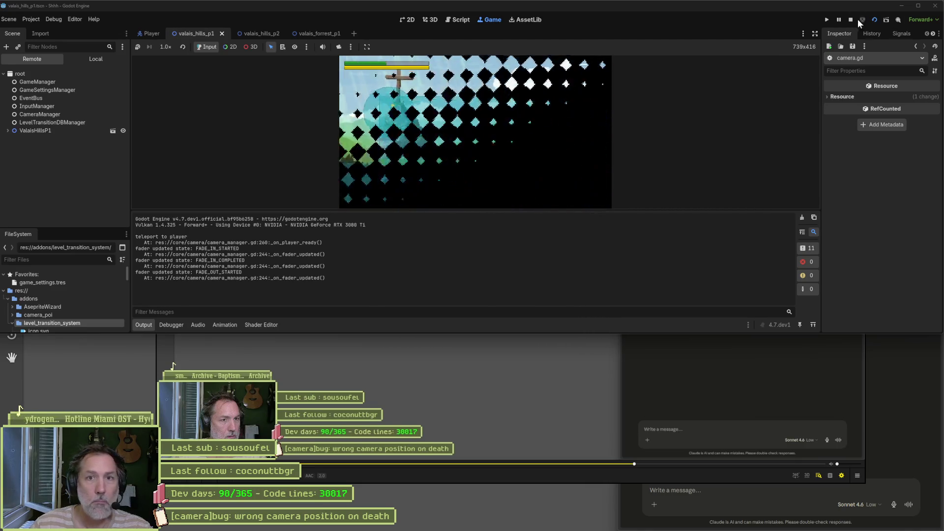
click(839, 19)
click(8, 131)
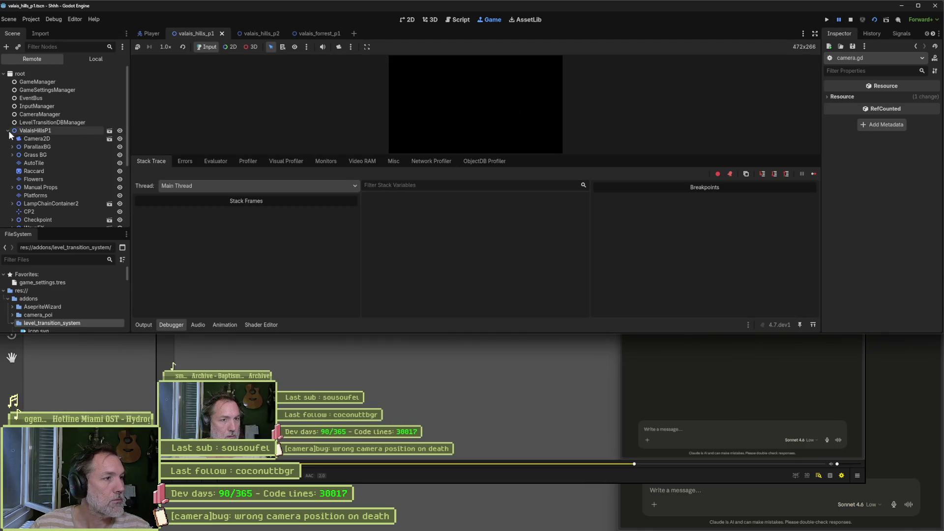
scroll(54, 177, down, 5)
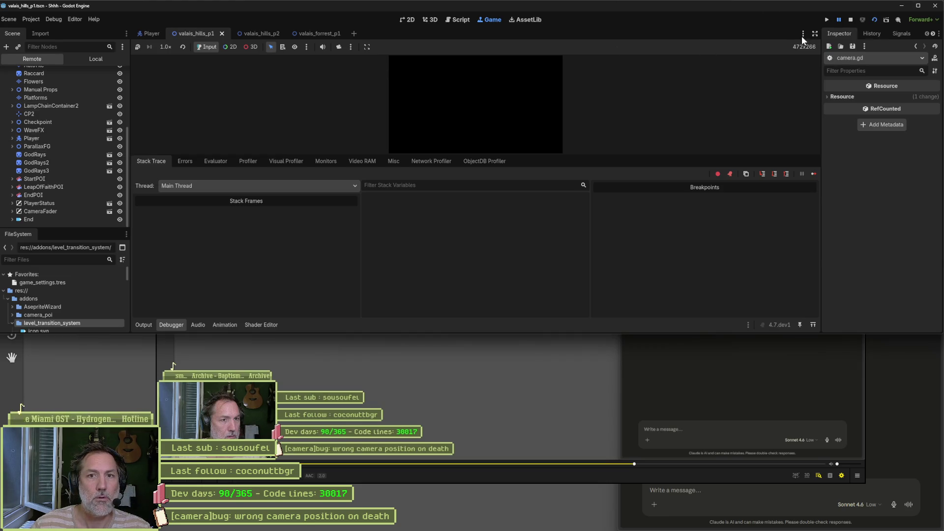
click(851, 20)
click(918, 5)
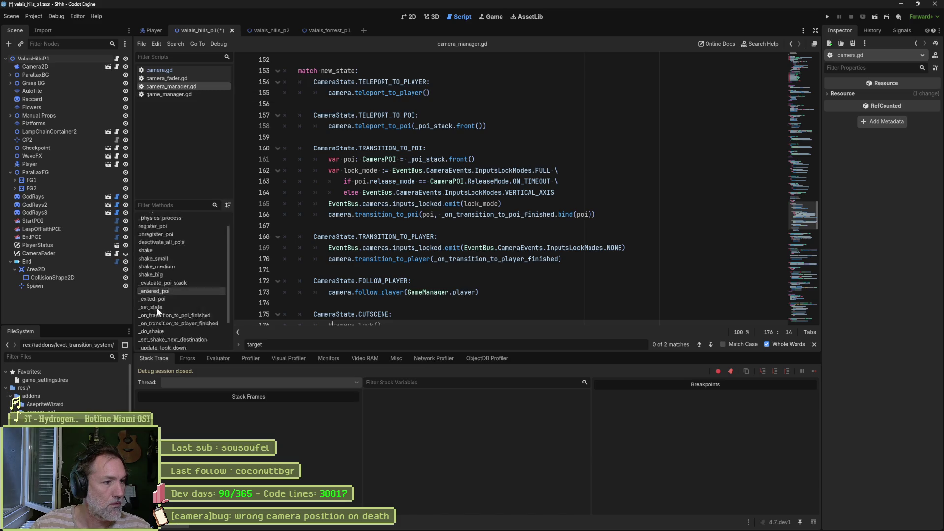
- Open camera.gd at the cutscene() function
scroll(156, 308, down, 3)
click(162, 71)
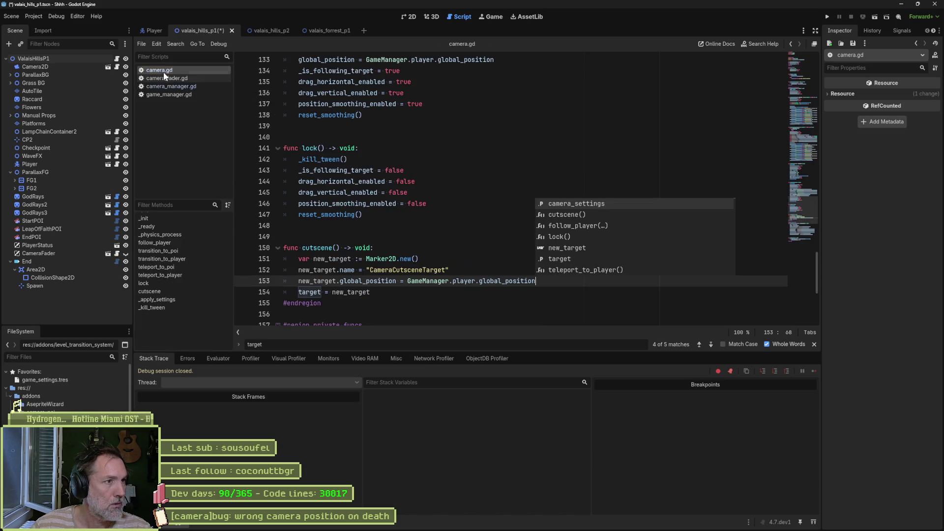
click(156, 290)
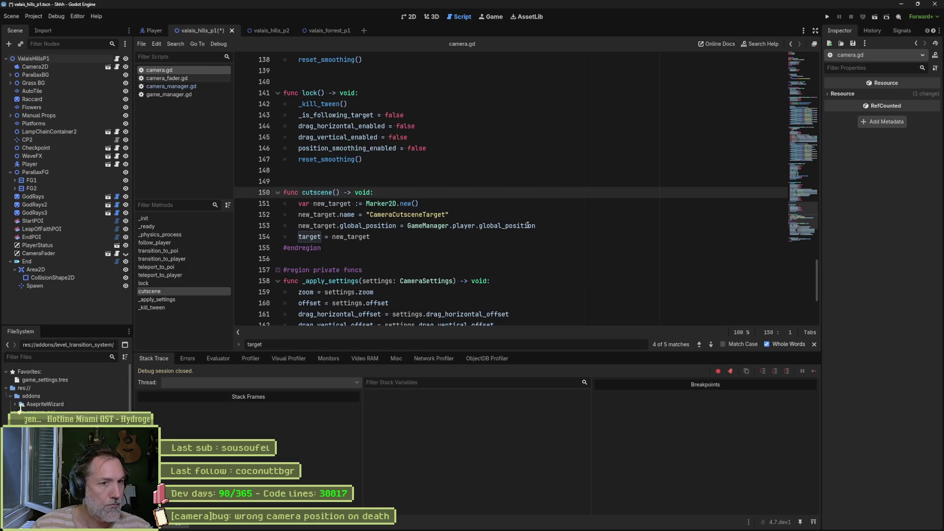
- Insert get_tree().current_scene.add_child(new_target) after line 151 and save camera.gd
click(512, 208)
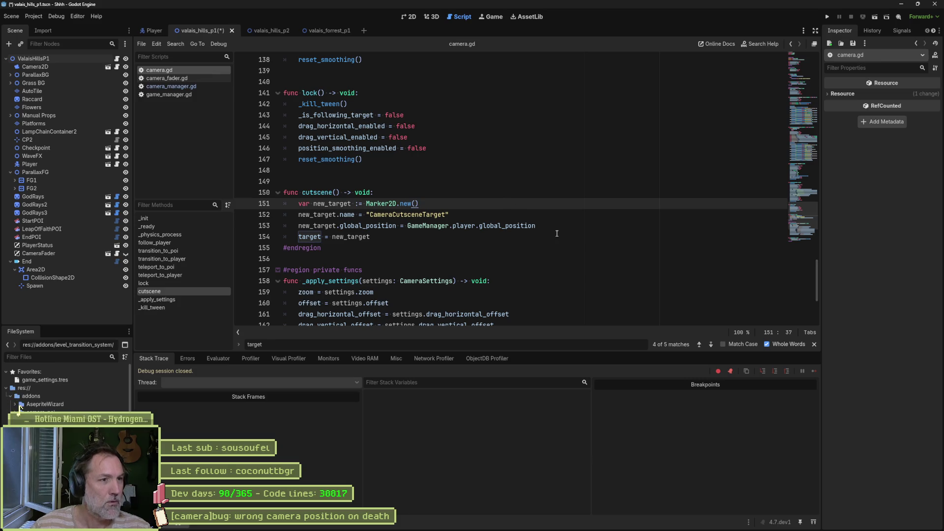
key(Return)
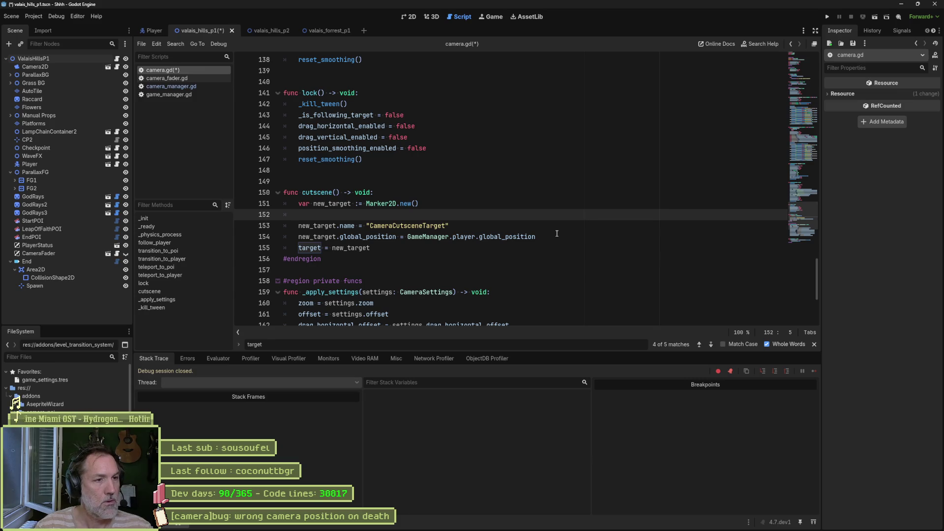
text(ge)
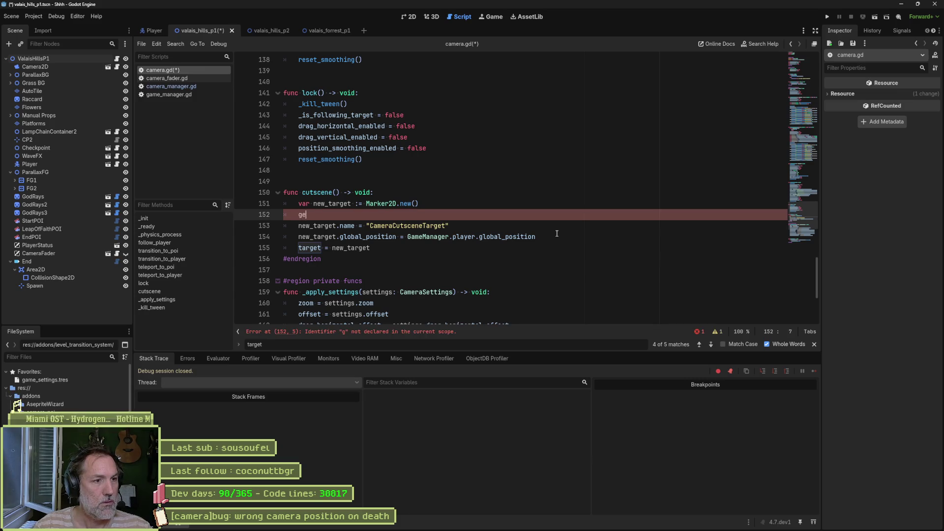
text(t_tr)
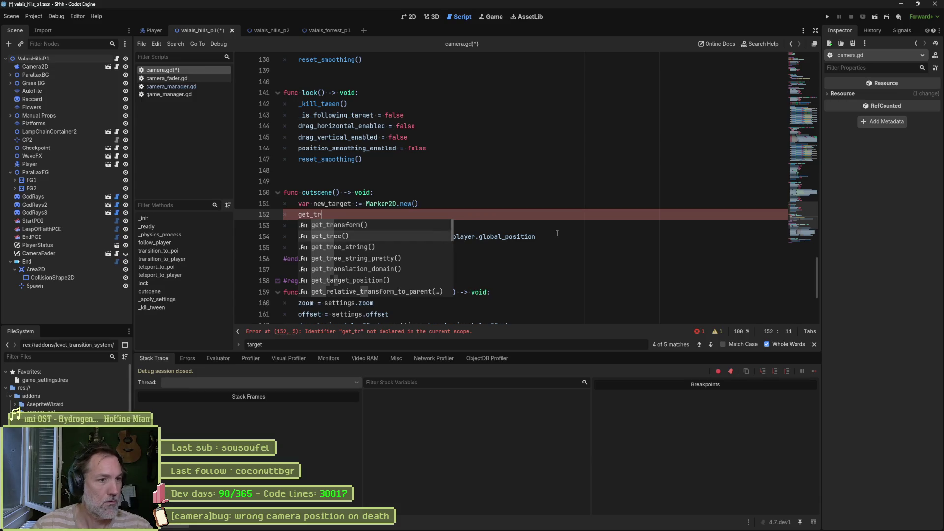
key(Return)
text(.main)
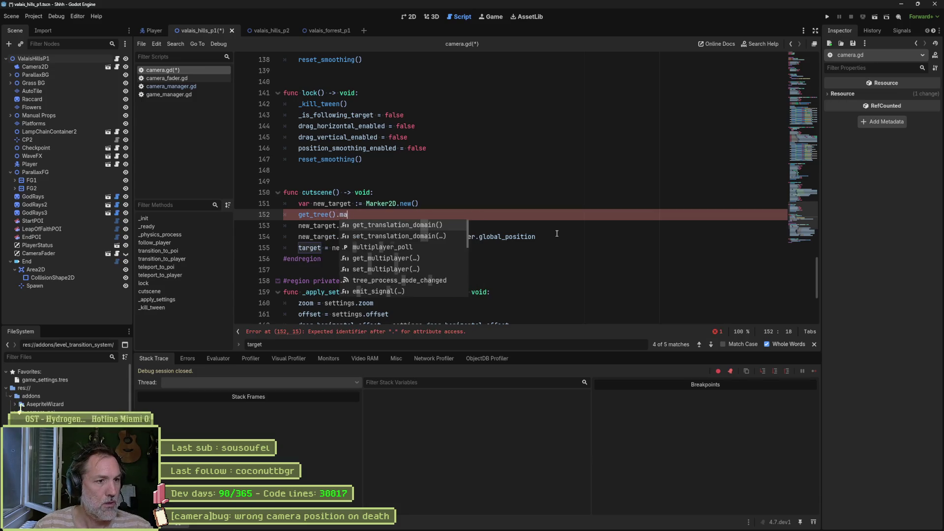
key(BackSpace)
key(BackSpace)
key(BackSpace)
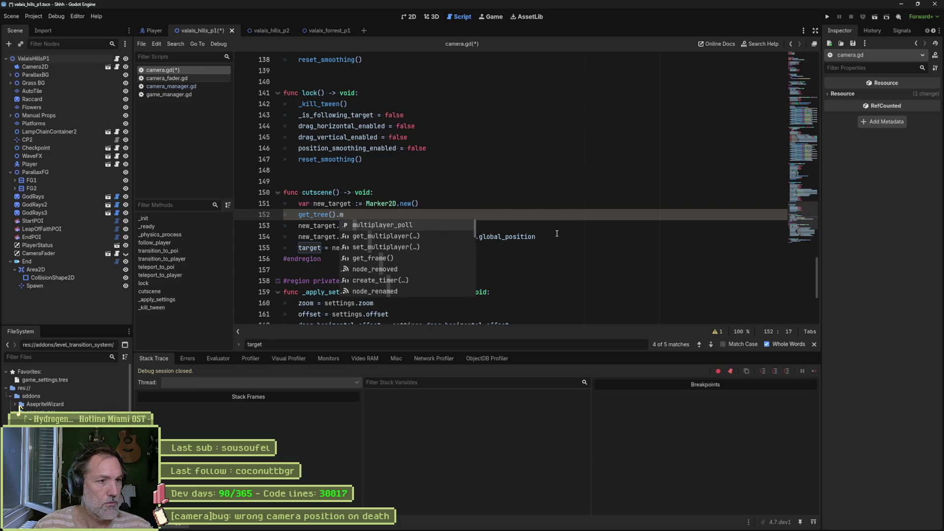
text(ro)
key(BackSpace)
key(BackSpace)
text(cu)
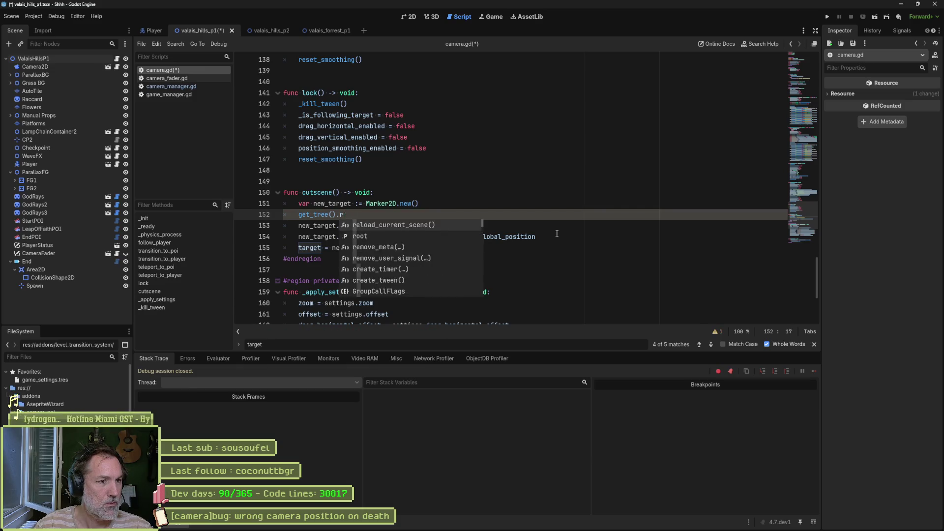
key(Return)
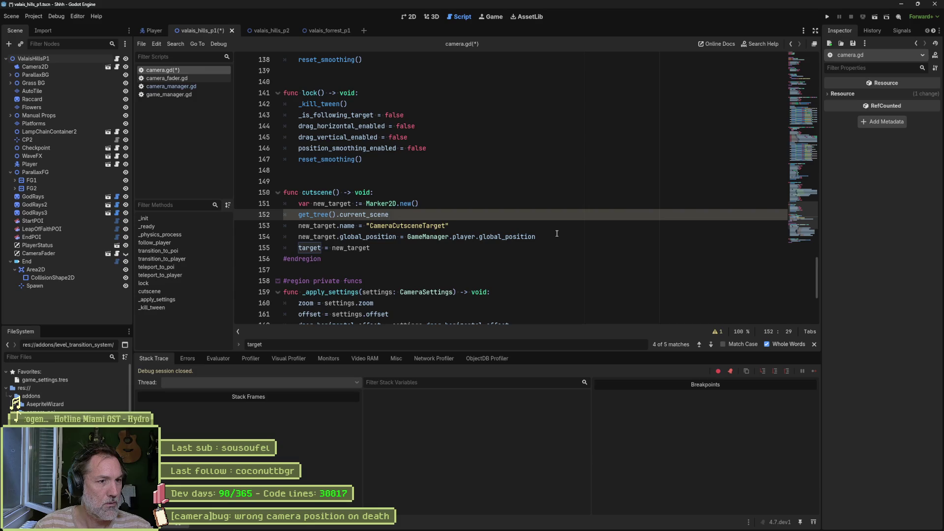
text(.)
key(Return)
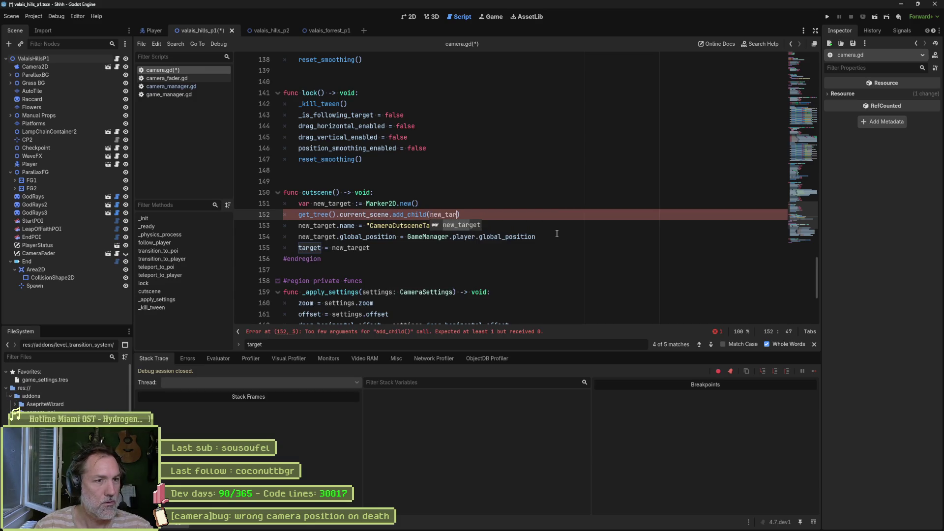
key(Return)
key(ctrl+s)
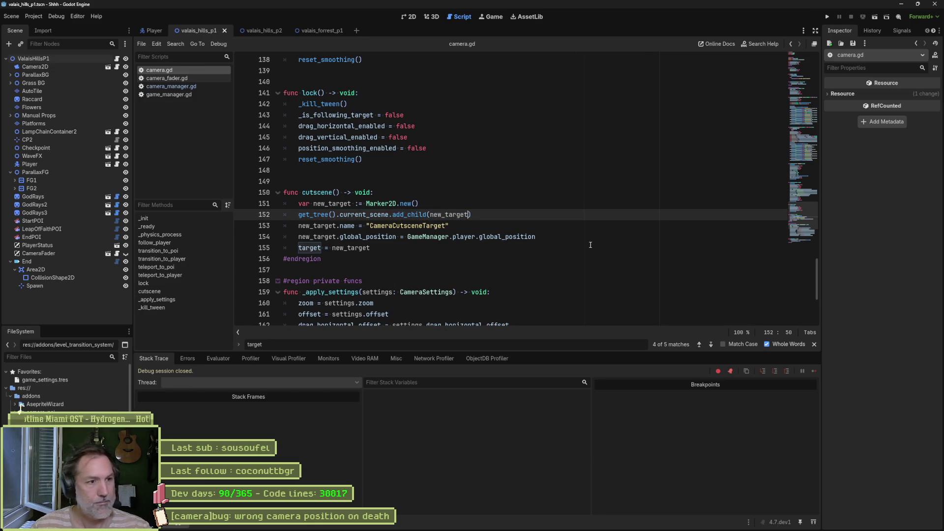
- Break in cutscene(), run the scene, and compare CameraCutsceneTarget and Player positions
click(242, 237)
key(F6)
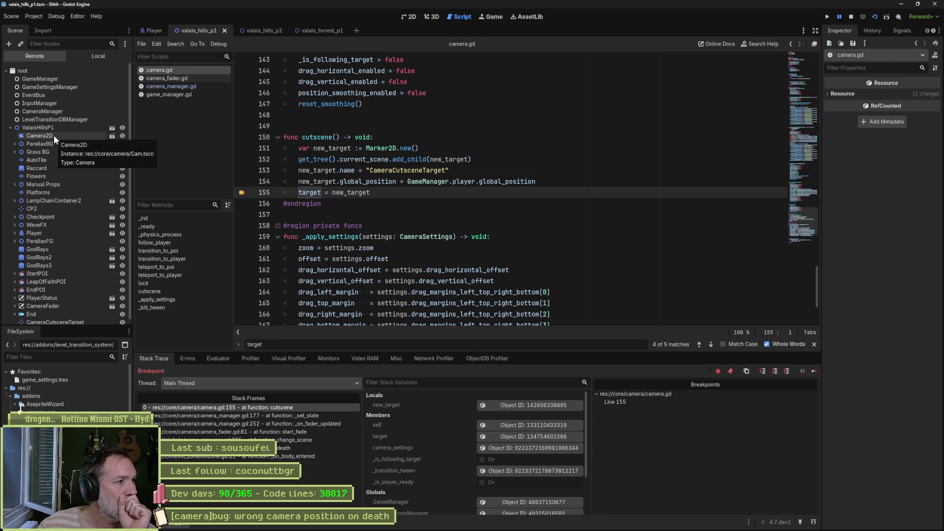
scroll(54, 176, down, 1)
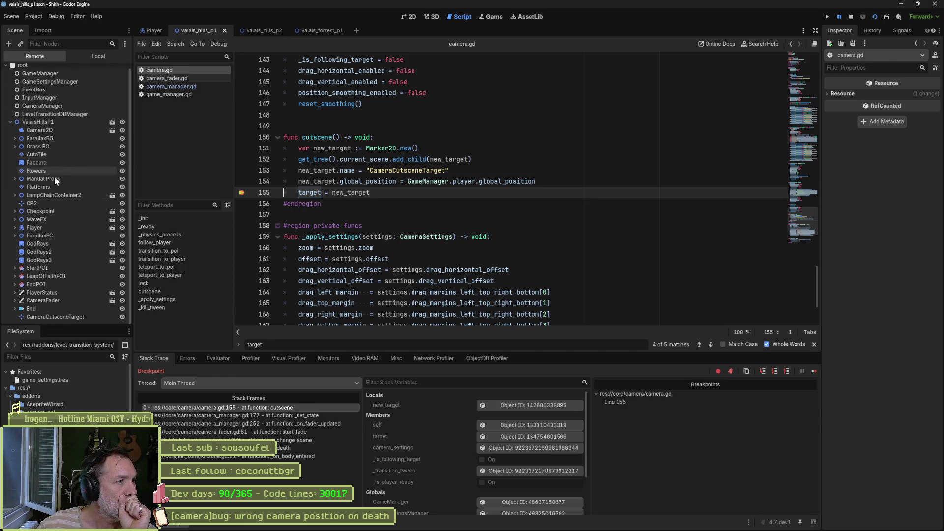
click(66, 317)
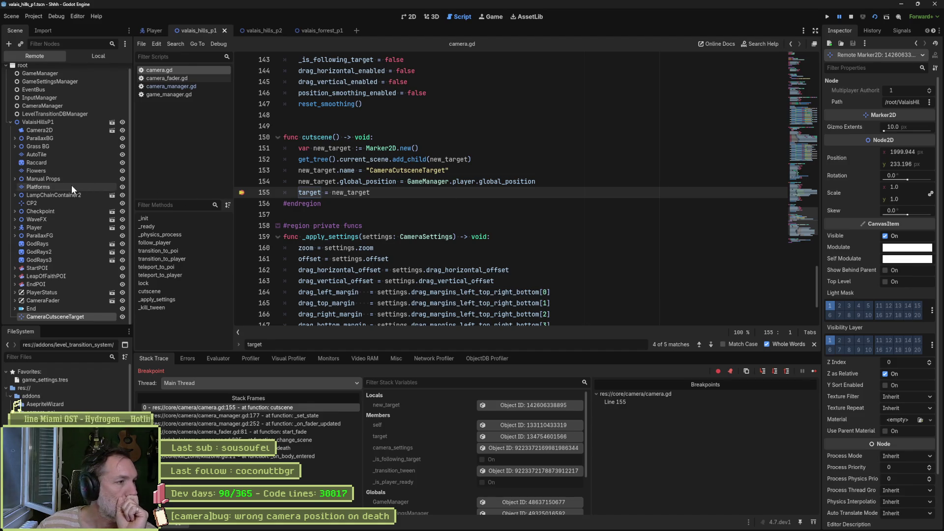
click(34, 227)
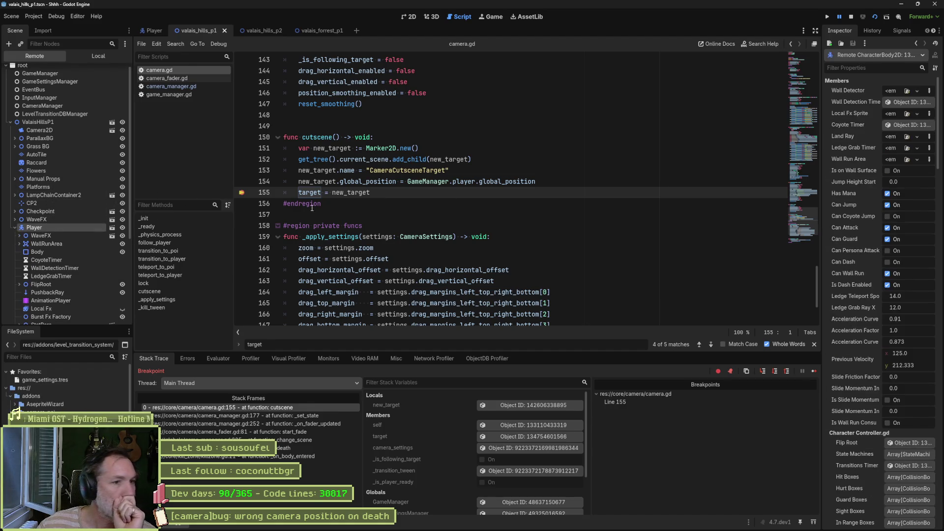
scroll(906, 319, down, 10)
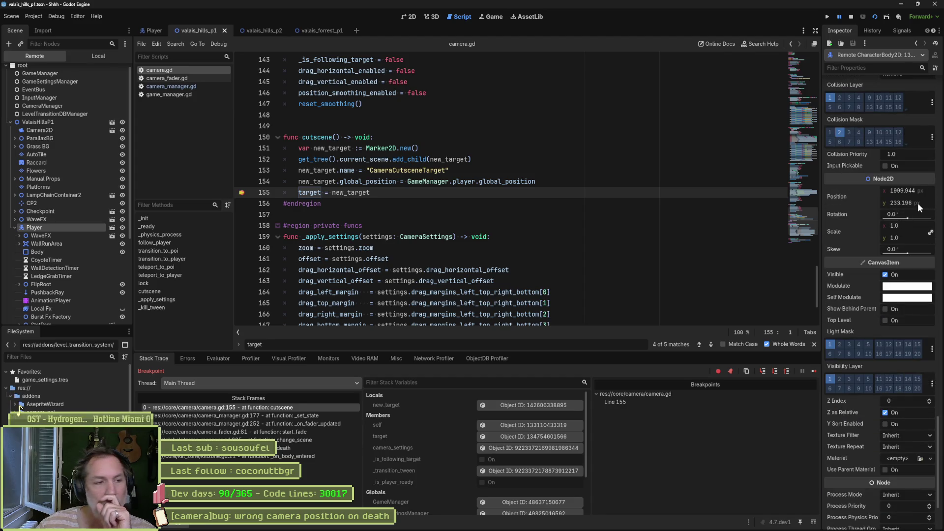
click(489, 17)
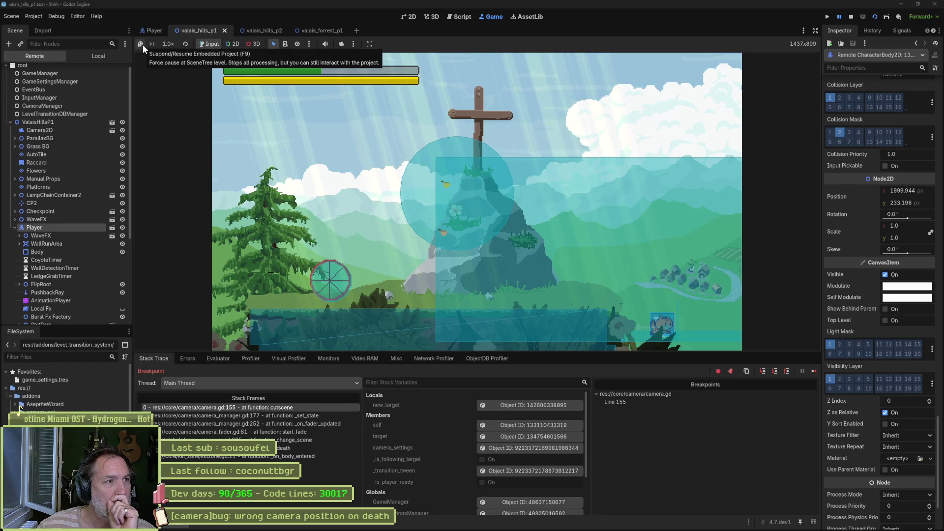
- Slow the game to 1/16 speed and resume past the breakpoint
click(168, 45)
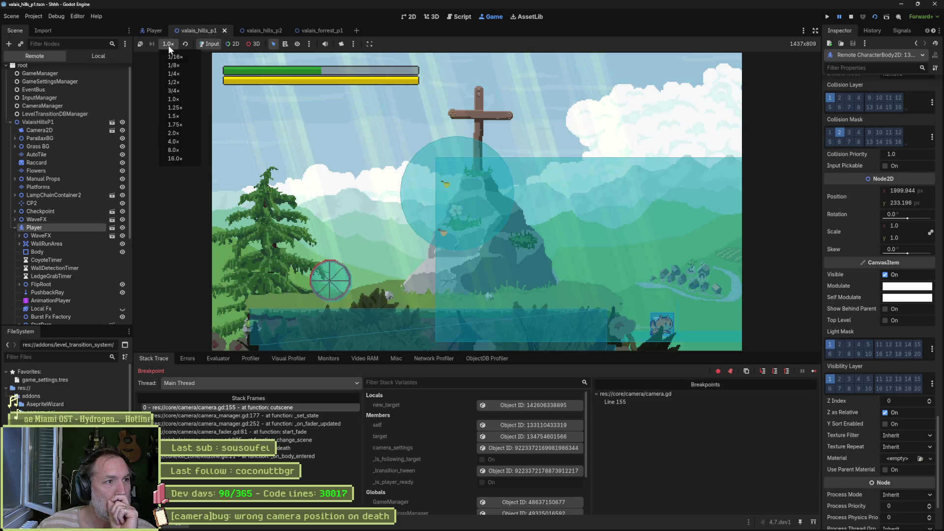
click(193, 56)
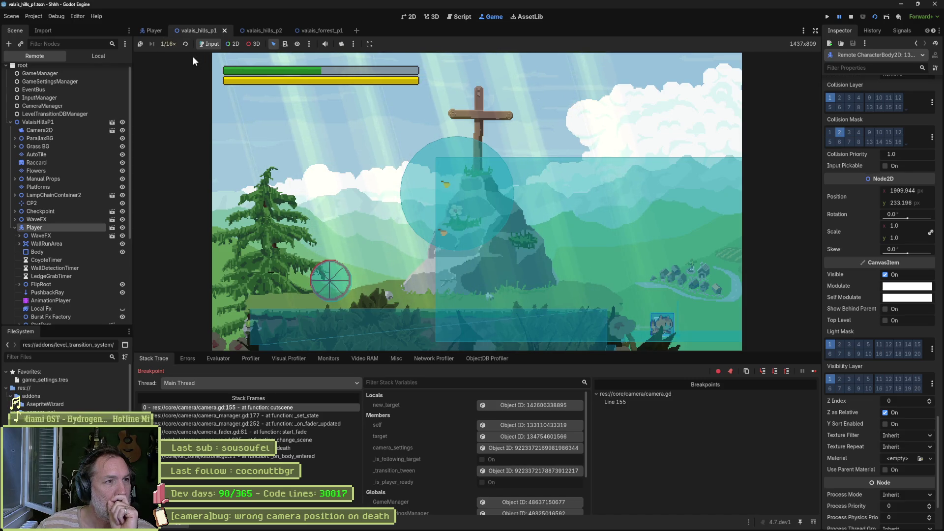
click(814, 371)
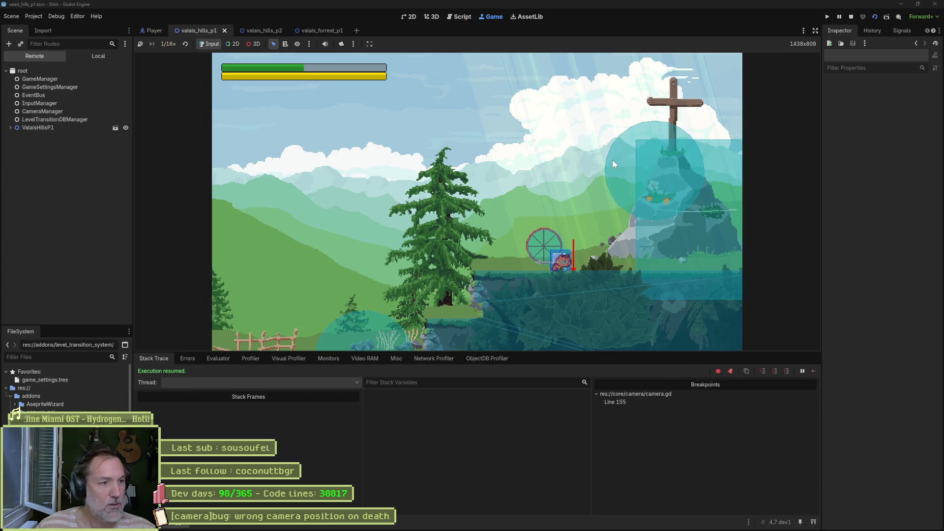
- Remove the line 155 breakpoint, watch the game, then stop the run and show the Game view
click(462, 16)
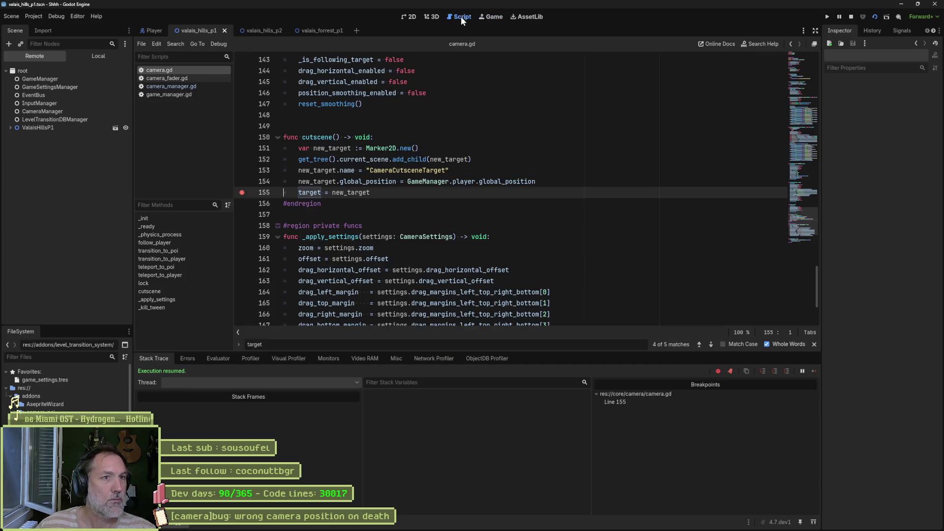
click(242, 193)
click(492, 17)
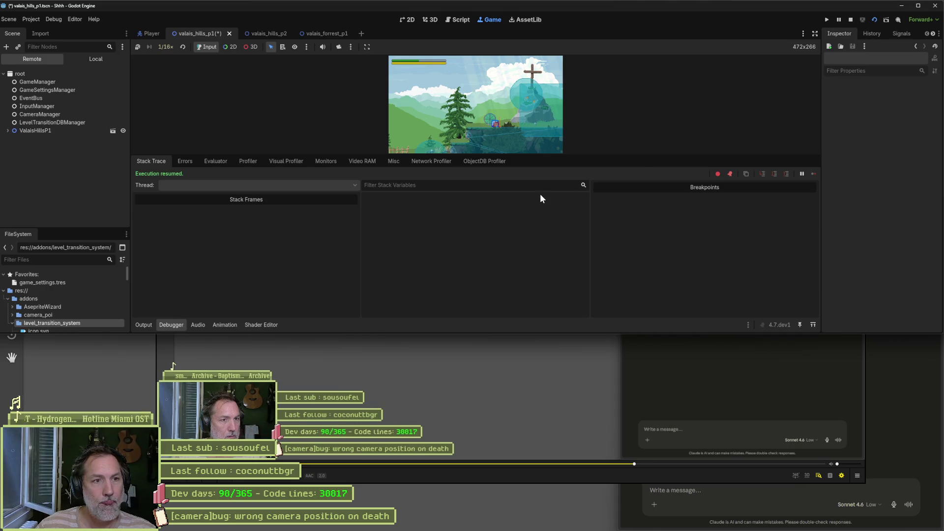
click(918, 6)
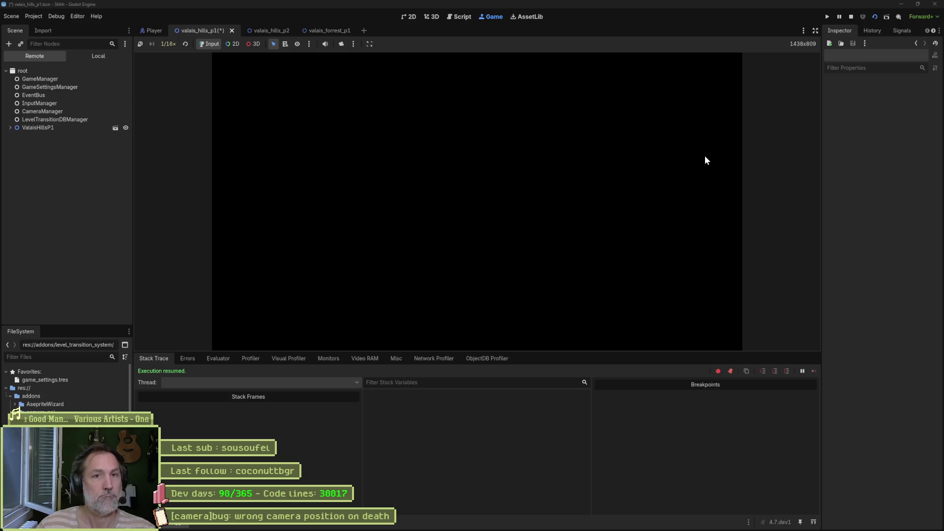
click(852, 16)
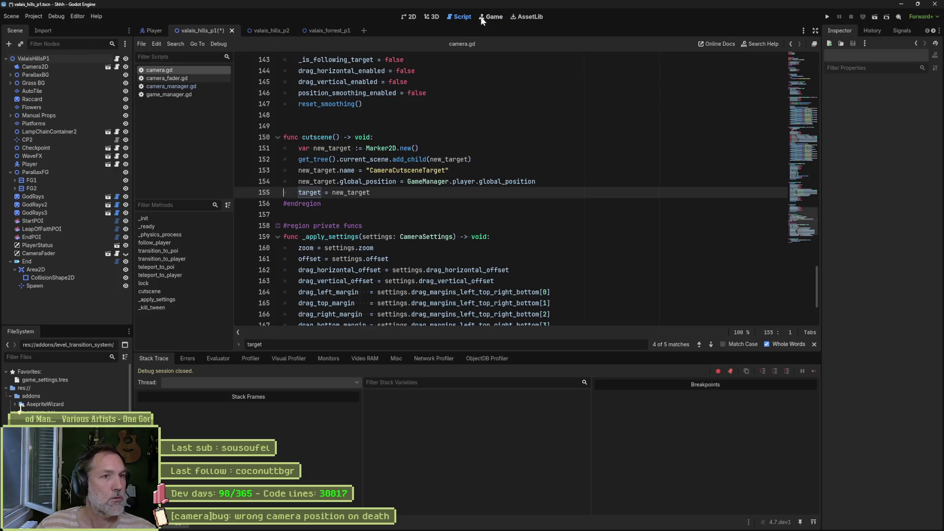
click(489, 17)
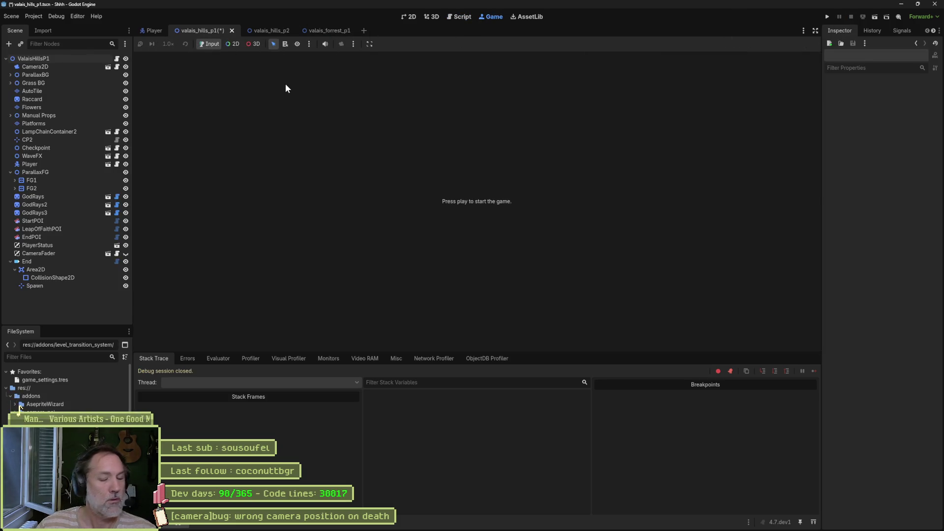
- Save and run the valais_hills_p1 scene, move the player right to watch the camera follow, then stop it
key(F6)
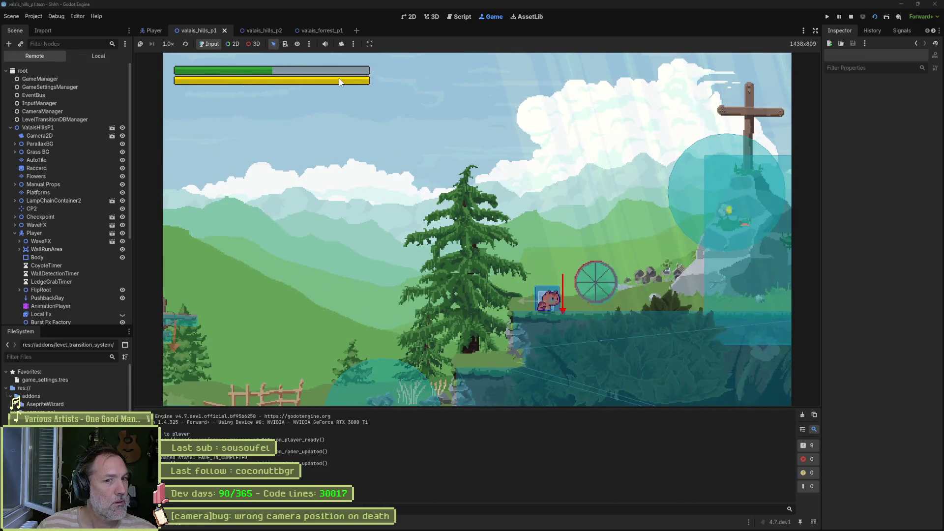
key(Right)
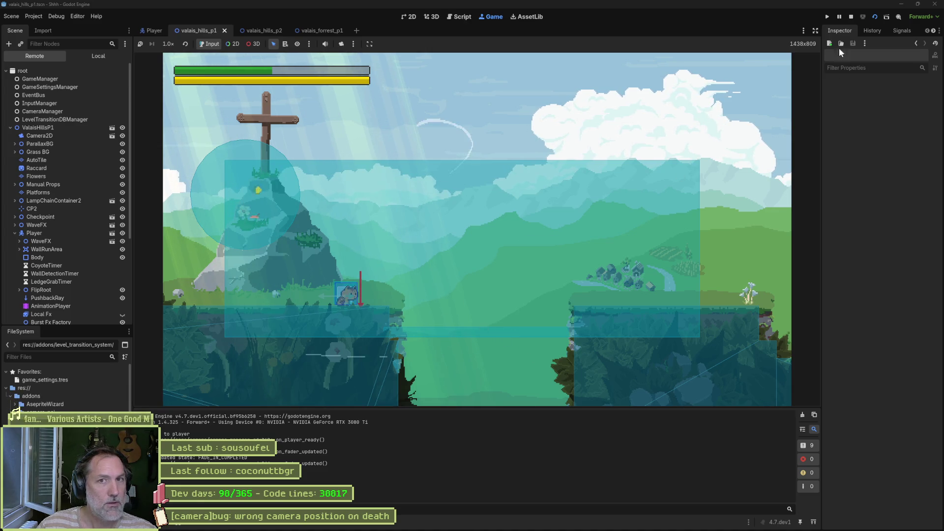
click(852, 17)
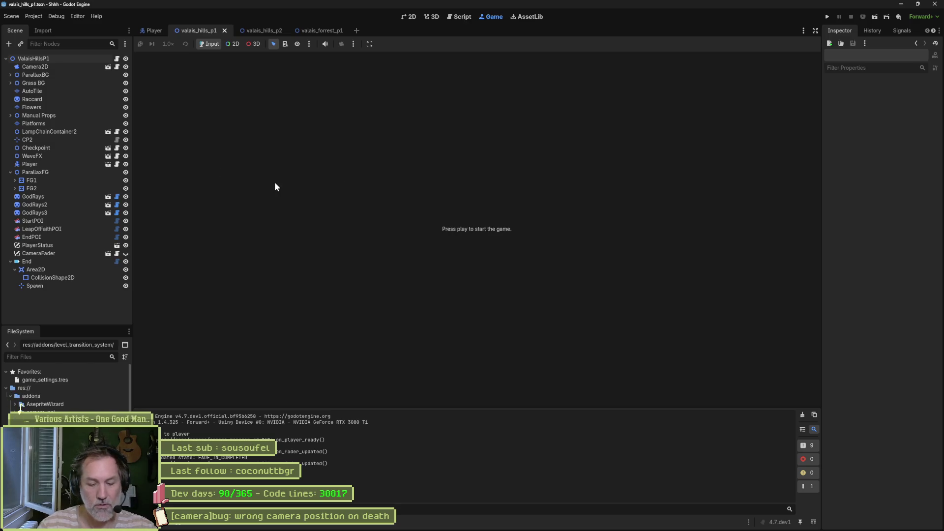
- Open camera_poi.gd and fold all of its functions
key(alt+shift+o)
text(camera_poi)
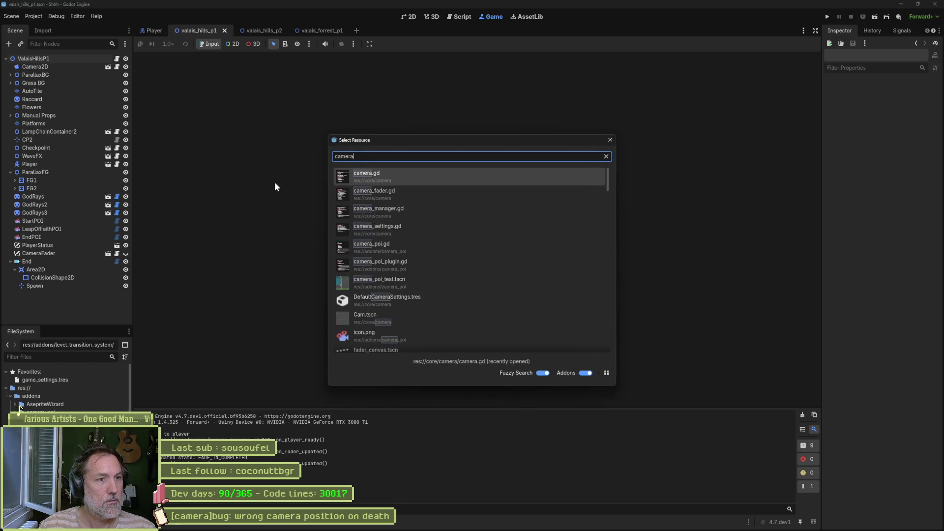
key(Return)
click(274, 184)
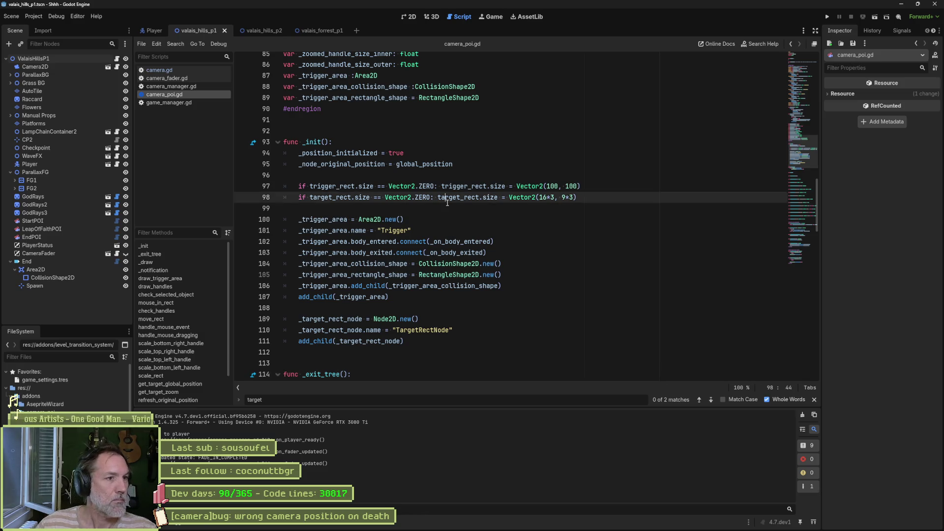
key(ctrl+alt+f)
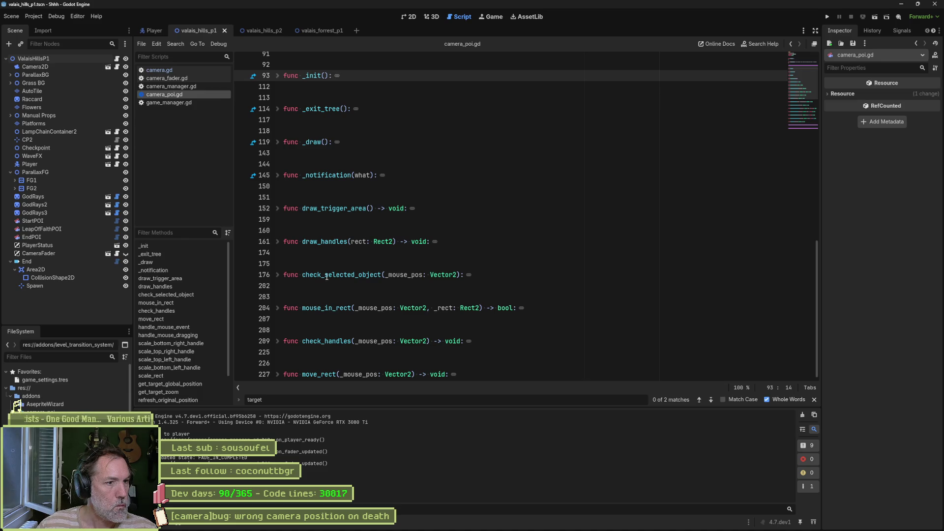
- Go to _on_body_entered and start a Find in Files on its CameraManager.unregister_poi call
scroll(319, 260, down, 7)
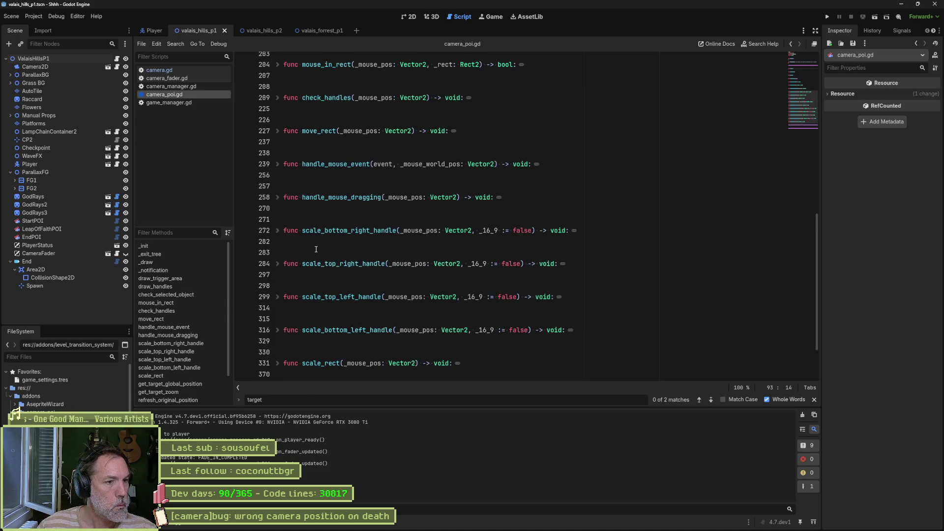
scroll(317, 251, up, 8)
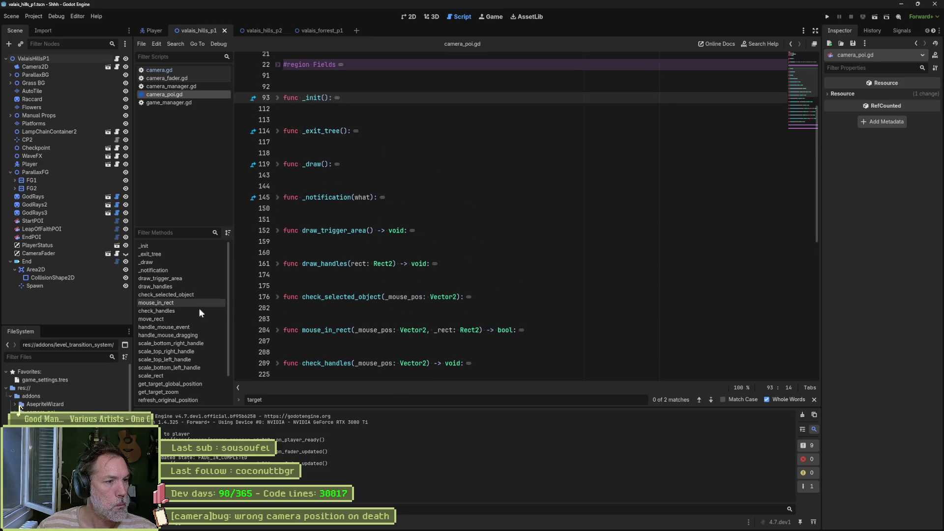
scroll(175, 330, down, 1)
scroll(175, 329, down, 1)
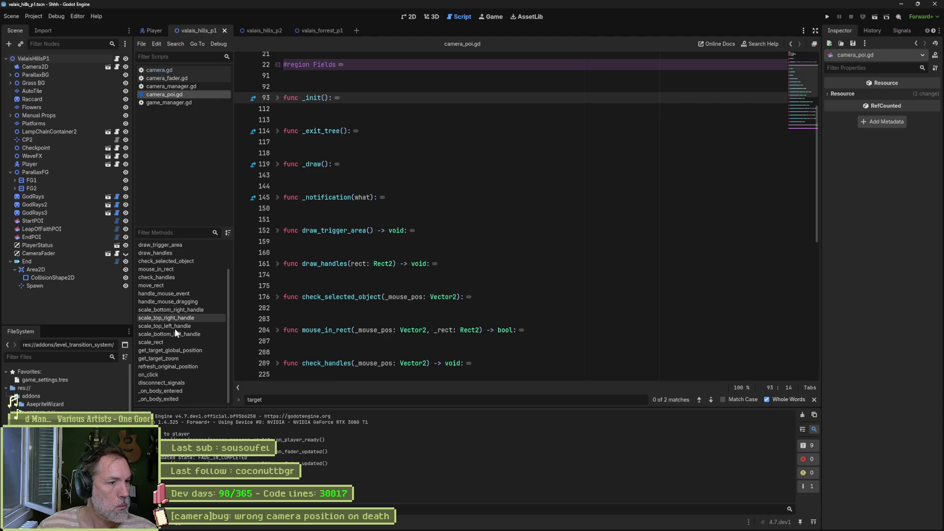
click(178, 391)
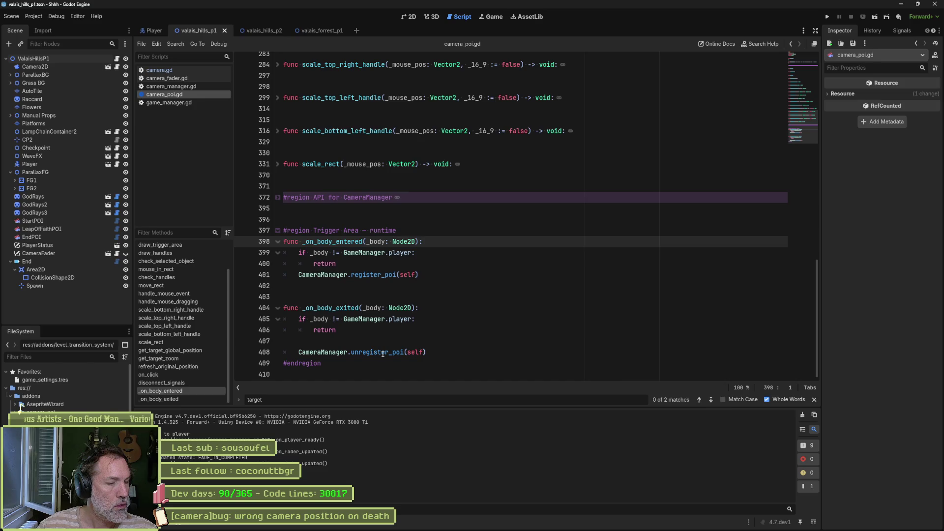
drag(298, 352, 404, 352)
key(ctrl+shift+f)
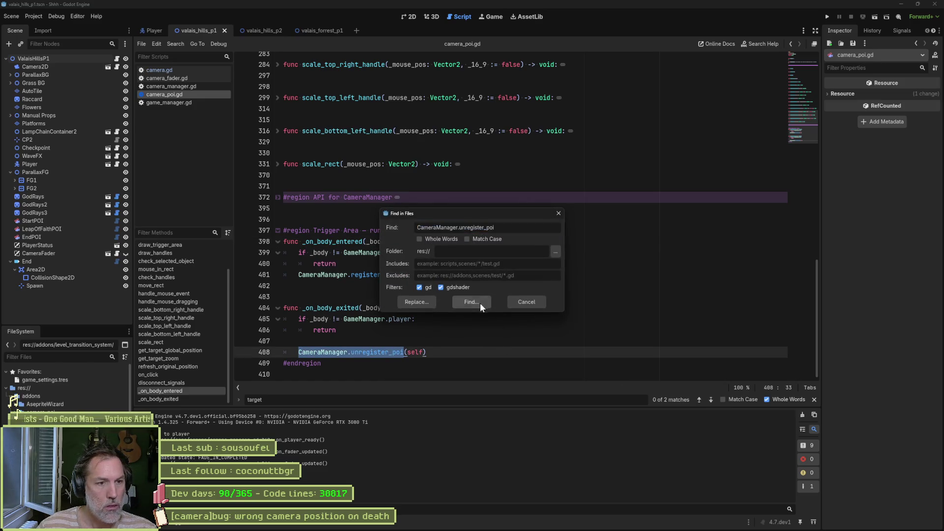
- Search the project for CameraManager.unregister_poi, then for just unregister_poi (4 matches in 2 files)
click(471, 302)
double_click(372, 358)
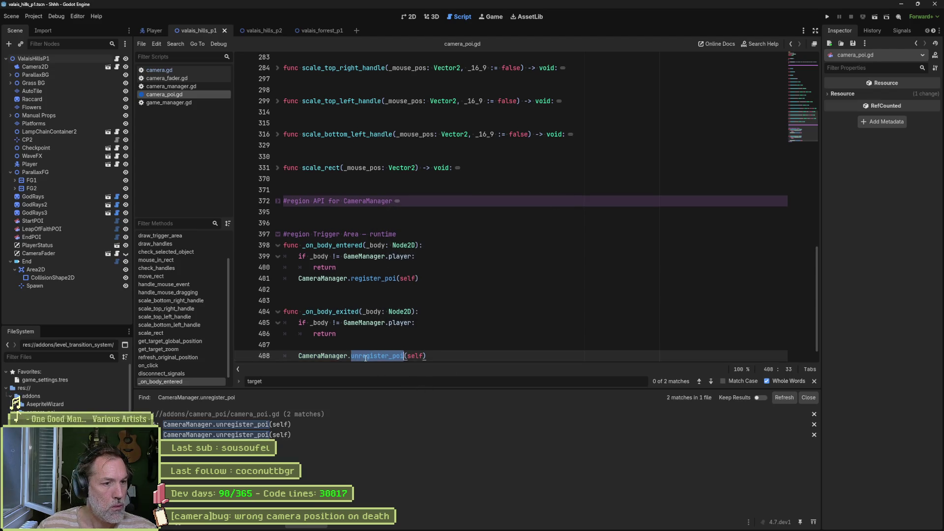
key(ctrl+shift+f)
click(479, 300)
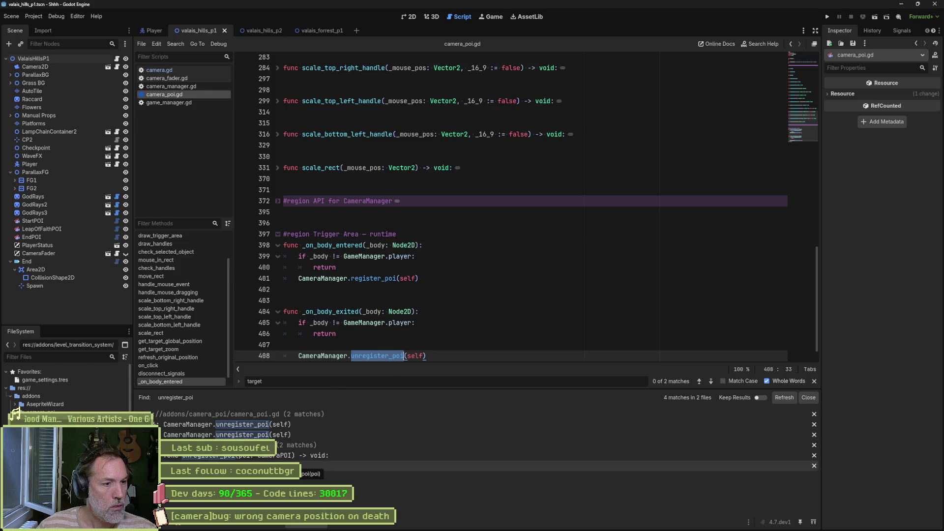
- Open the camera_manager.gd match and review _on_transition_to_poi_finished and the top of the script
click(301, 466)
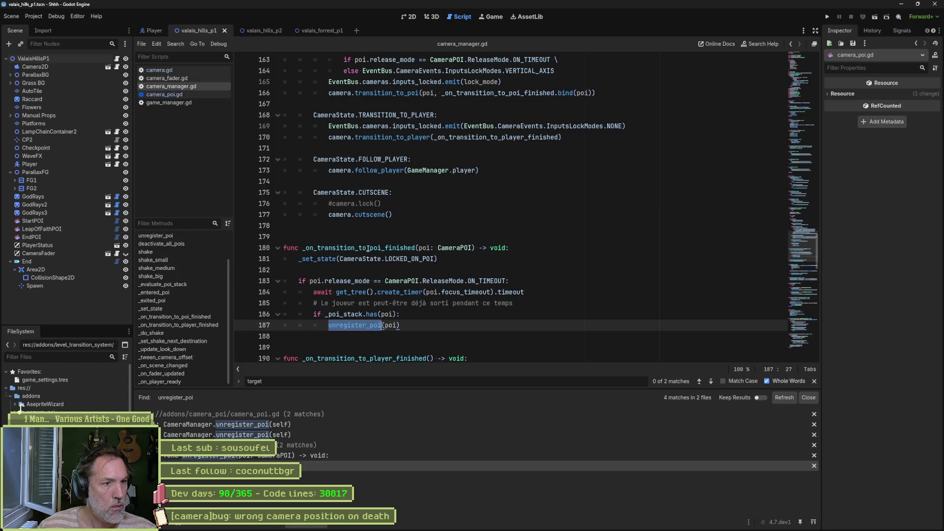
drag(303, 247, 413, 248)
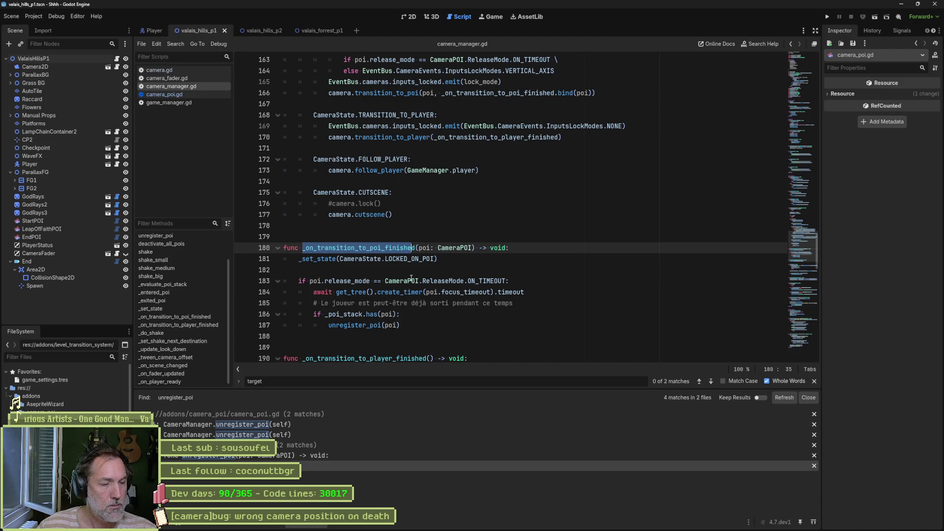
mouse_move(412, 277)
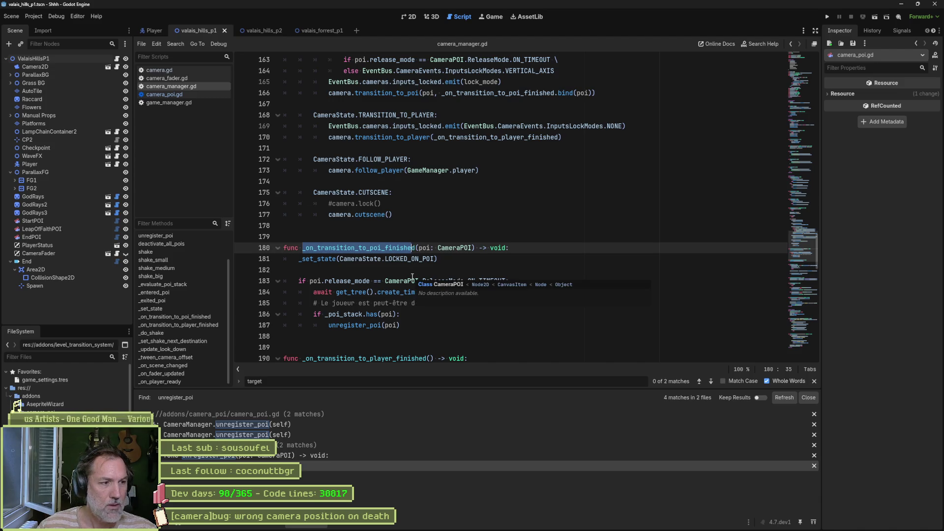
scroll(197, 329, down, 1)
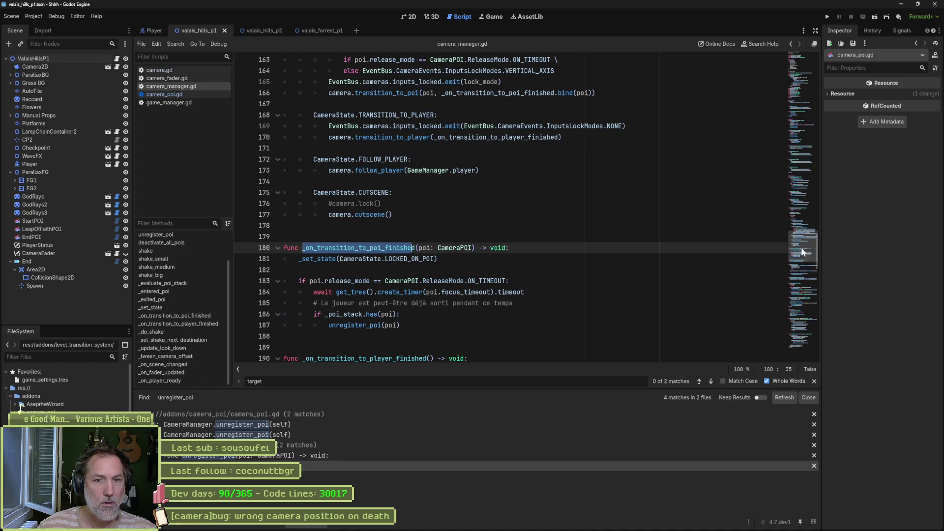
mouse_move(801, 247)
mouse_down()
mouse_move(811, 92)
mouse_move(805, 103)
mouse_up()
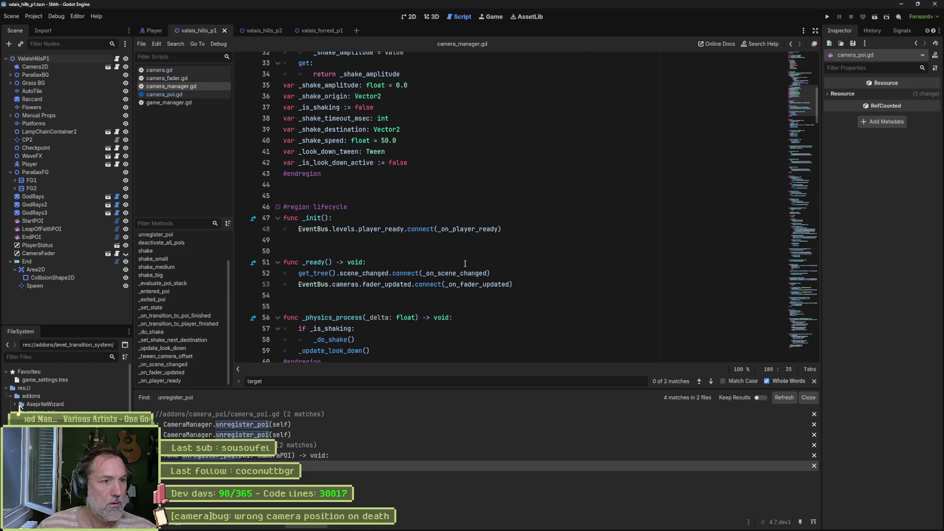
- In _ready(), add EventBus.players.death.connect(_on_player_death)
click(531, 284)
key(Return)
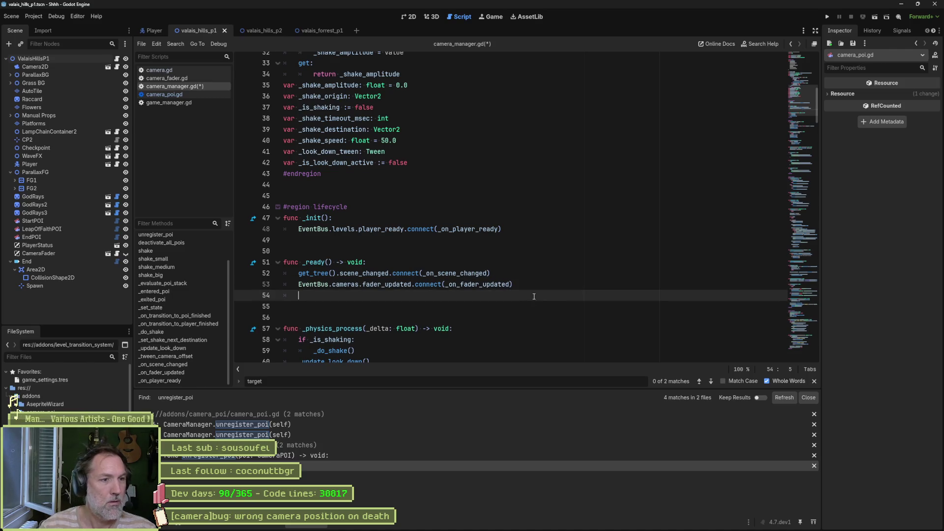
text(gamem)
key(Return)
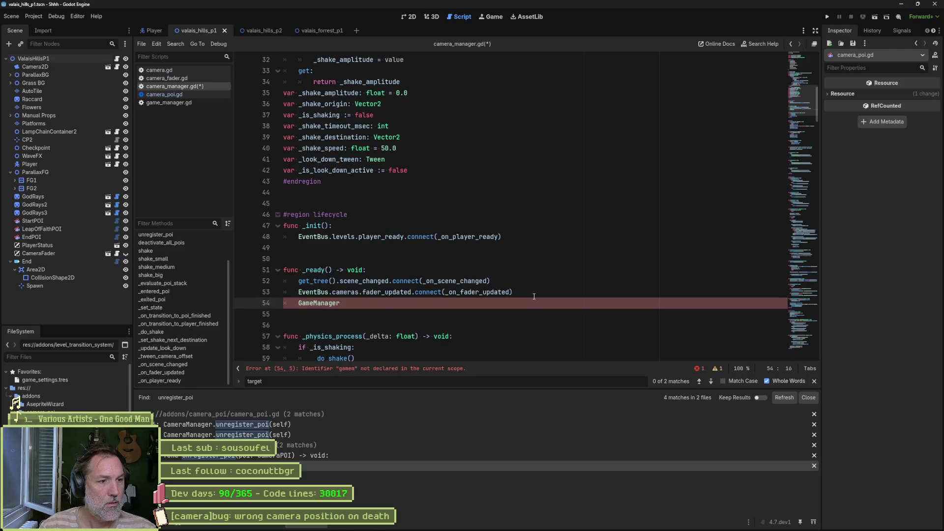
text(.de)
key(Return)
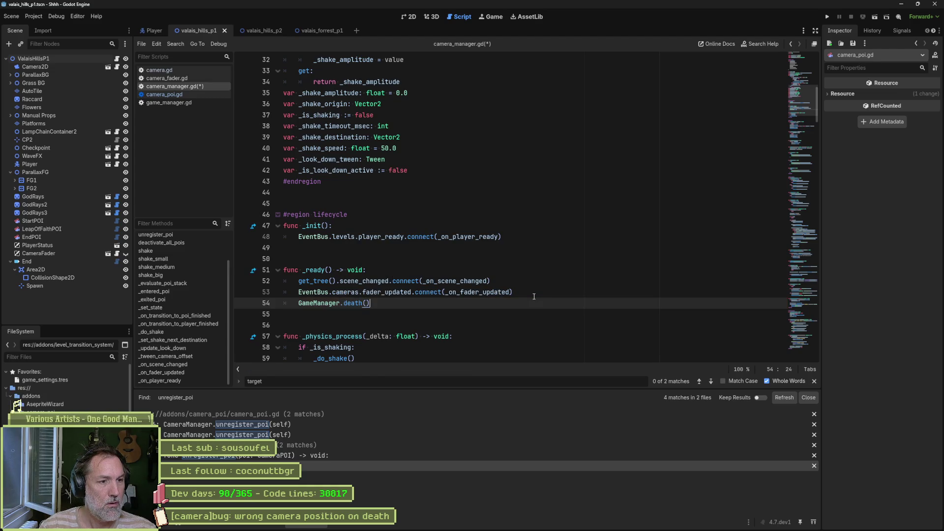
key(BackSpace)
key(BackSpace)
key(BackSpace)
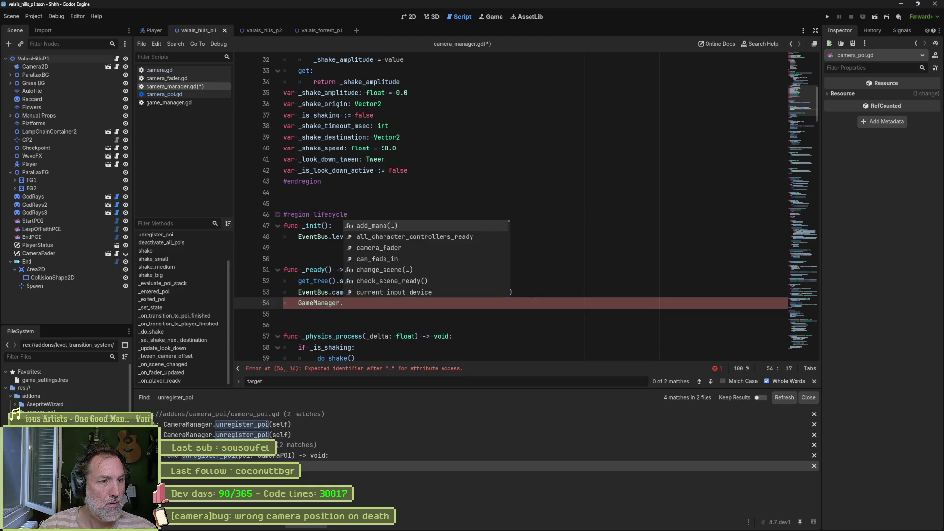
key(BackSpace)
key(BackSpace)
key(BackSpace)
text(eventb)
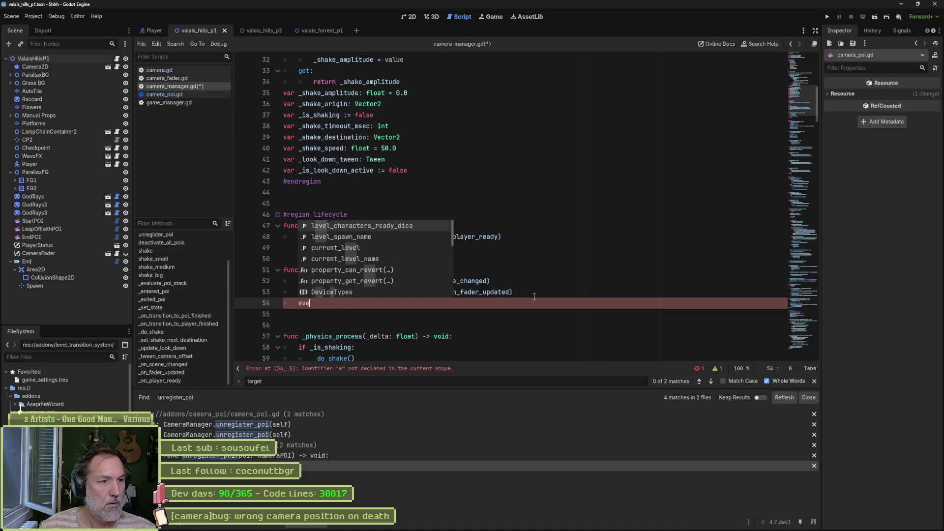
key(Return)
text(.)
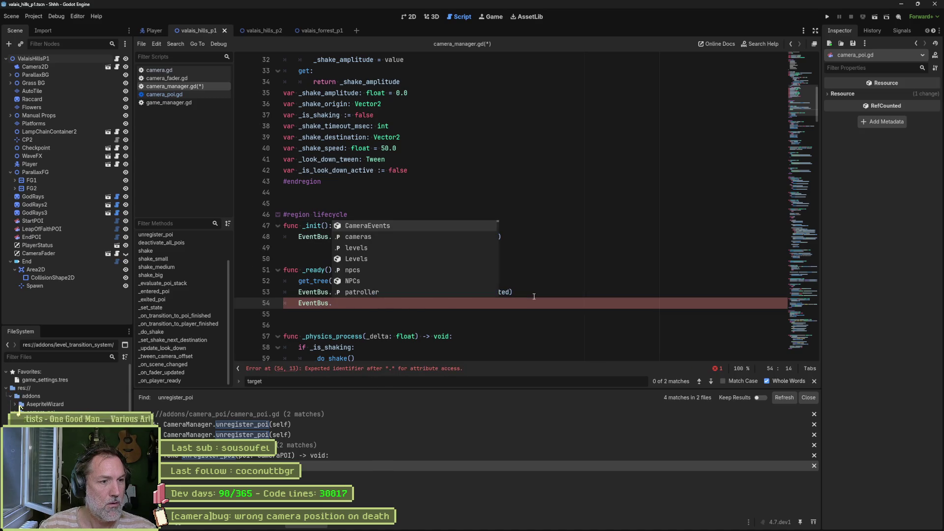
text(pl)
key(Return)
text(.d)
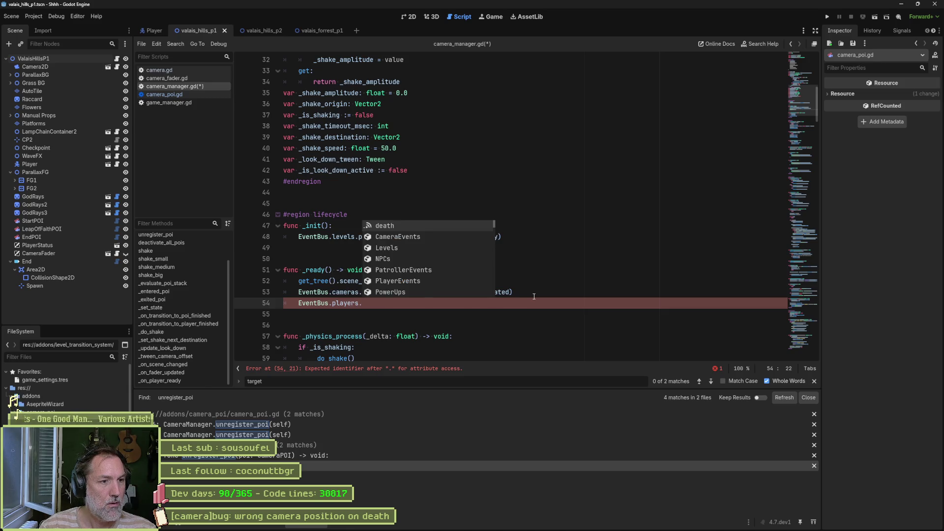
key(Return)
text(.connect(_on_play)
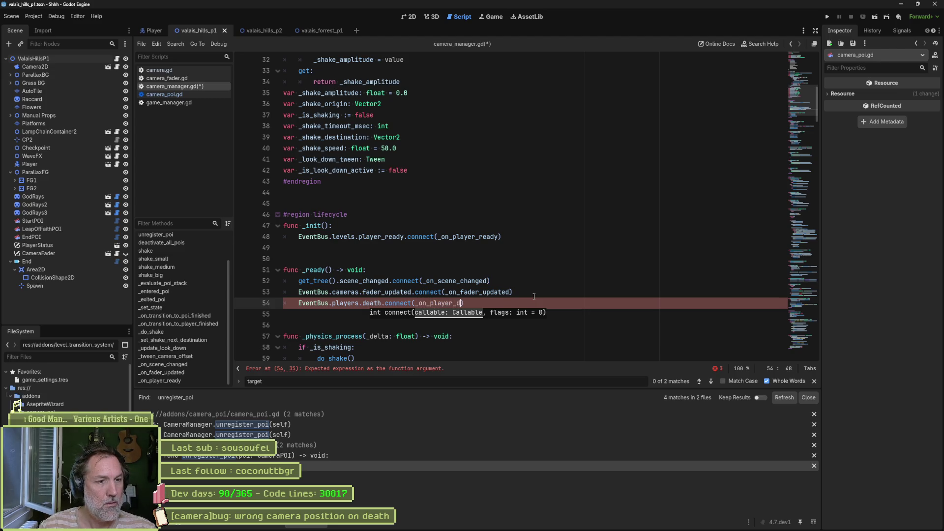
text(er_death)
key(ctrl+shift+Left)
key(ctrl+c)
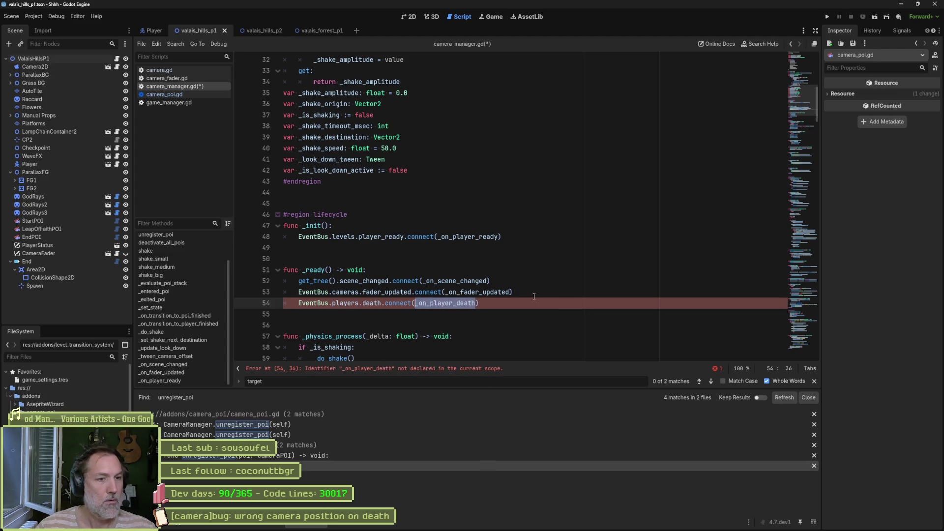
- Add a 'func _on_player_death() -> void:' stub containing pass, spaced by blank lines, and save
click(425, 315)
key(Return)
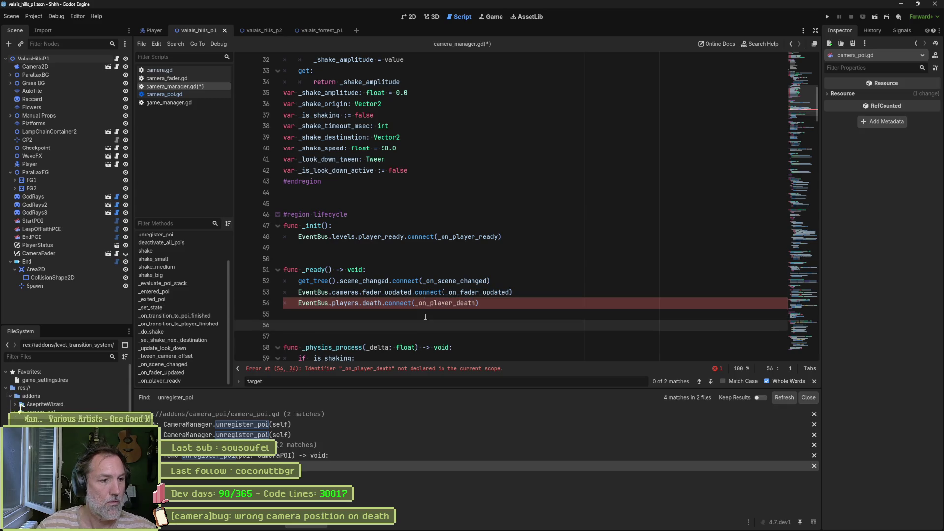
key(ctrl+v)
key(Home)
text(func)
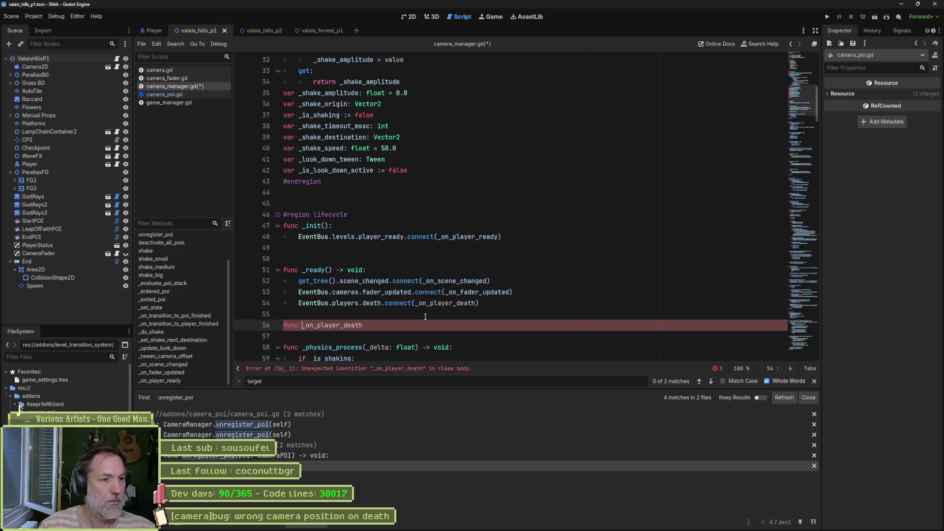
key(End)
text(*()
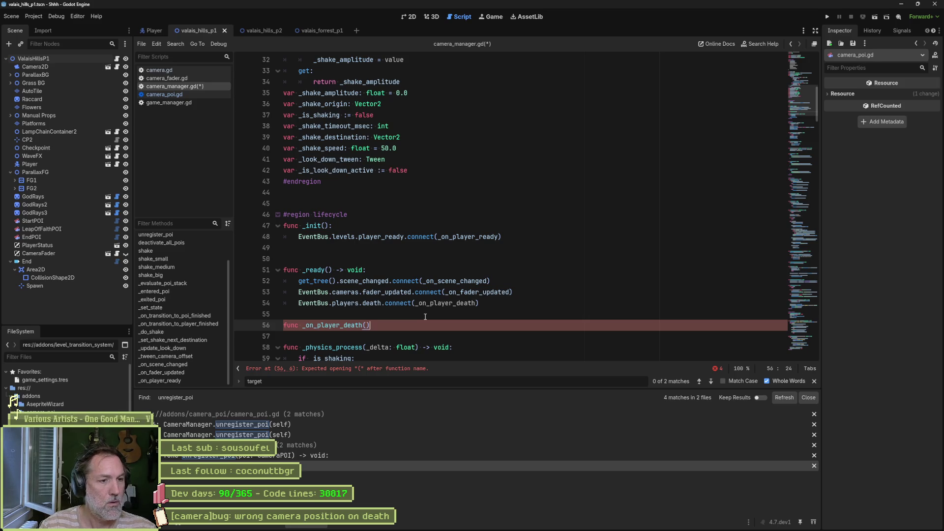
text(> void:)
key(Return)
text(pass)
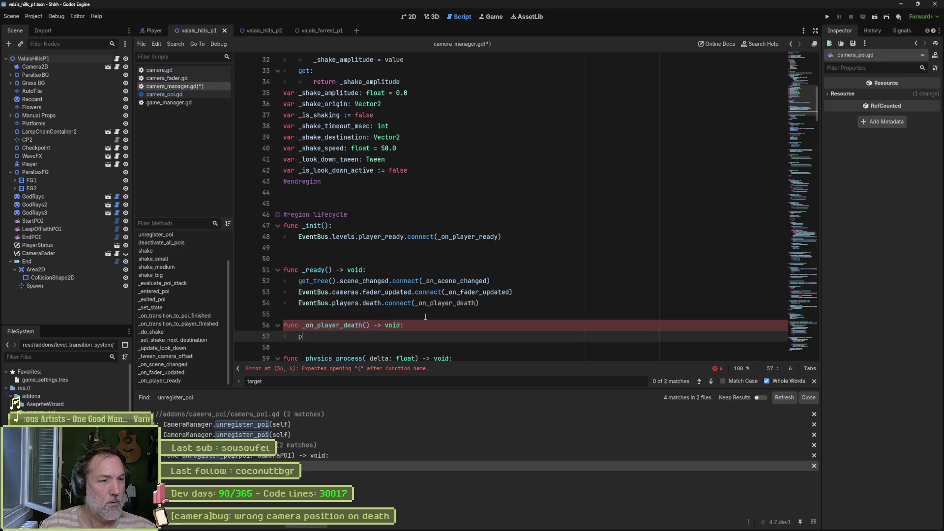
click(425, 316)
key(Return)
key(Down)
key(Down)
key(Down)
key(Return)
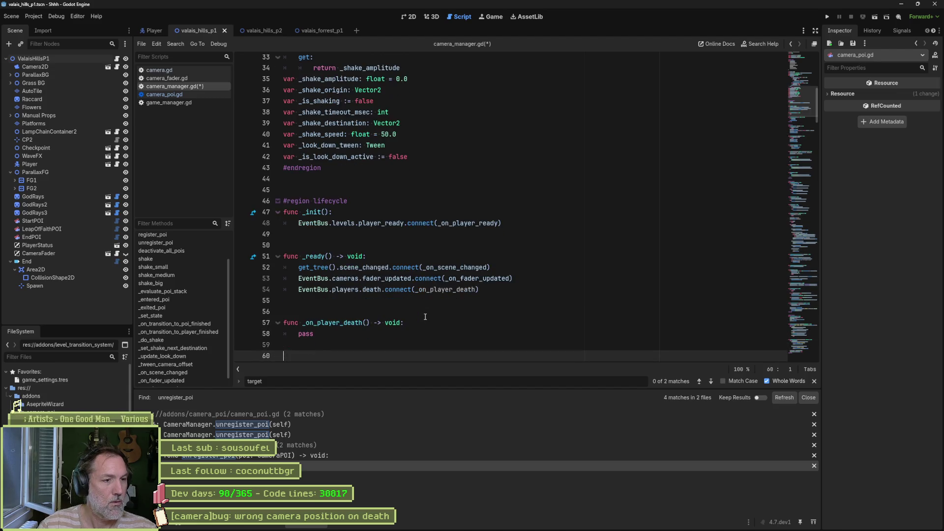
key(ctrl+s)
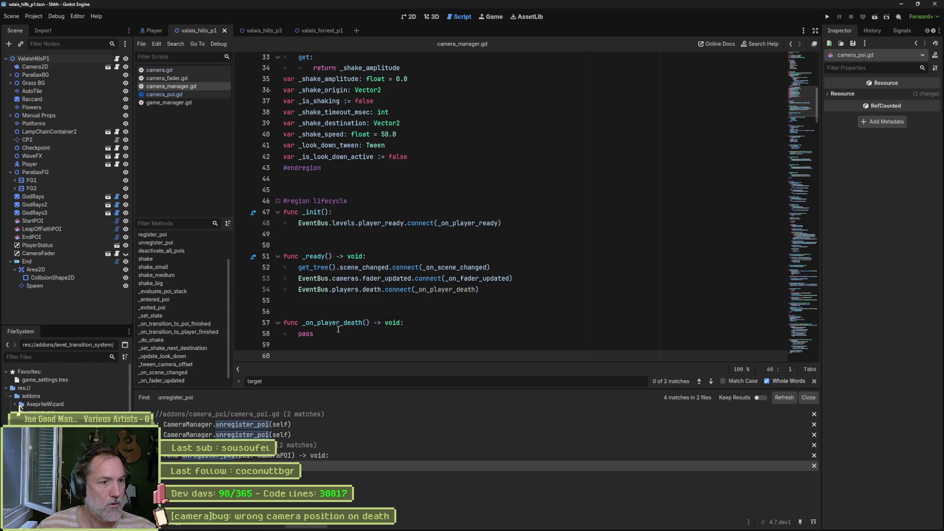
- Replace pass in _on_player_death with a call to deactivate_all_pois()
scroll(338, 328, down, 4)
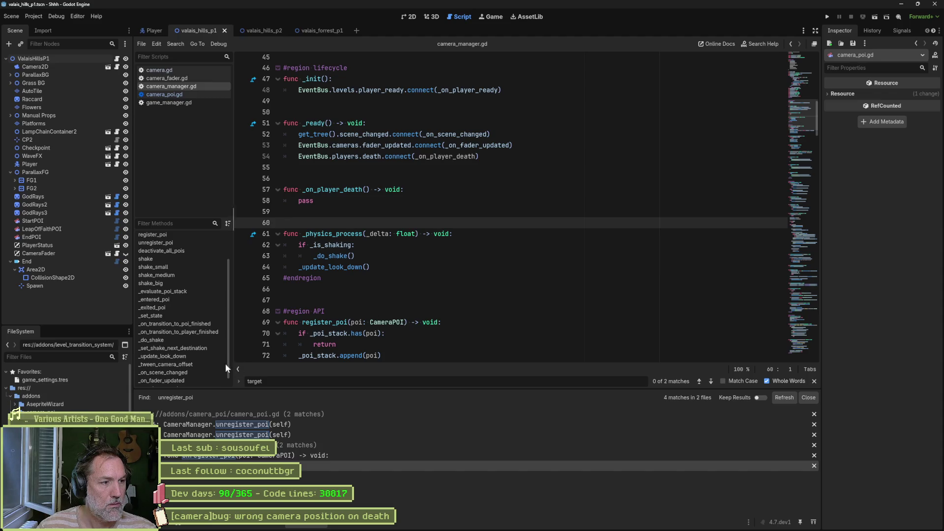
scroll(192, 374, down, 1)
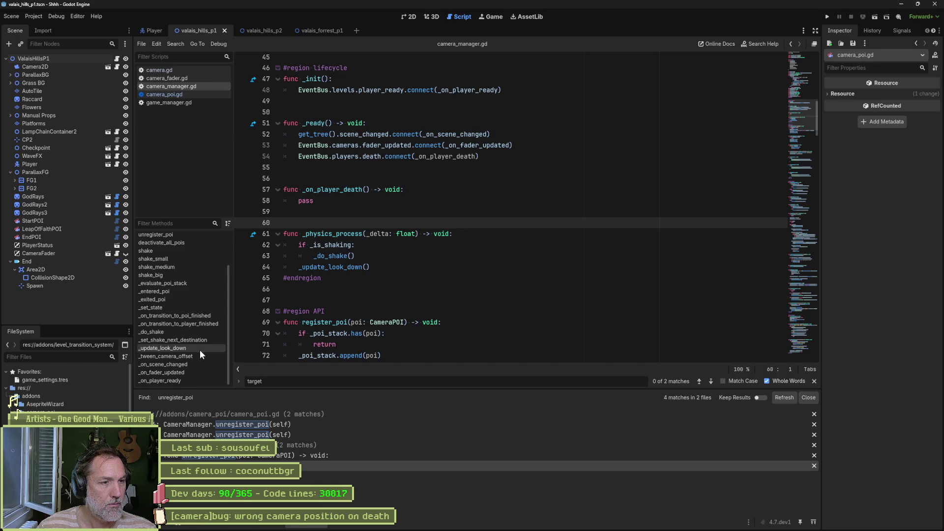
click(422, 191)
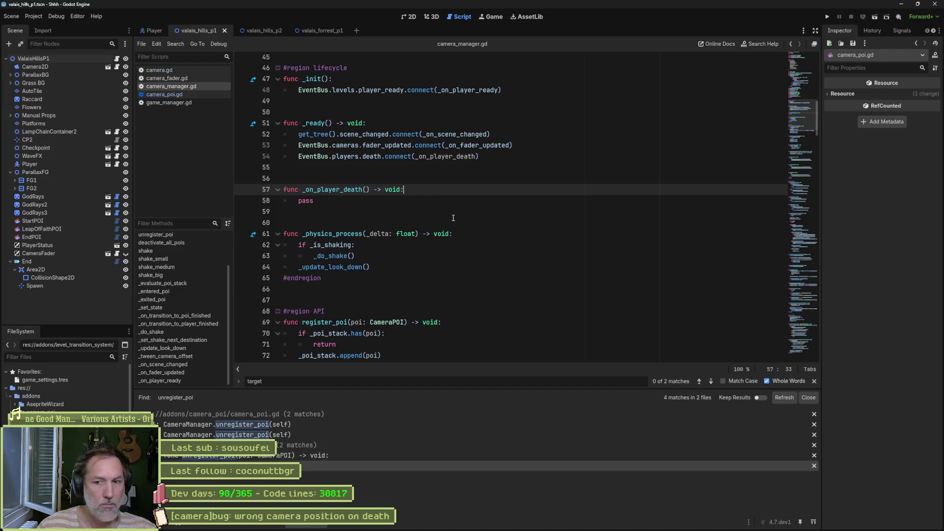
click(338, 334)
double_click(338, 334)
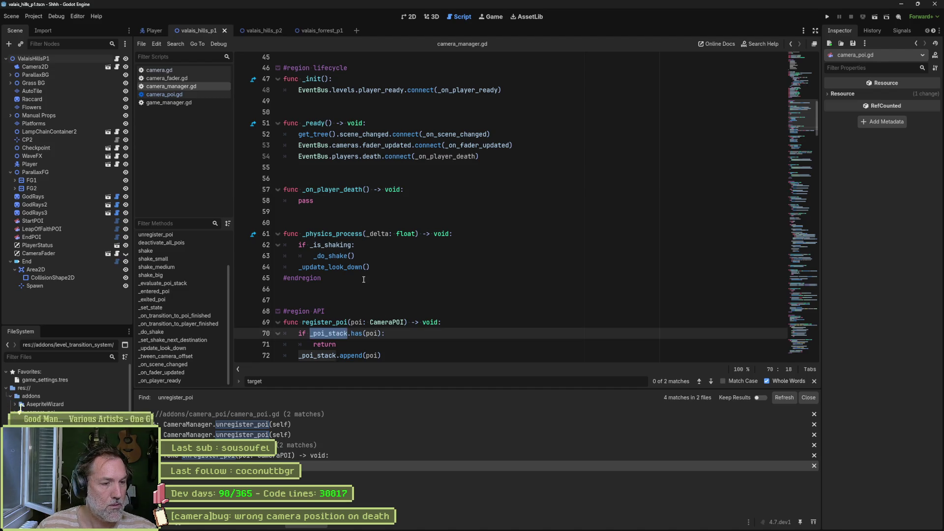
scroll(364, 279, down, 5)
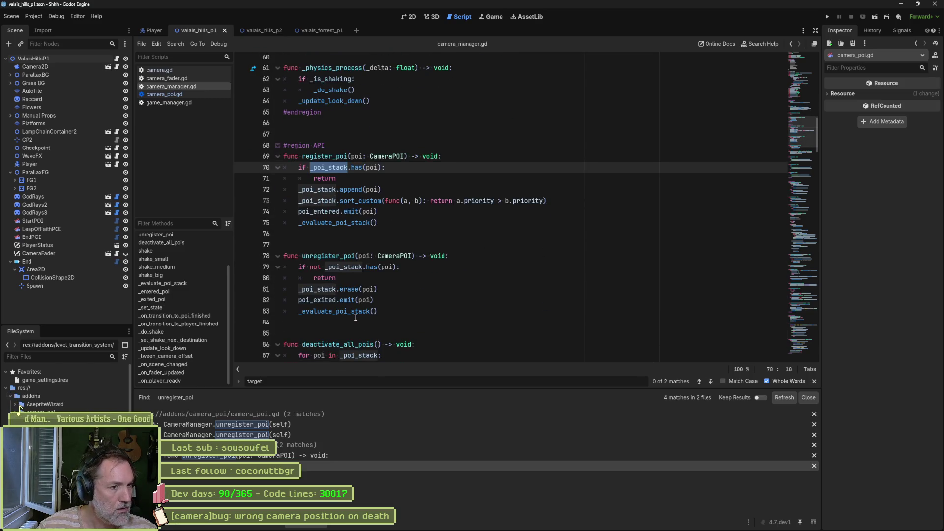
scroll(356, 295, down, 2)
double_click(357, 276)
key(ctrl+c)
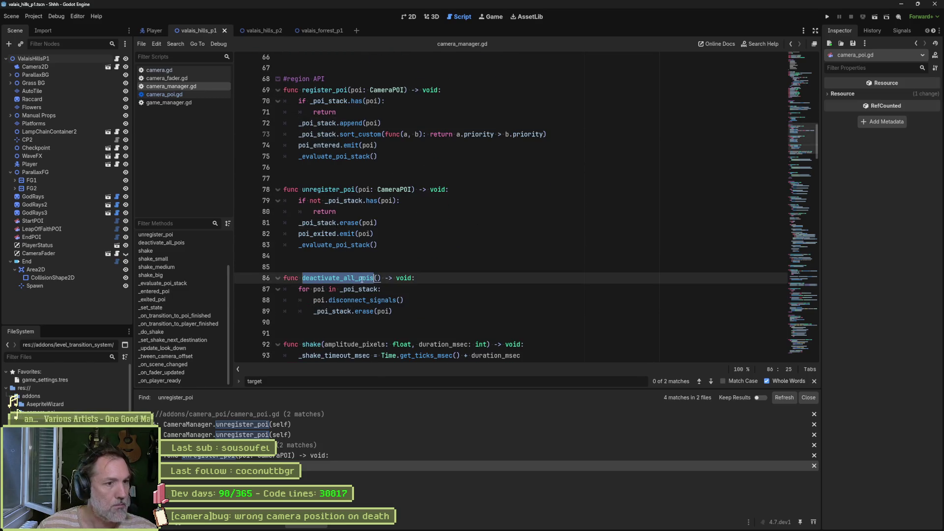
scroll(357, 275, up, 5)
scroll(356, 270, up, 3)
double_click(305, 236)
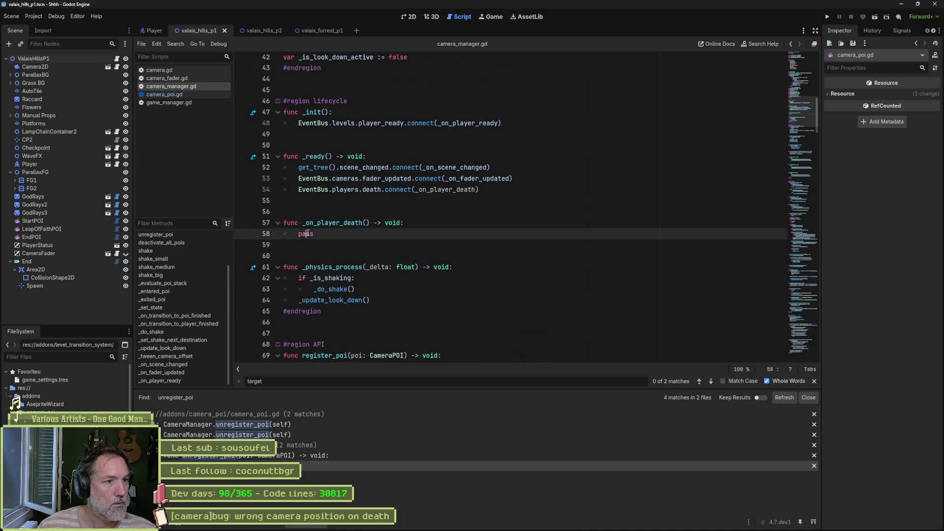
key(ctrl+v)
text(())
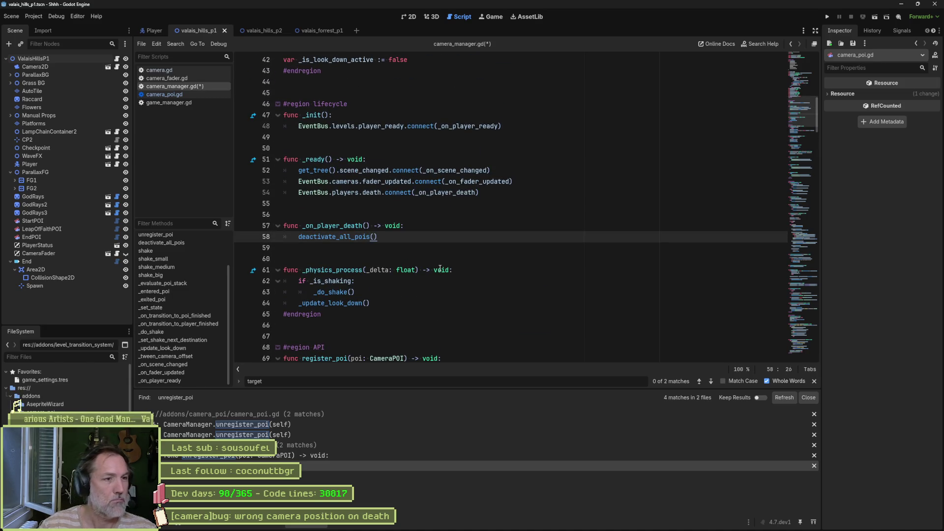
- Search the whole project for uses of deactivate_all_pois
double_click(354, 238)
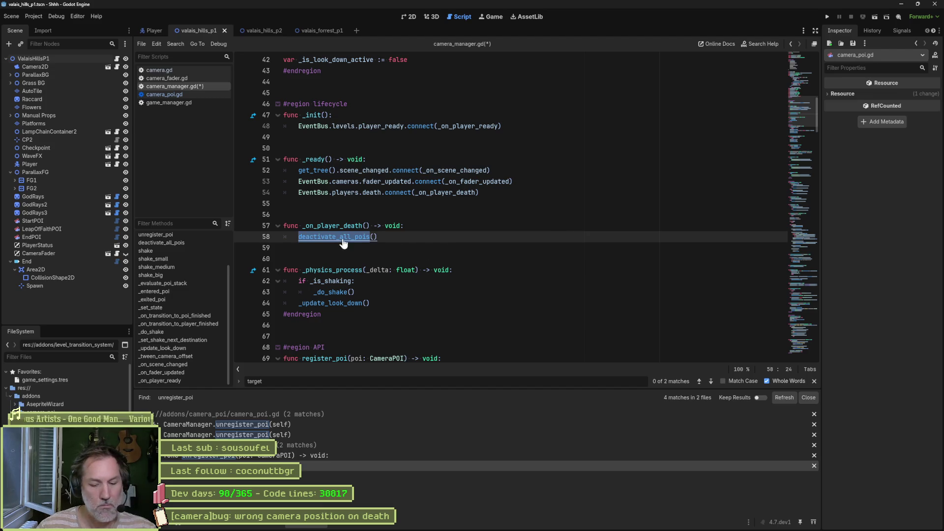
key(ctrl+shift+f)
click(466, 303)
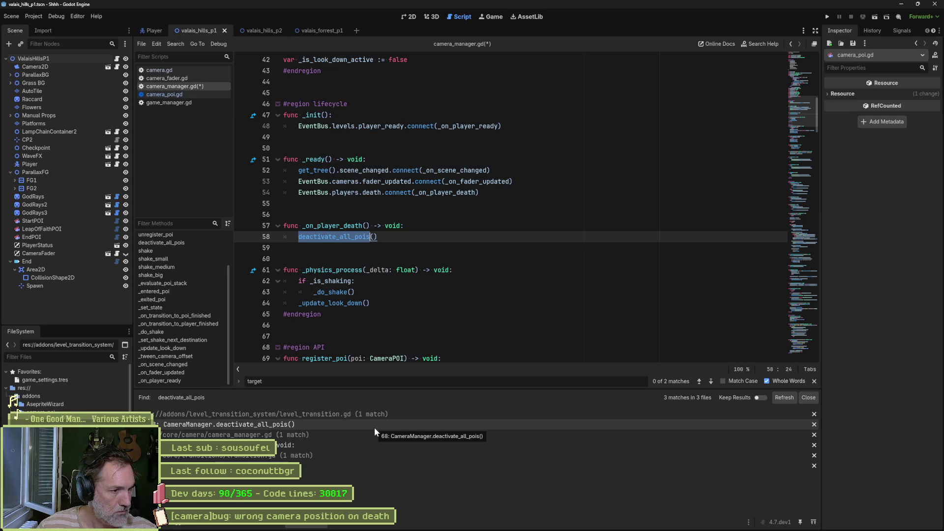
- Save camera_manager.gd and launch the game to test the fix
click(413, 239)
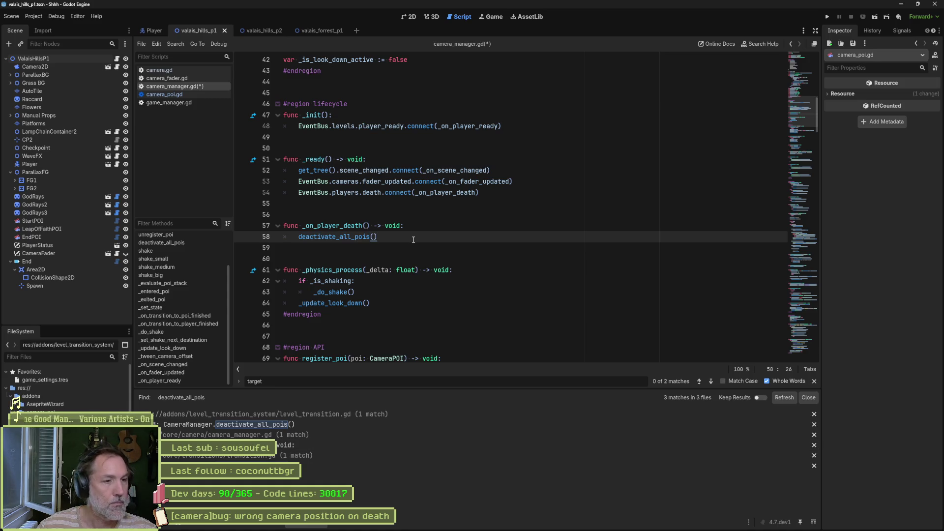
key(ctrl+s)
key(F5)
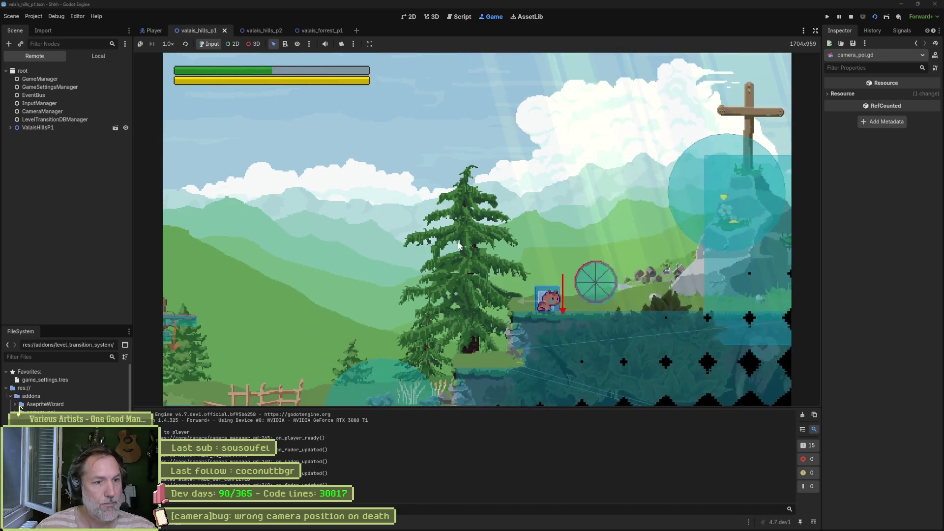
- Run the player right until it dies to check the camera, then stop the game
key(Right)
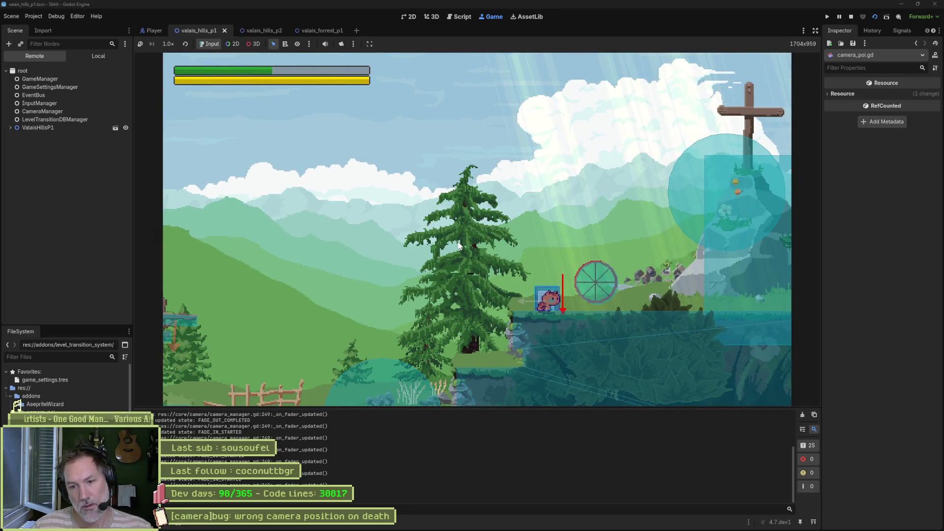
key(F8)
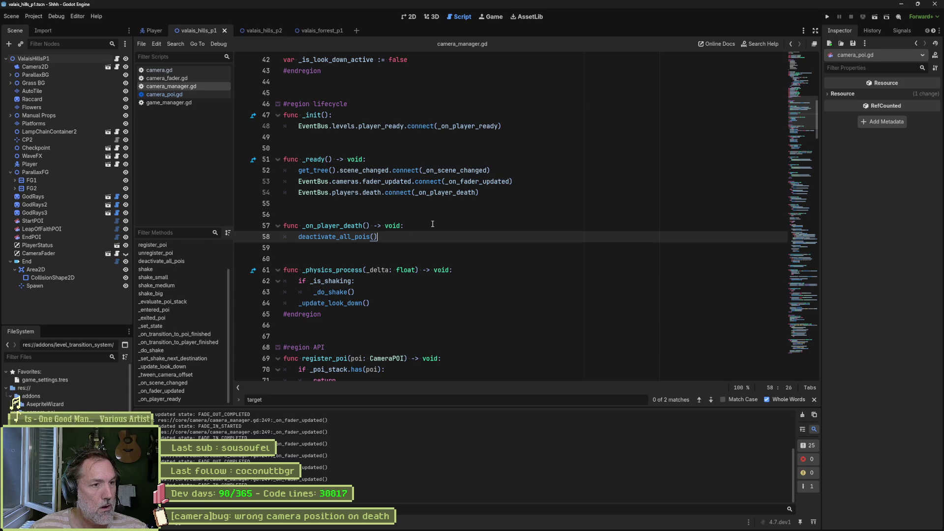
ctrl+click(359, 237)
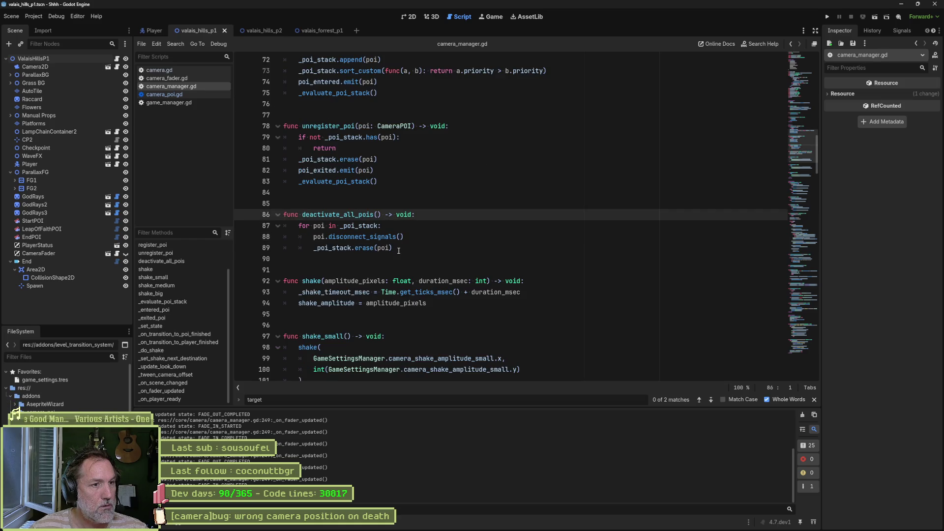
drag(398, 251, 413, 215)
click(452, 243)
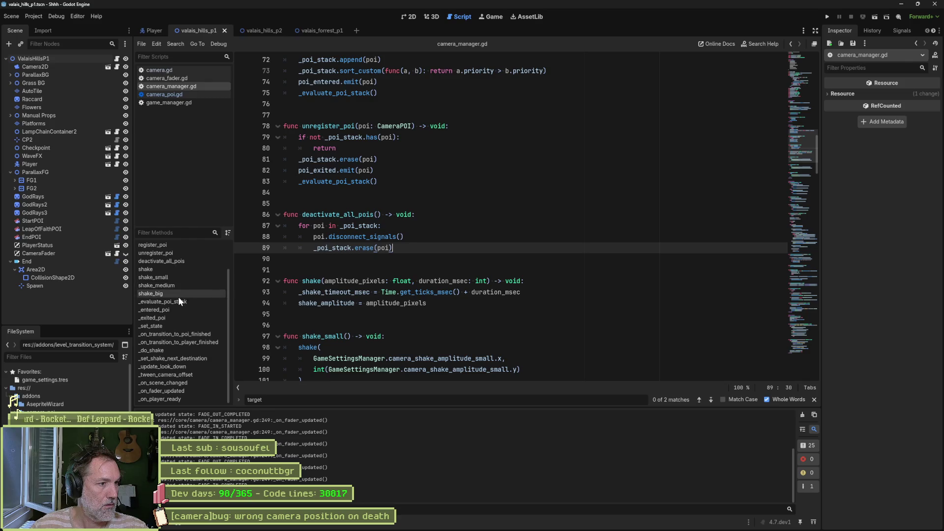
scroll(178, 293, up, 2)
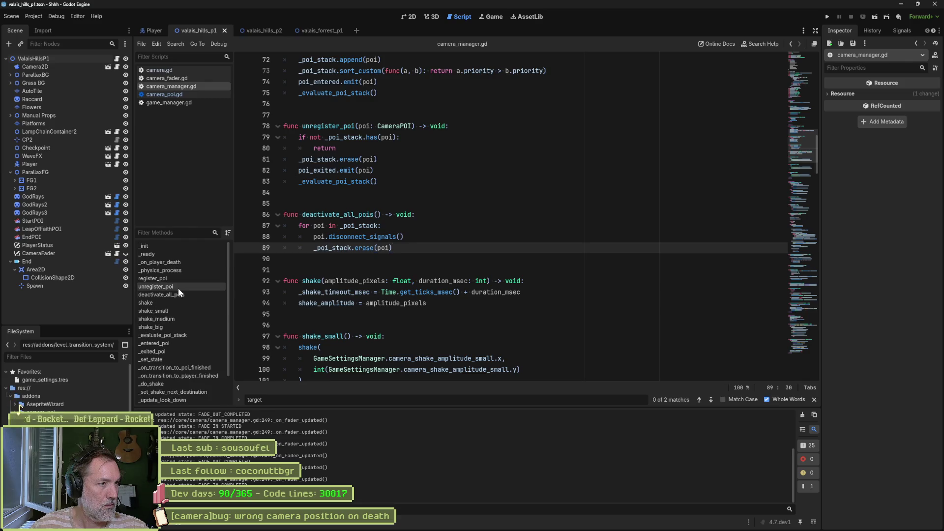
click(182, 263)
- Cut the _on_player_death function, paste it after _on_player_ready, and save camera_manager.gd
mouse_move(406, 226)
mouse_down()
mouse_move(299, 225)
mouse_move(479, 182)
mouse_up()
key(ctrl+c)
key(BackSpace)
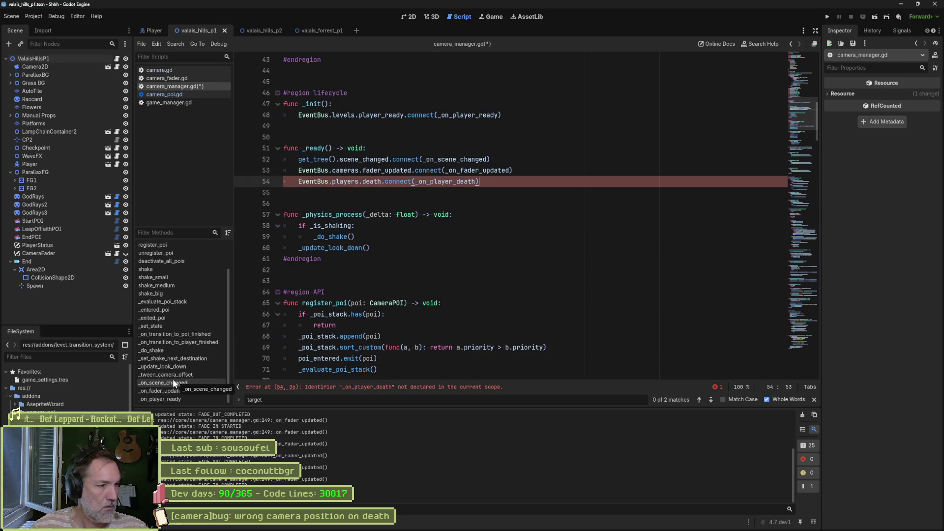
click(173, 398)
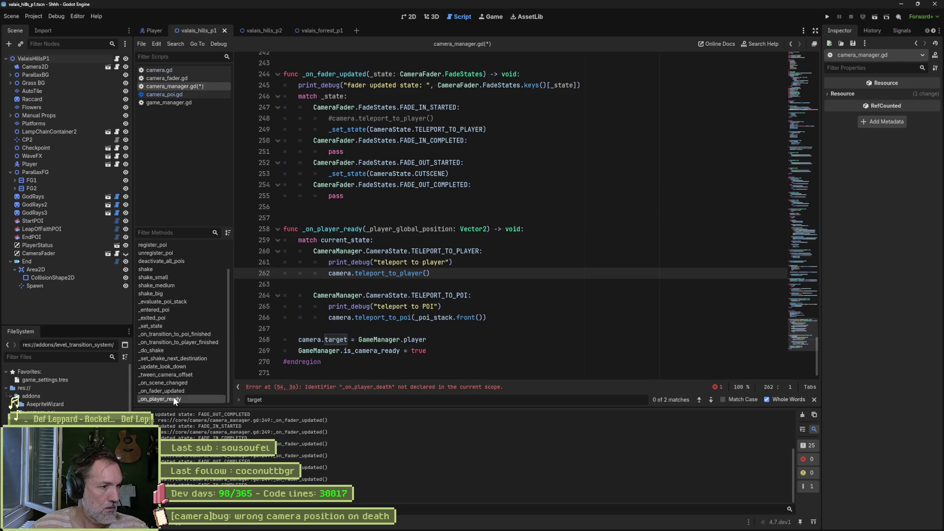
click(431, 351)
key(ctrl+v)
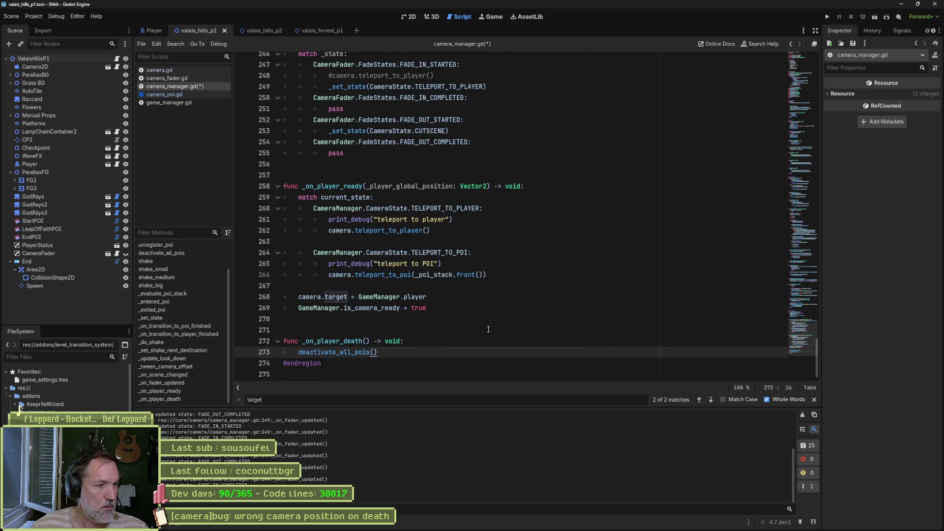
key(ctrl+s)
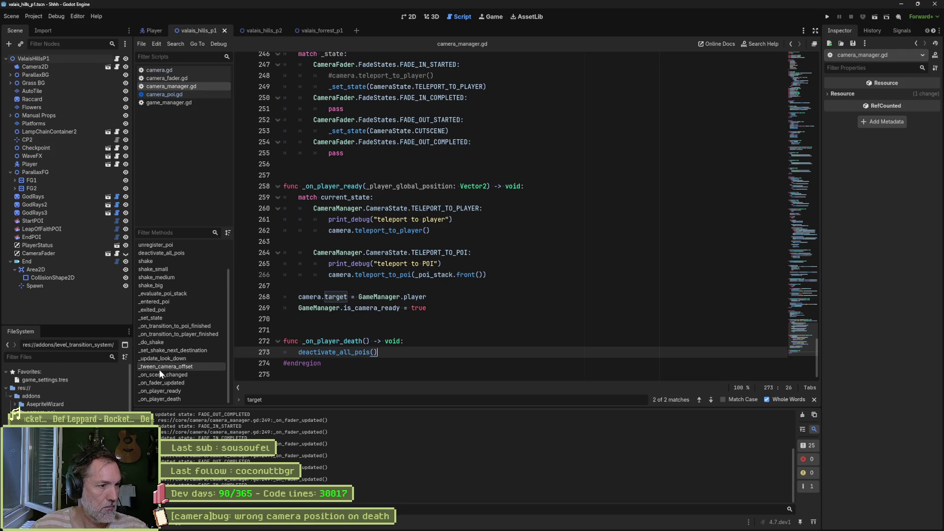
- Find every use of _tween_camera_offset and review the look-down code on lines 217-232
click(172, 367)
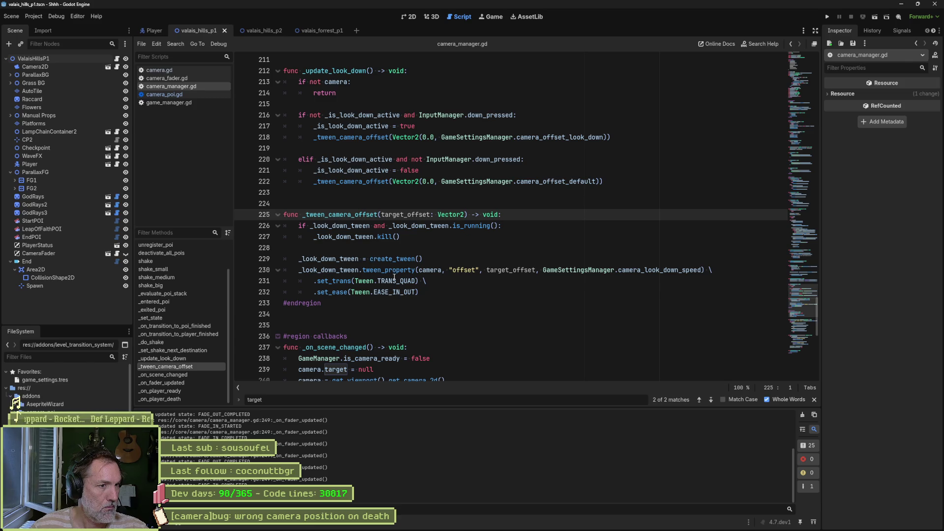
mouse_move(391, 284)
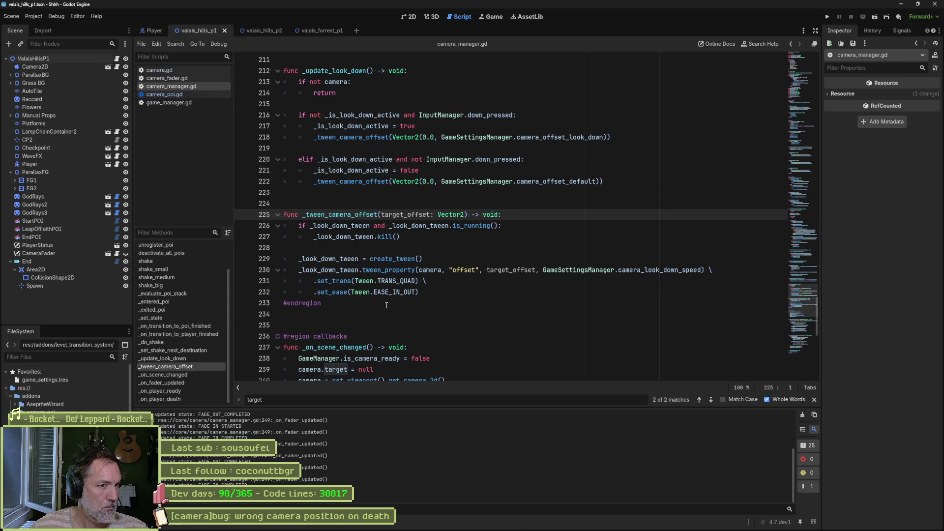
double_click(340, 215)
key(ctrl+shift+f)
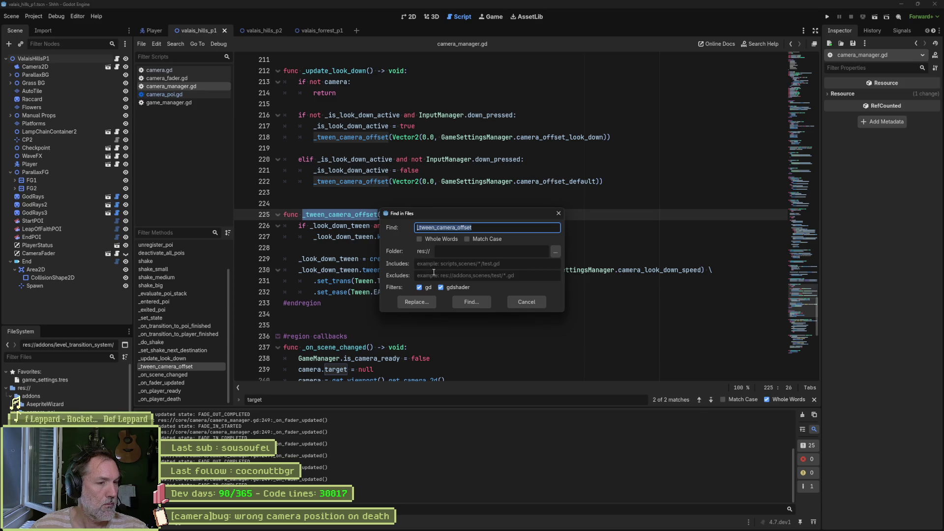
click(470, 301)
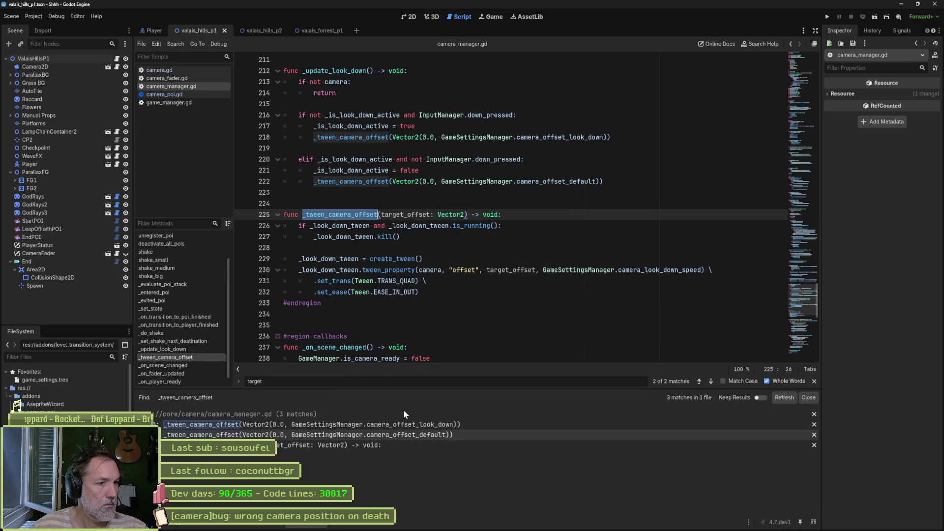
click(478, 250)
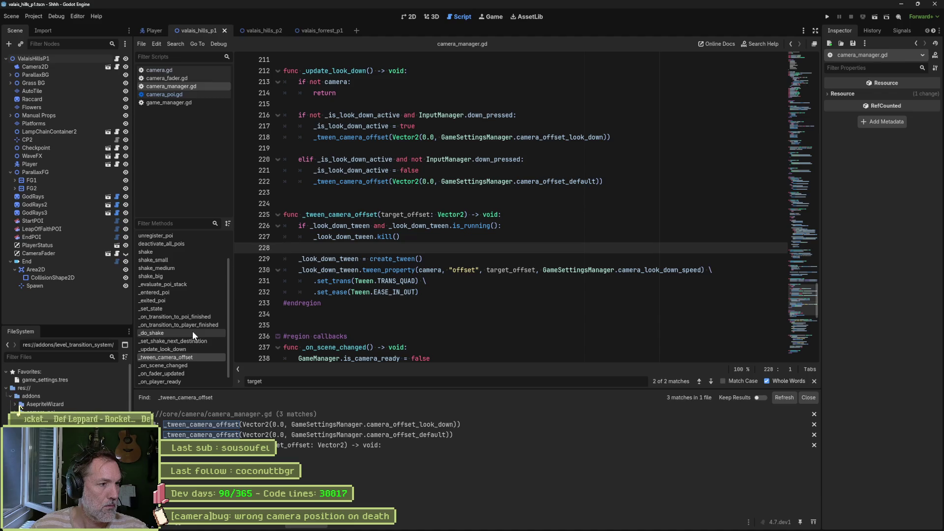
mouse_move(421, 292)
mouse_down()
mouse_move(474, 159)
mouse_move(465, 138)
mouse_up()
click(442, 192)
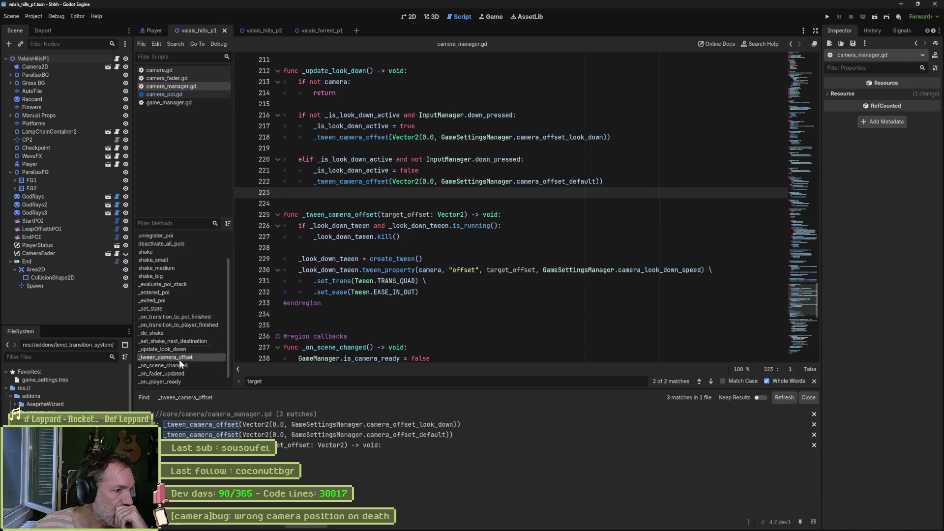
- Follow _on_player_death to the deactivate_all_pois definition, then open camera.gd
scroll(174, 379, down, 1)
click(175, 381)
click(339, 334)
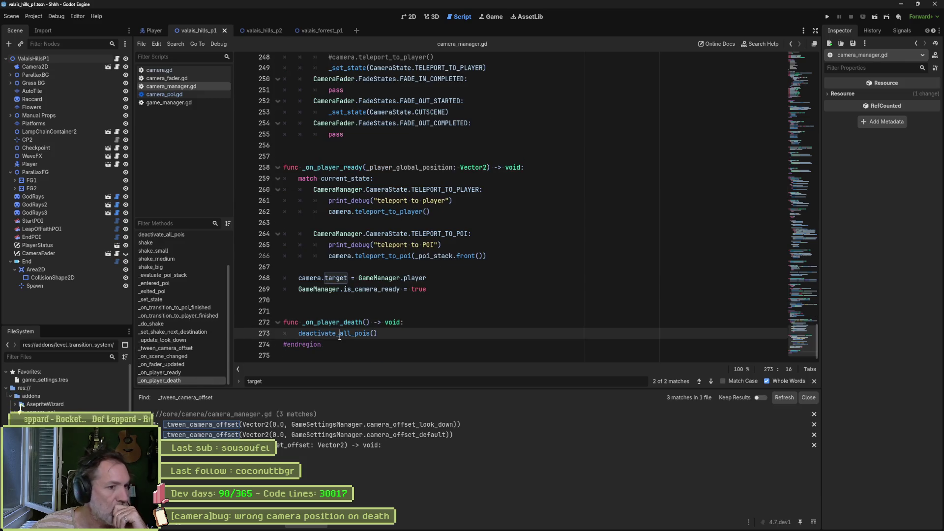
ctrl+click(352, 334)
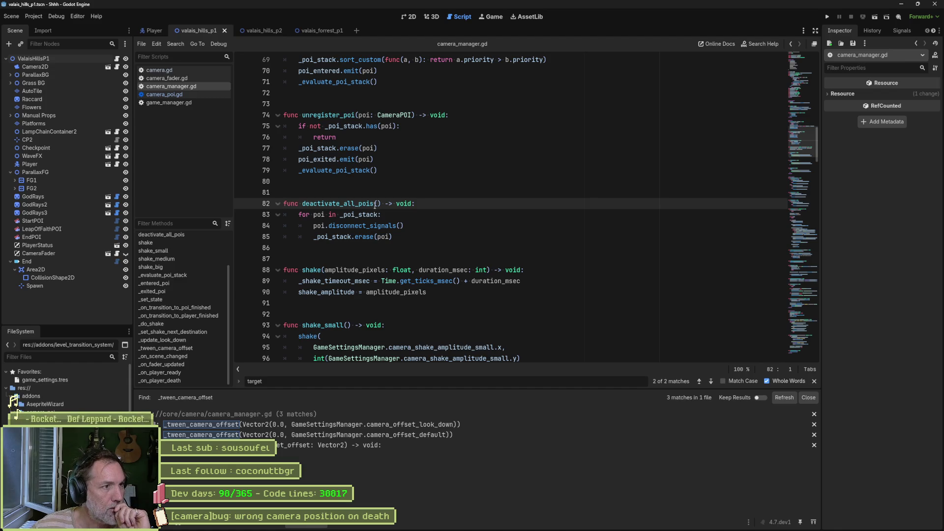
click(162, 71)
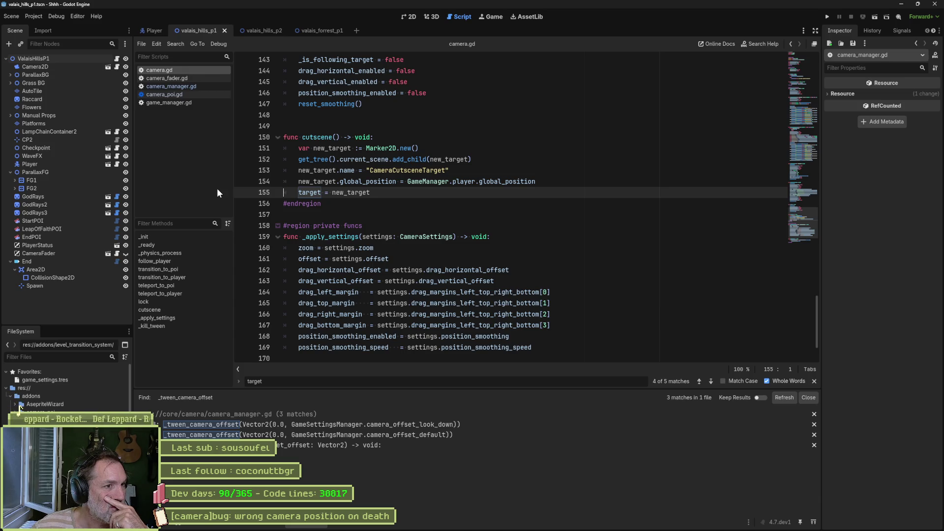
click(185, 277)
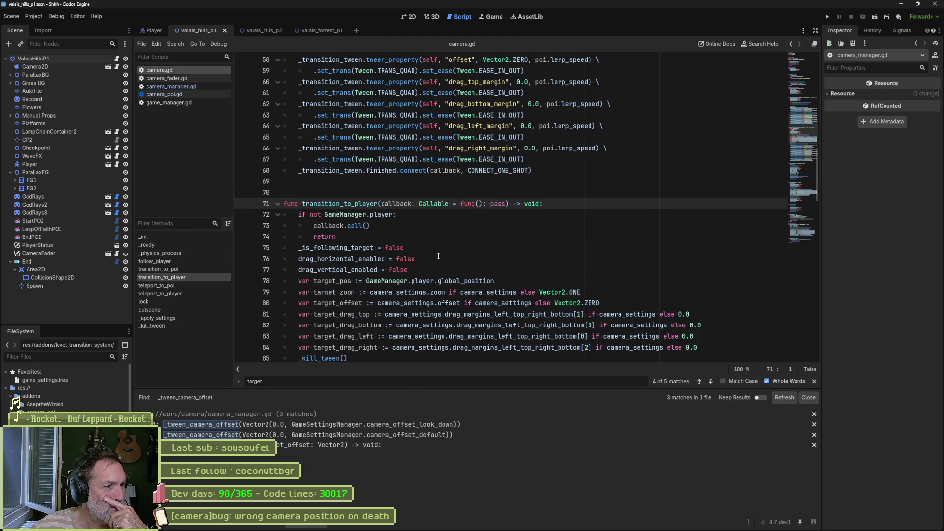
scroll(434, 254, down, 4)
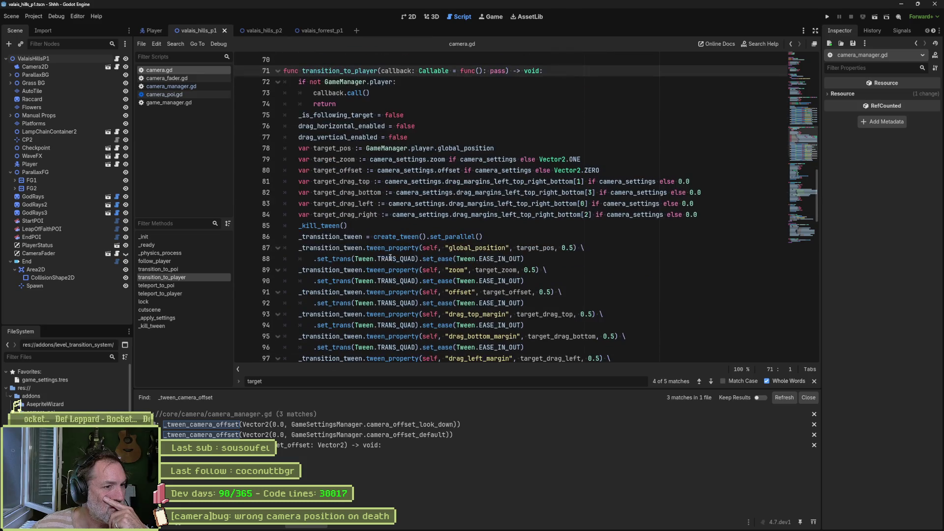
drag(299, 226, 348, 226)
scroll(441, 170, down, 2)
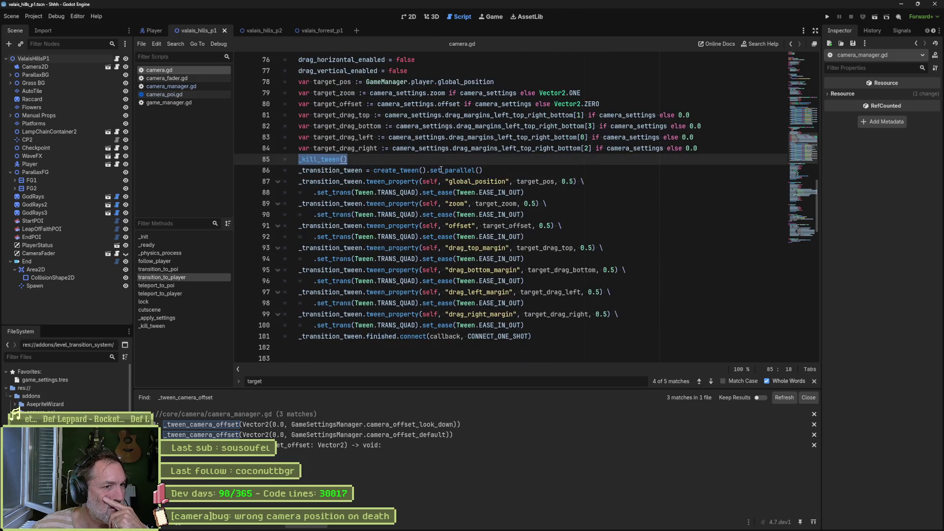
drag(374, 171, 428, 171)
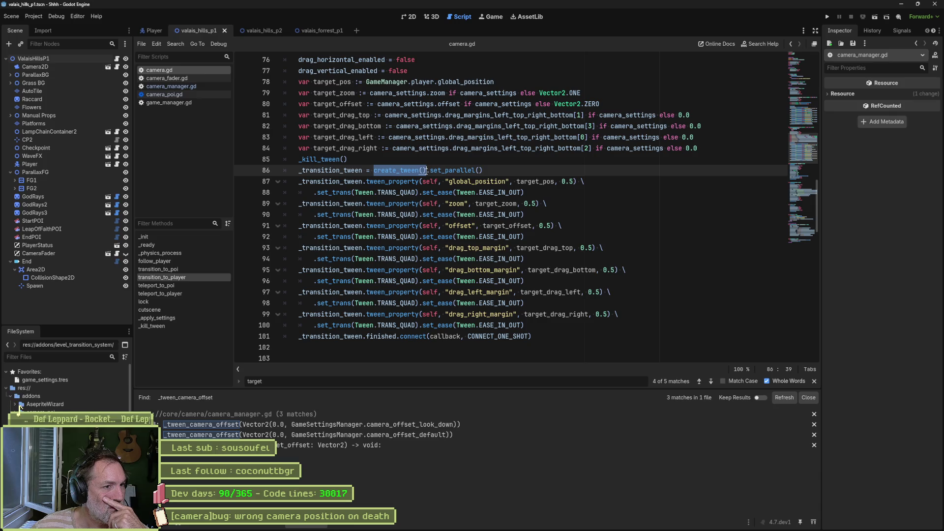
double_click(352, 171)
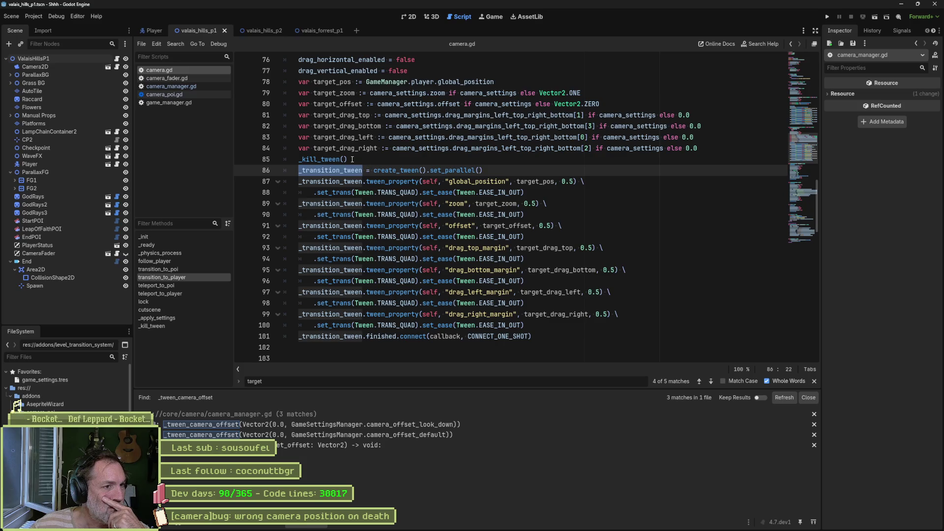
drag(352, 160, 299, 160)
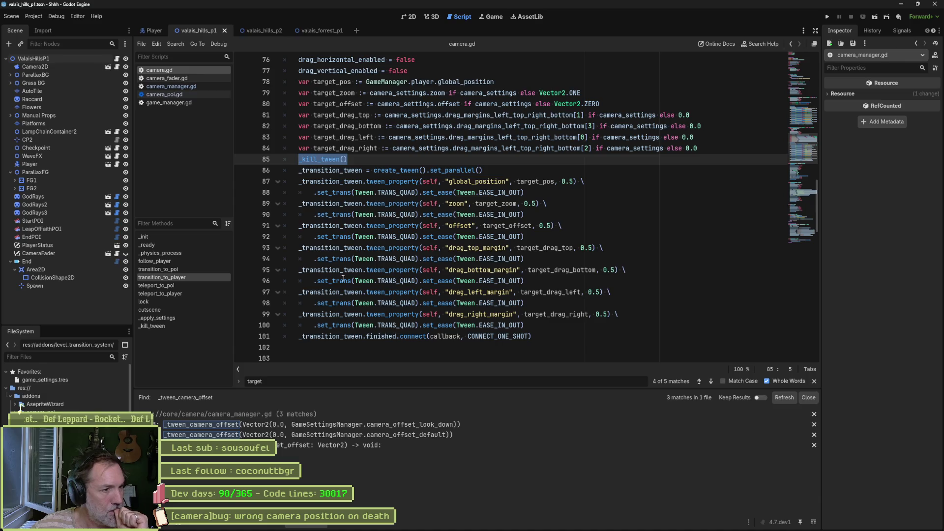
click(206, 309)
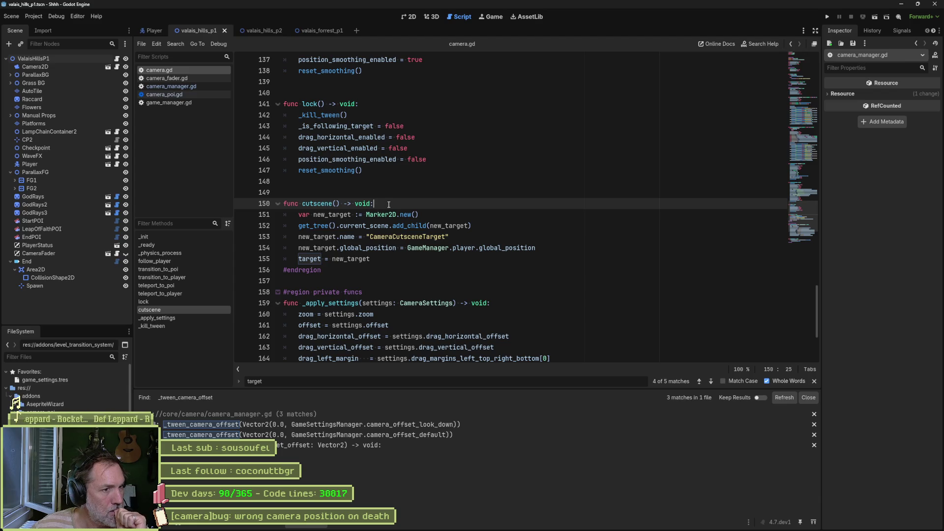
- Add _kill_tween() to cutscene() and test it, then move it below target = new_target and rerun
key(Return)
text(_kill_tween())
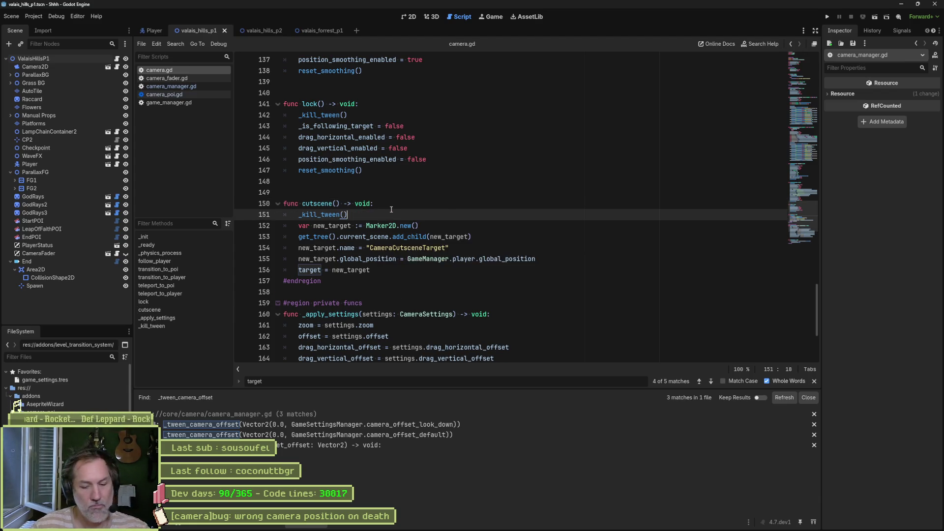
key(F6)
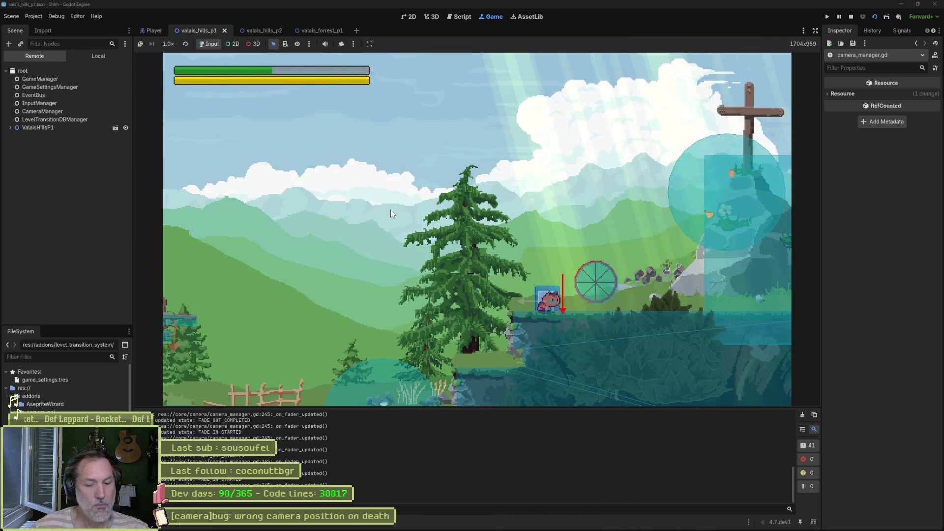
key(F8)
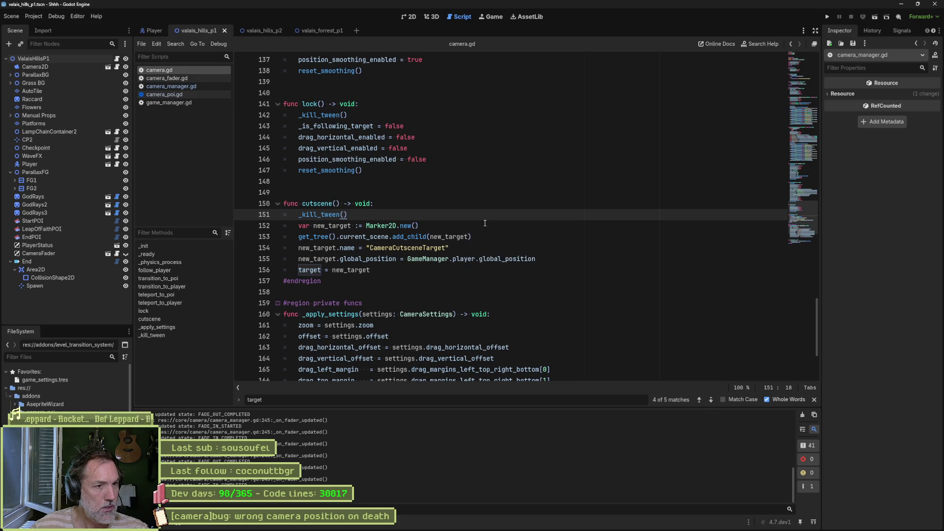
key(alt+Down)
key(alt+Down)
key(alt+Down)
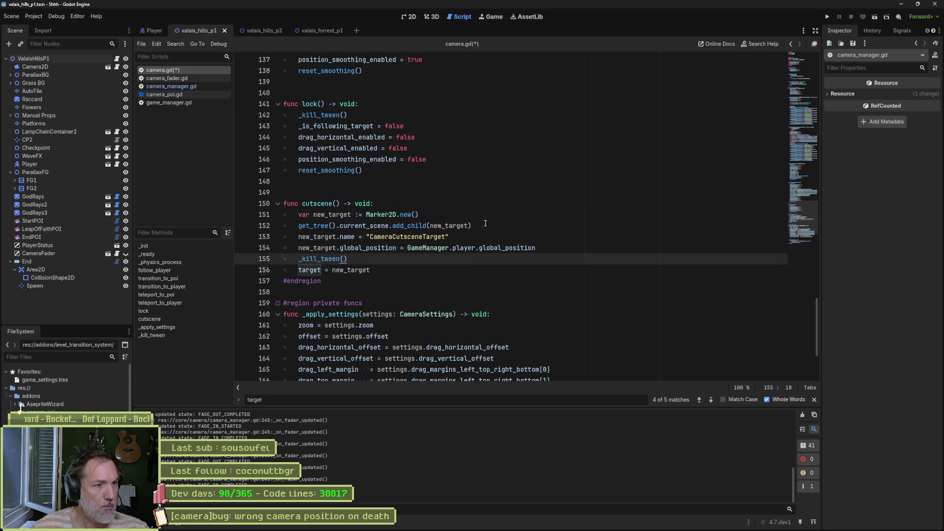
key(F6)
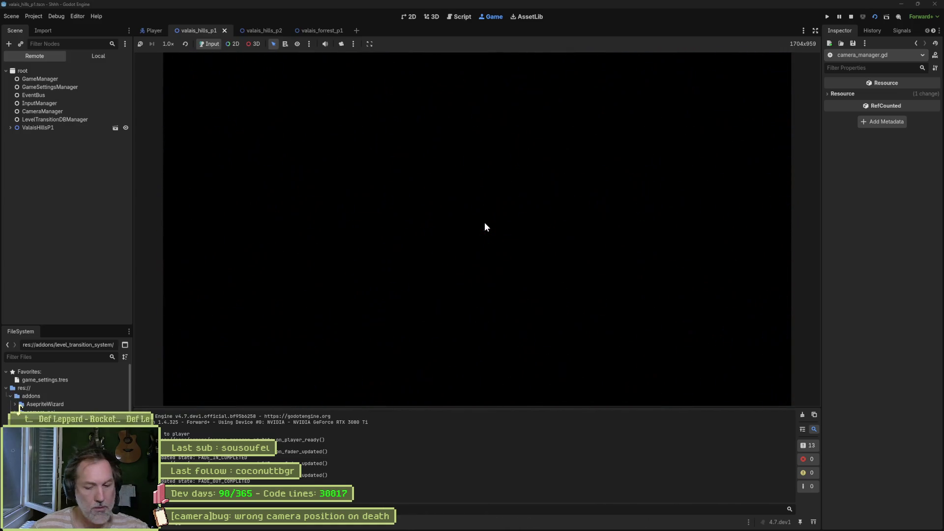
- Stop the game, move _kill_tween() back to line 151 in cutscene(), and run the game again
key(F8)
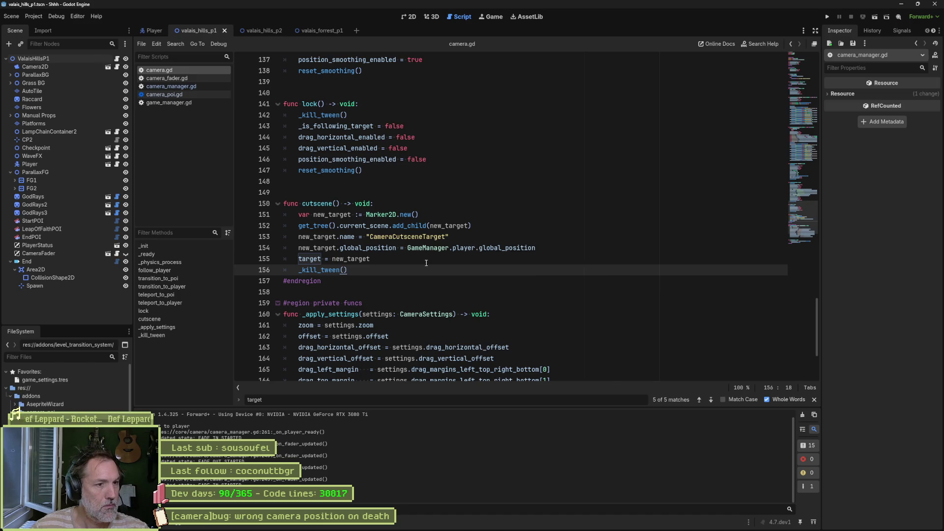
key(alt+Up)
key(alt+Up)
key(alt+Up)
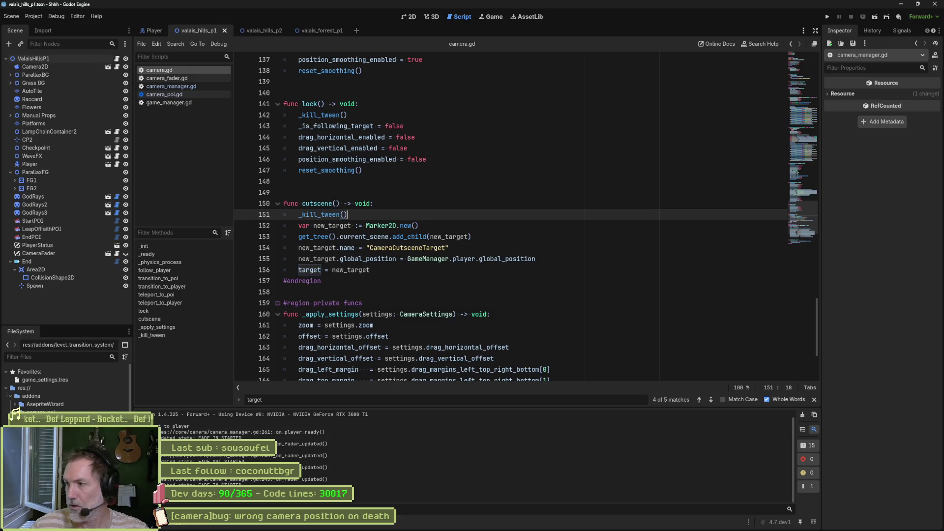
click(635, 279)
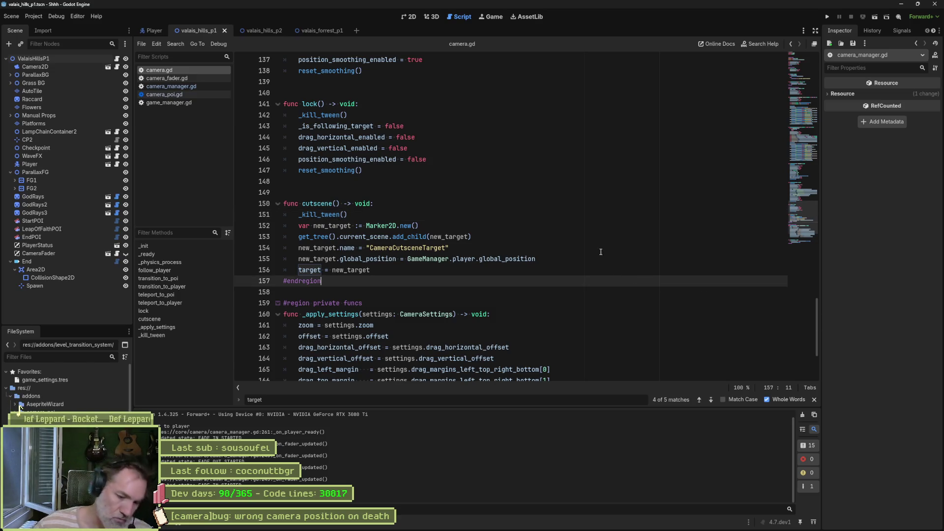
key(F5)
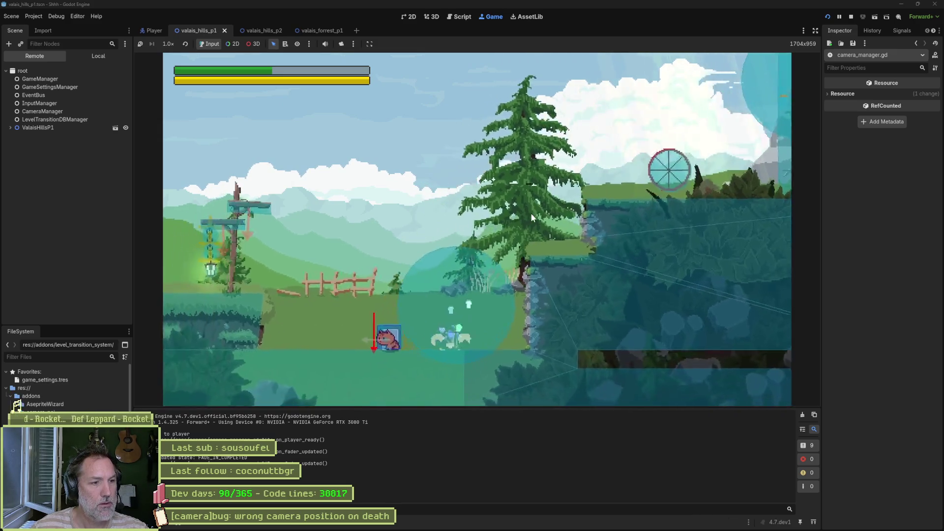
- Stop the running game and relaunch the current scene with F6
key(F8)
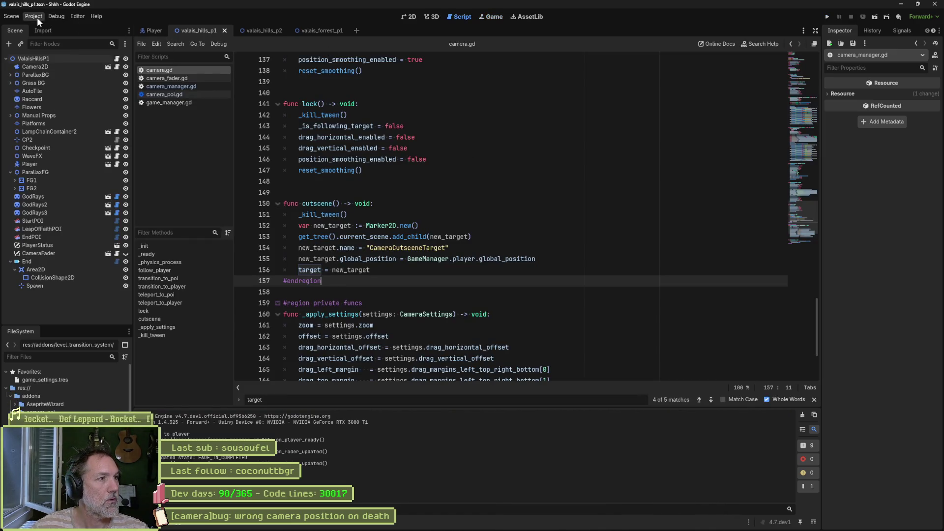
click(37, 16)
click(461, 94)
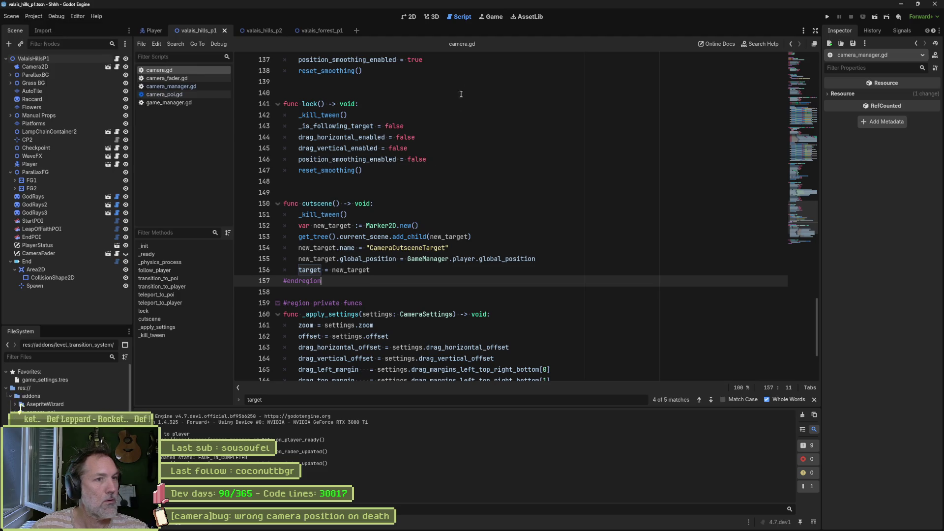
mouse_move(268, 37)
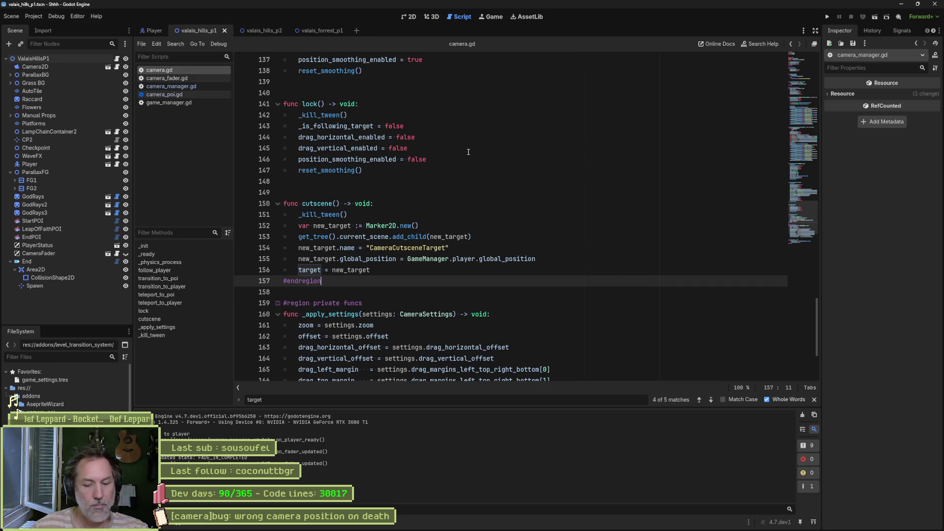
key(F6)
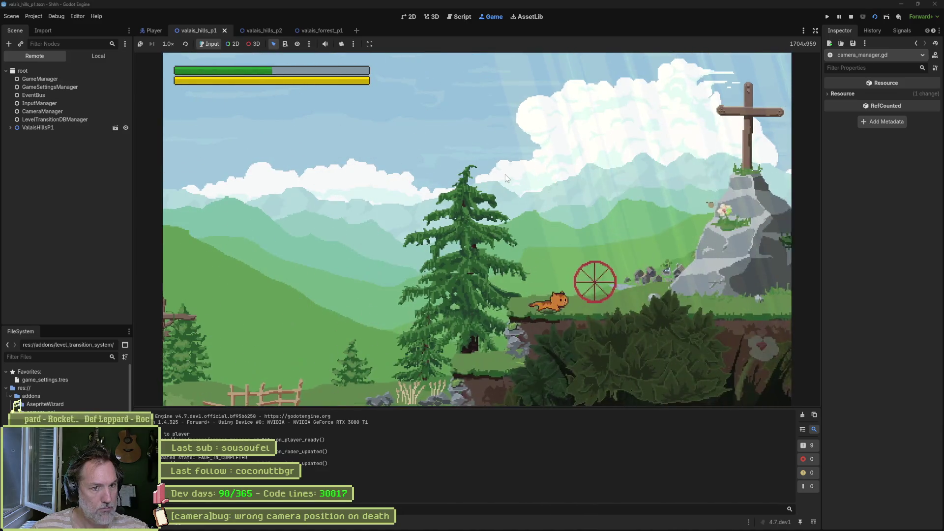
- Run the fox off the platform edge to die, then walk it toward the scarecrow after respawning
key(Right)
key(space)
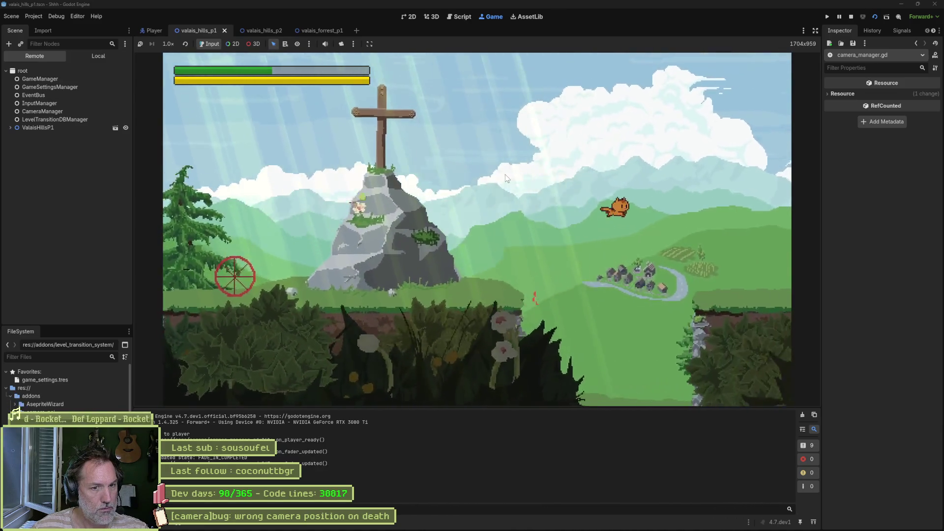
key(Right)
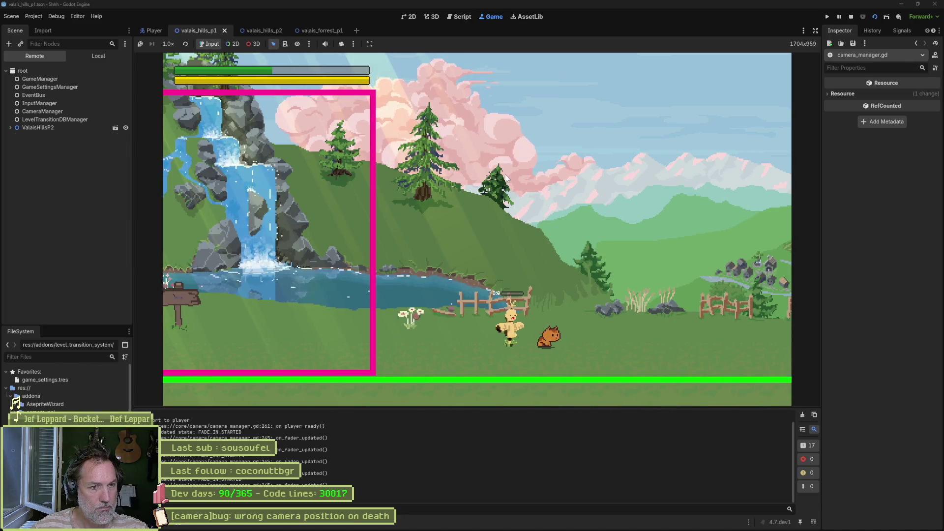
key(Left)
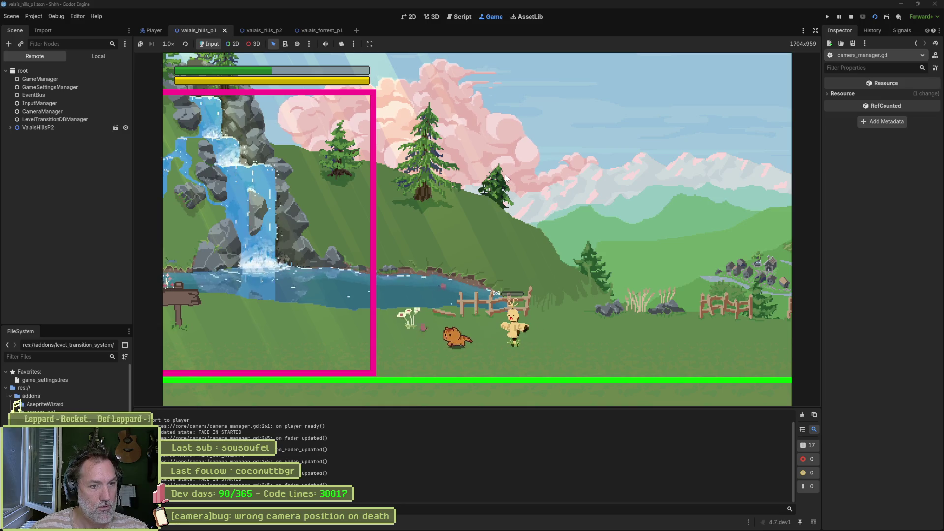
key(Left)
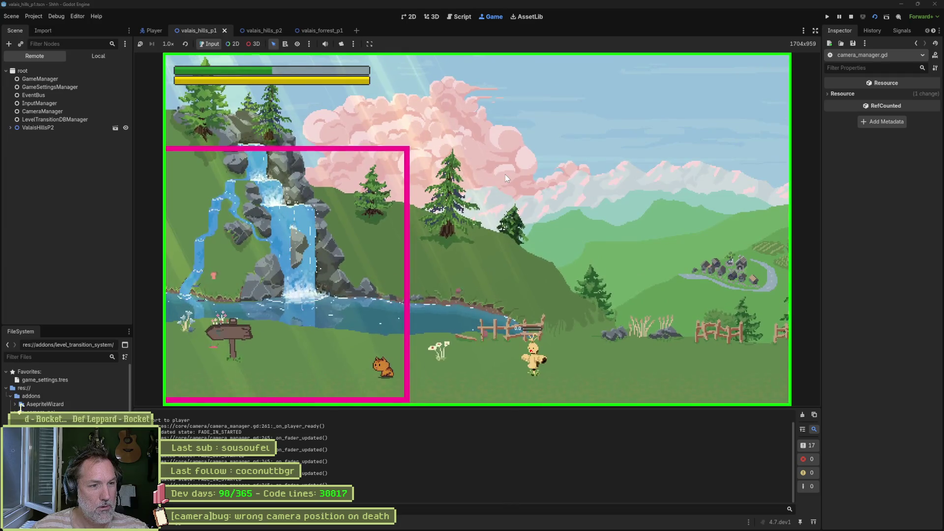
key(Right)
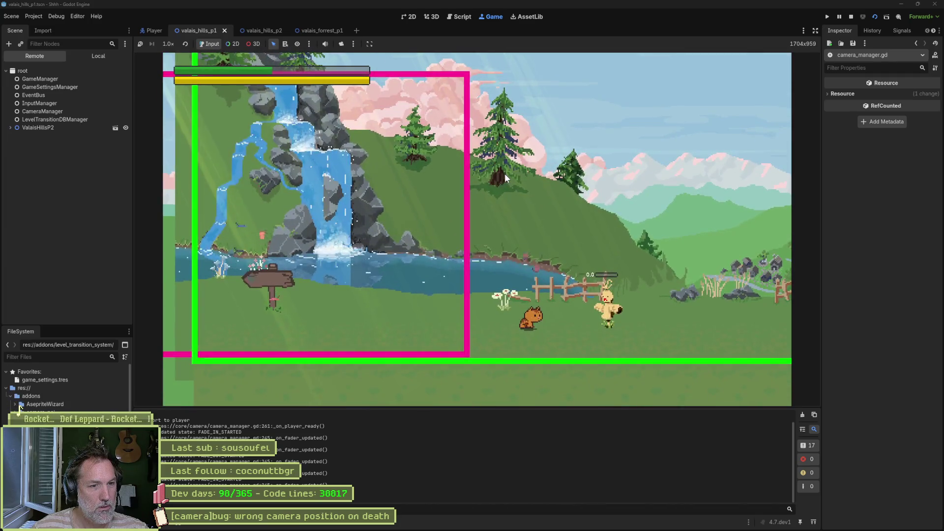
key(Right)
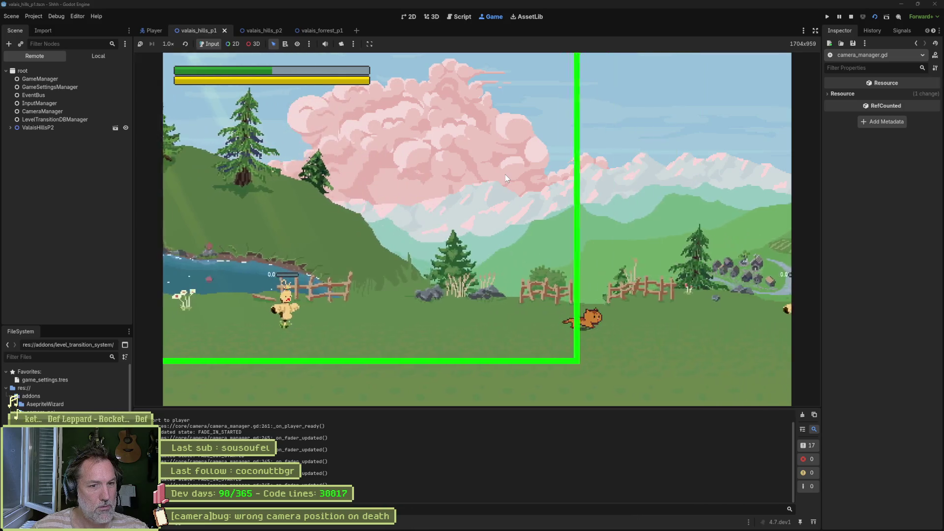
key(Right)
key(space)
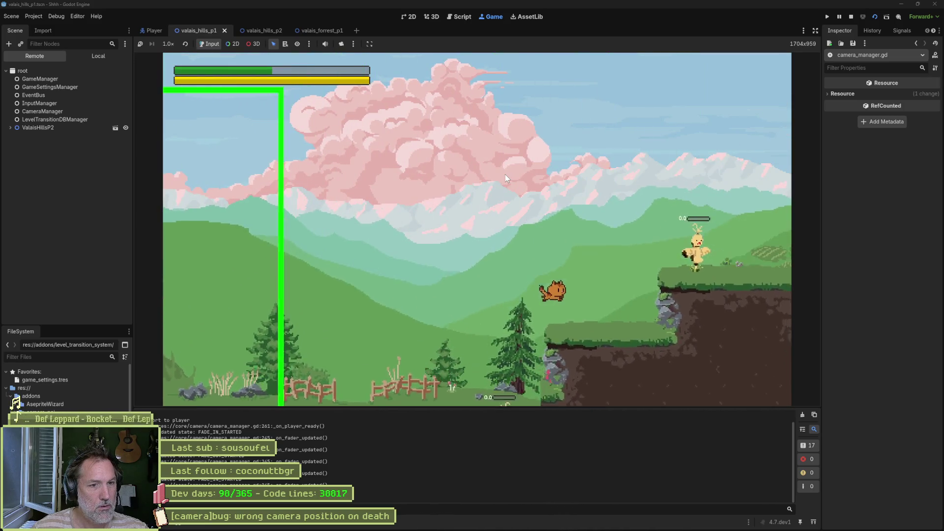
key(Right)
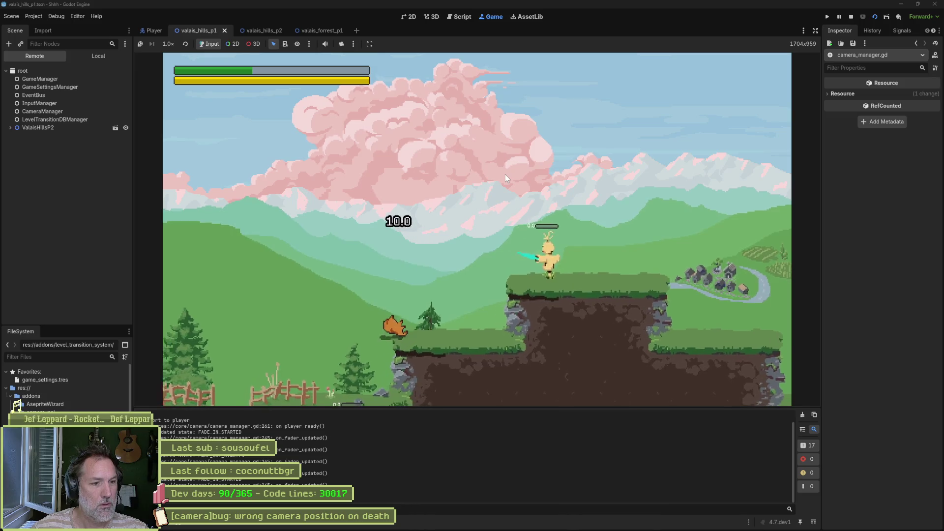
- Climb the fox onto the scarecrow's cliff, between the rock pillars, and onto the pink tree top
key(Right)
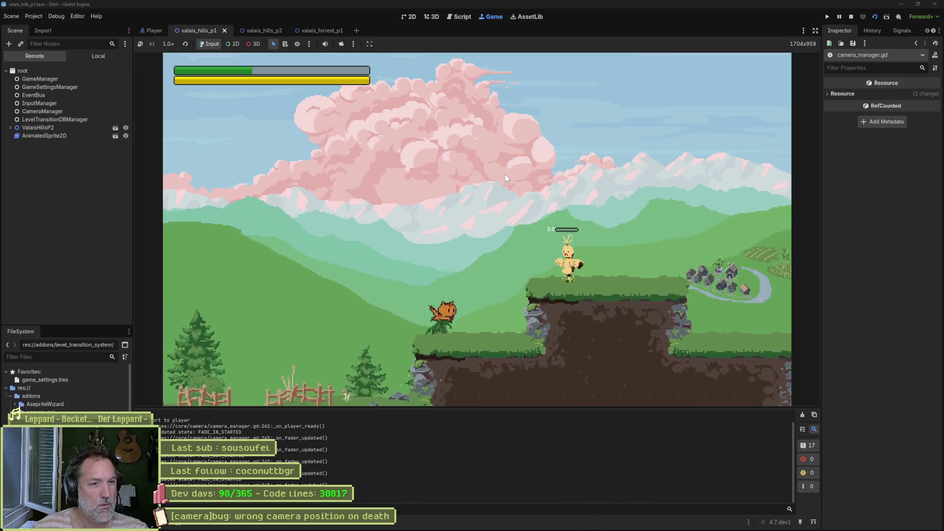
key(Right)
key(space)
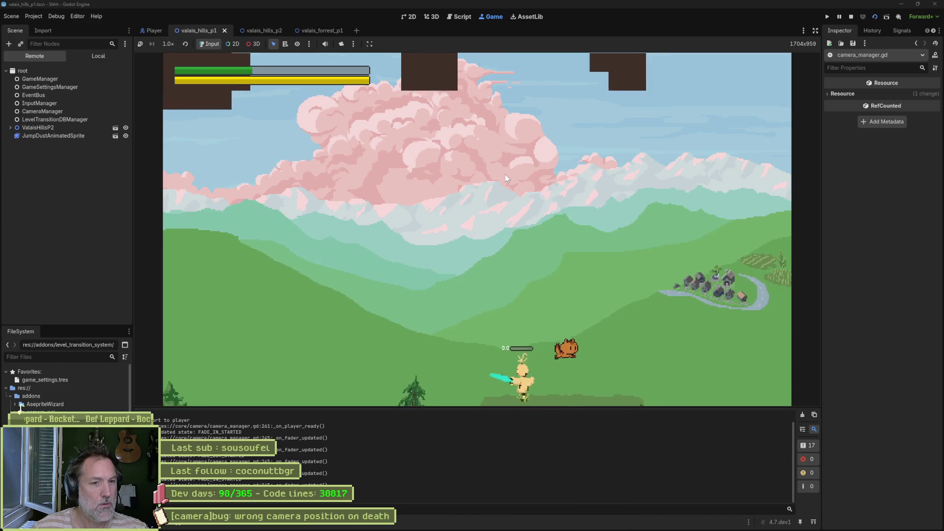
key(space)
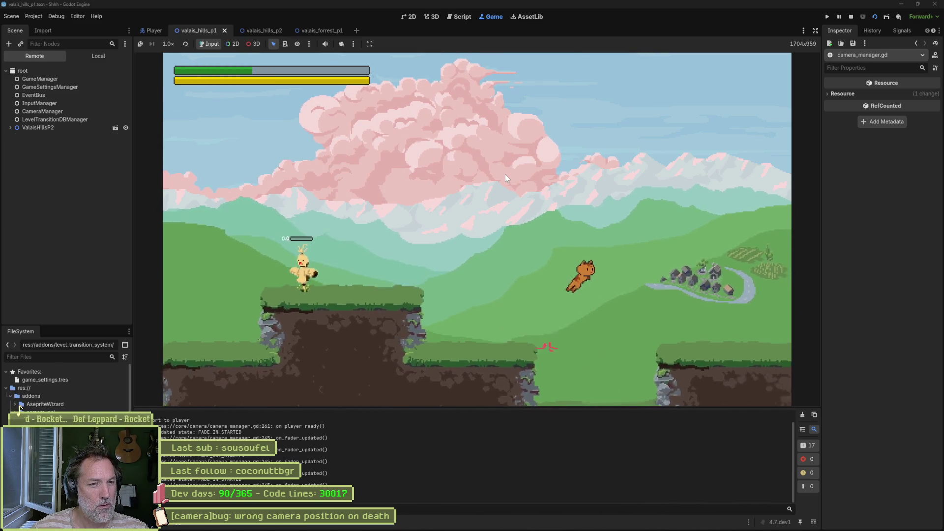
key(Right)
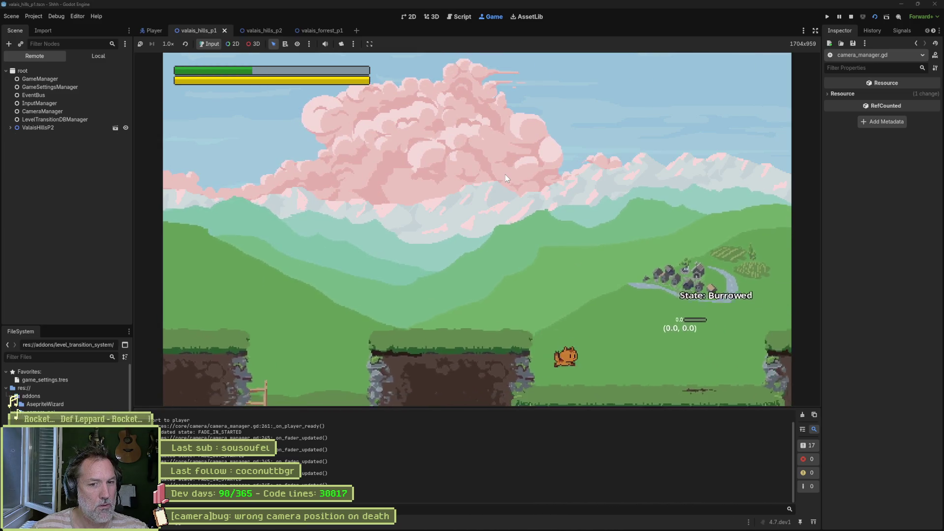
key(space)
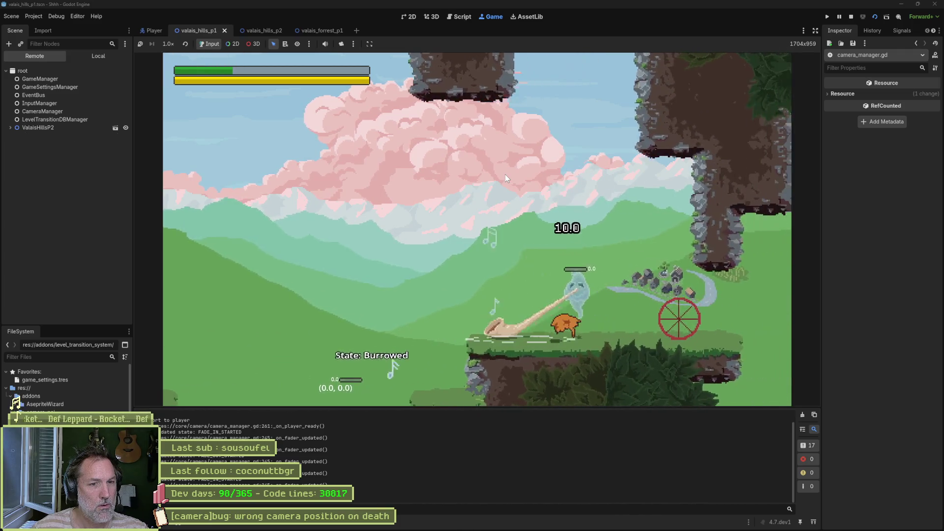
key(Right)
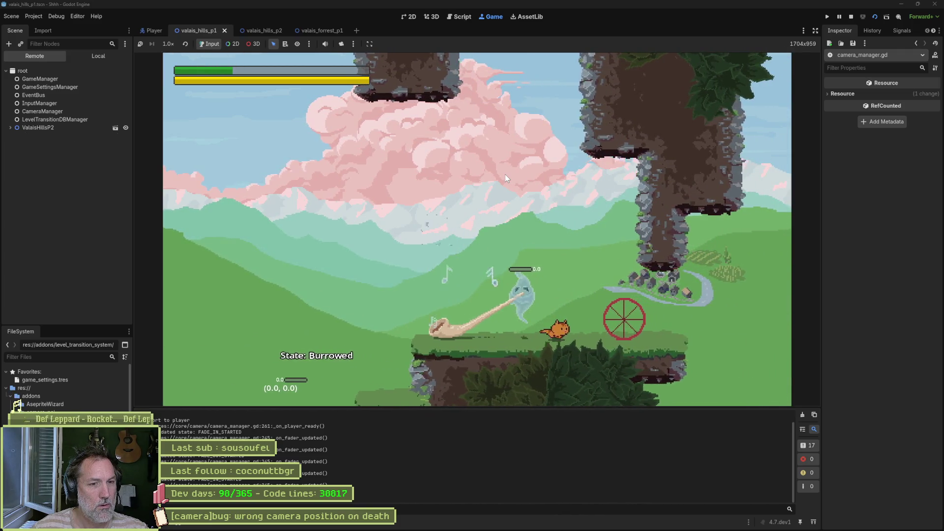
key(space)
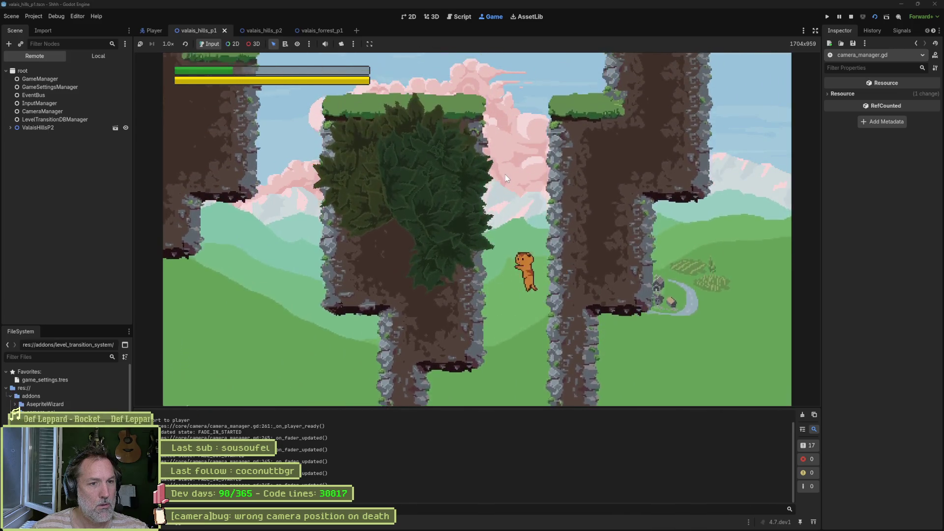
key(Left)
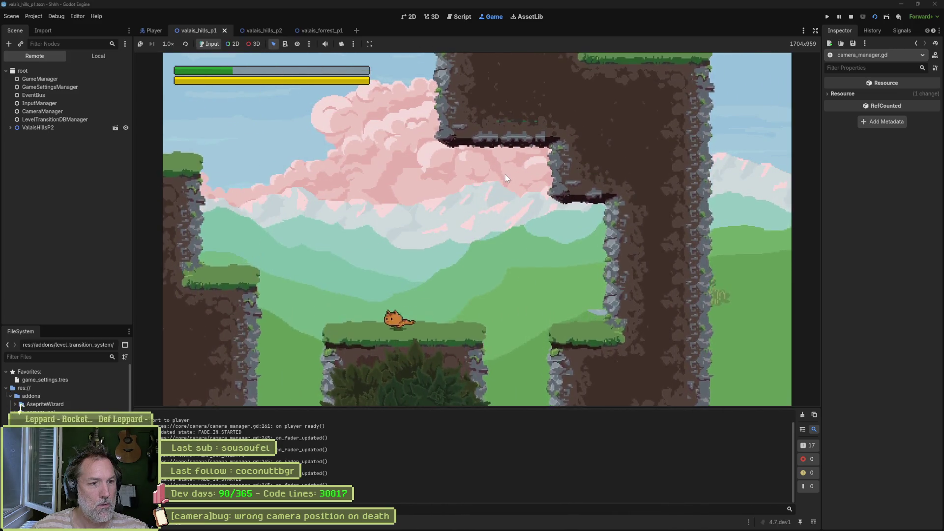
key(Left)
key(space)
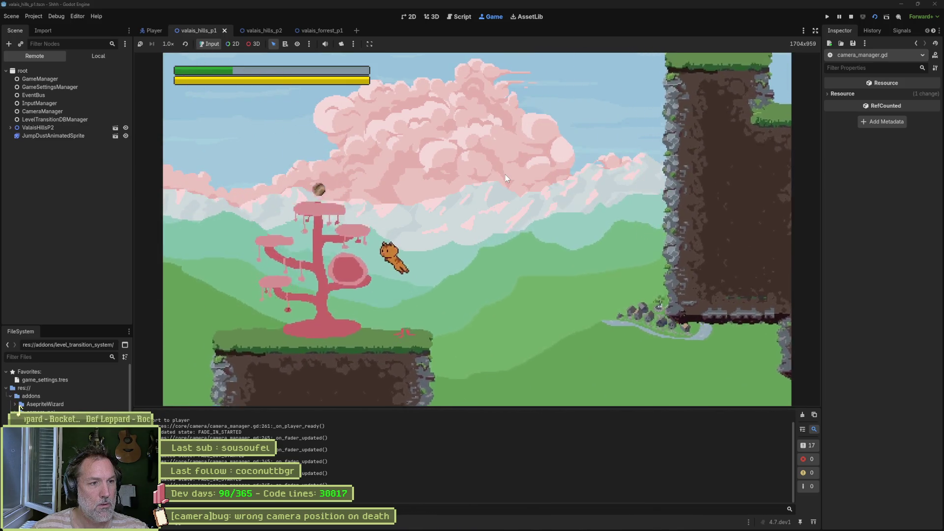
key(Left)
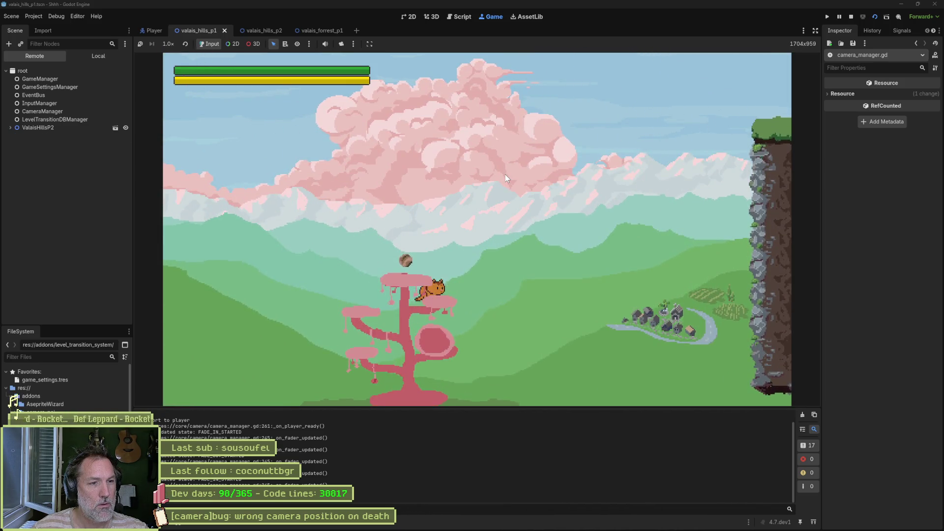
key(space)
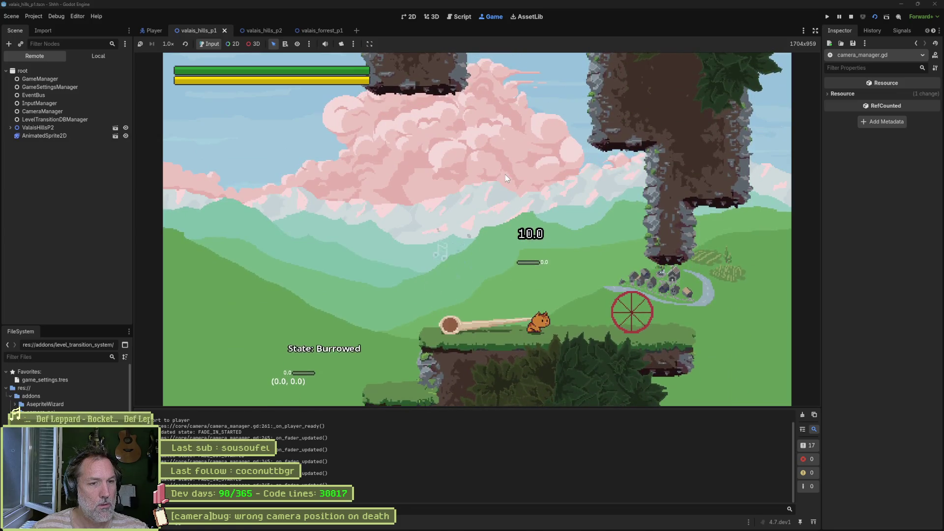
- Launch the burrowed fox past the red target ring onto the cliff, then stop the game
key(space)
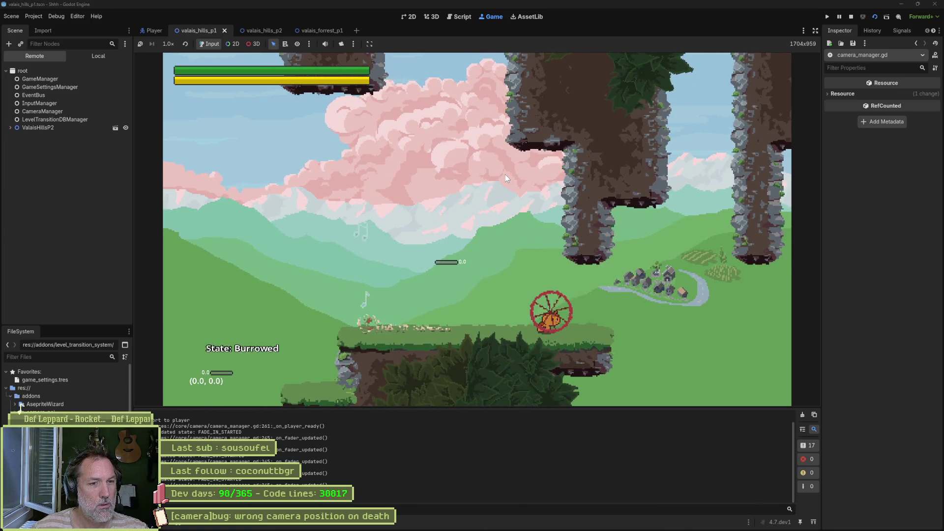
key(space)
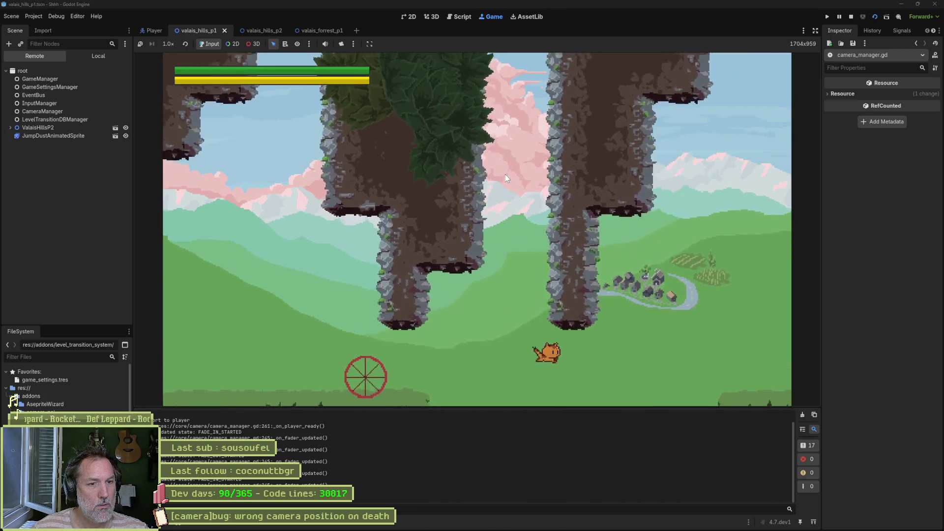
key(space)
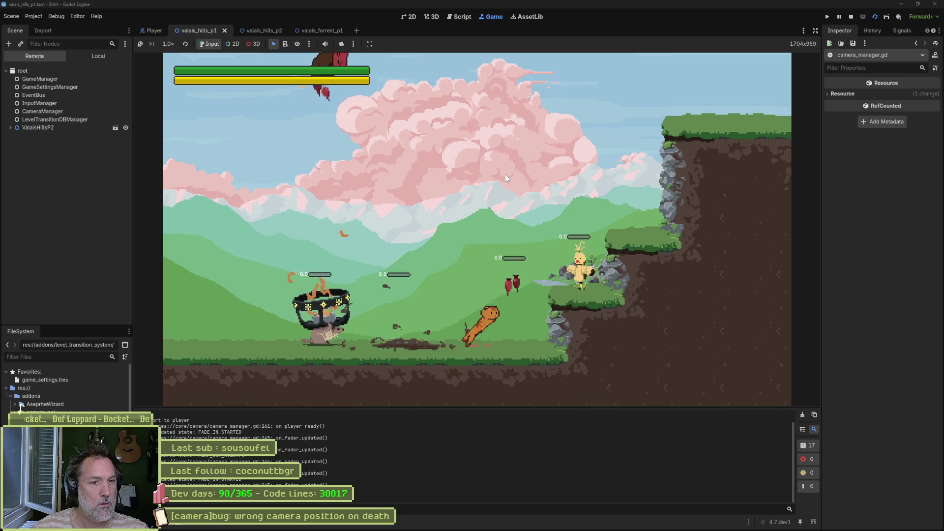
key(space)
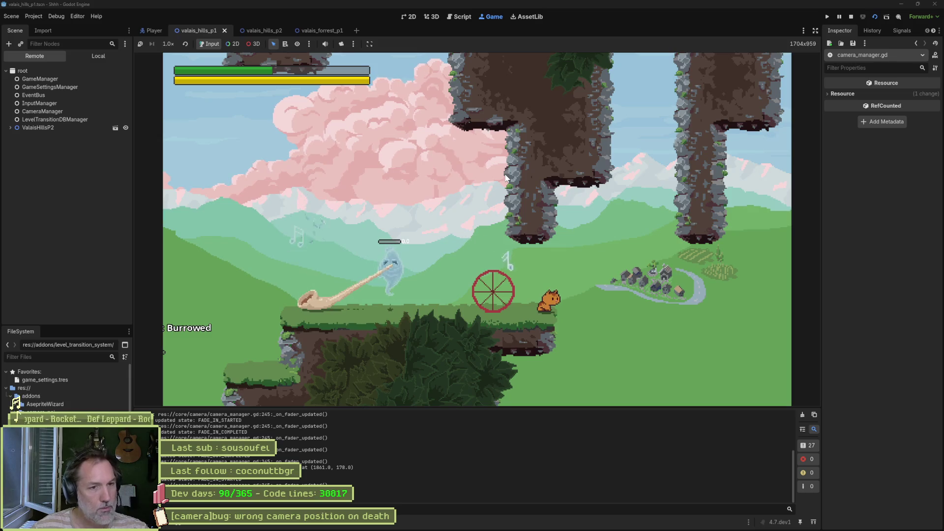
key(F8)
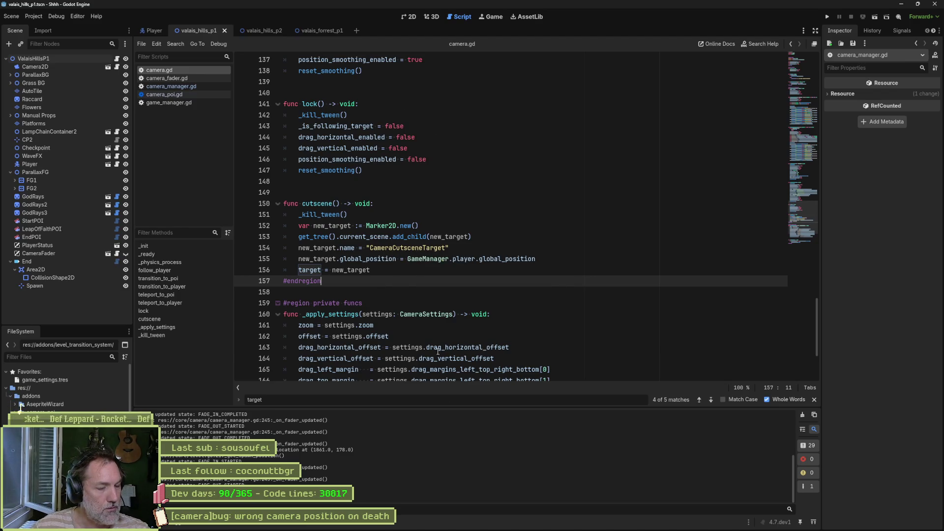
- Drag the '[camera]bug: wrong camera position on death' card from In progress into Complete
click(506, 524)
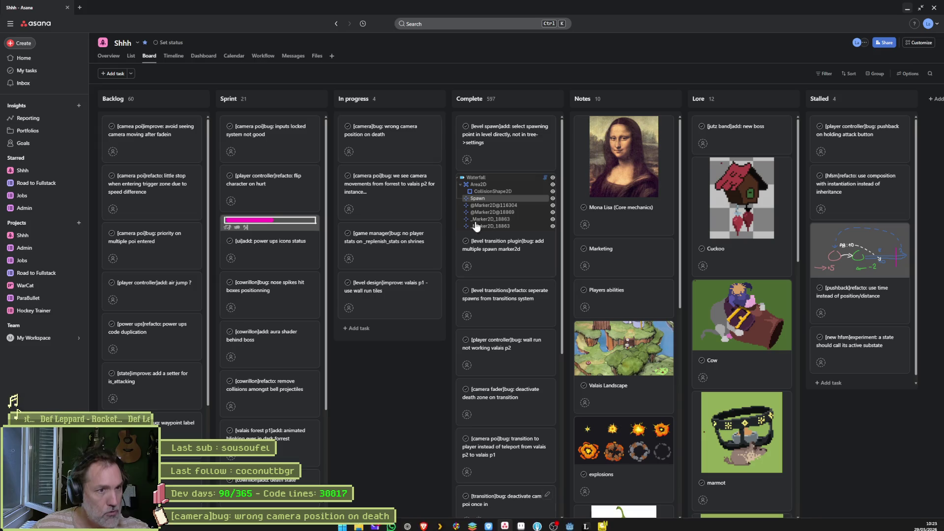
click(412, 140)
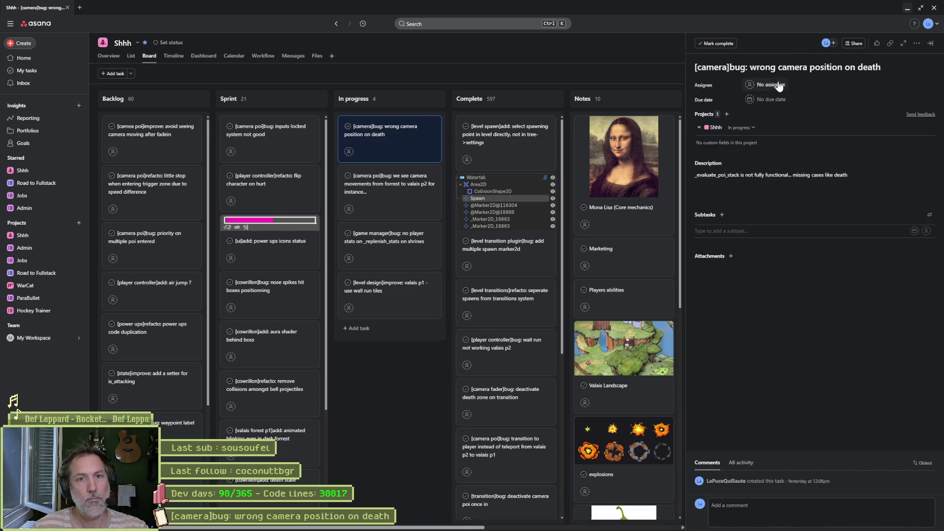
click(449, 129)
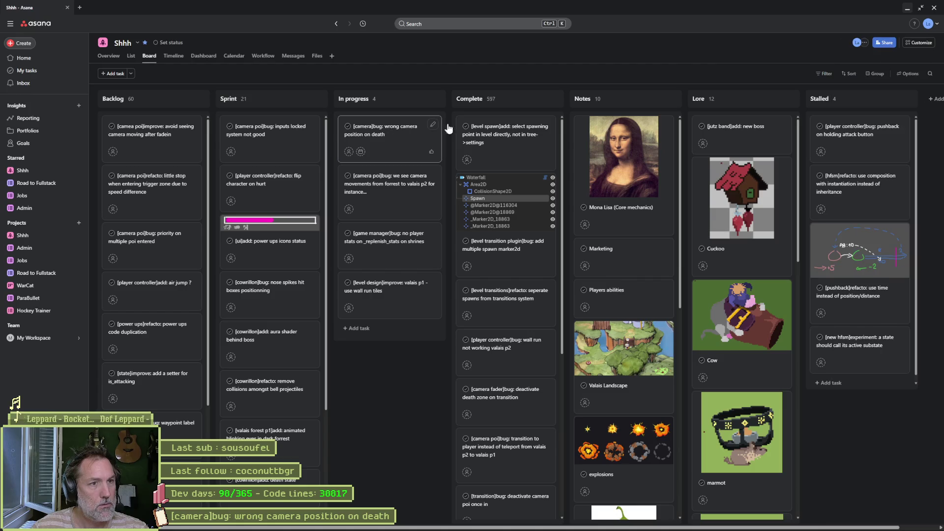
drag(440, 129, 506, 132)
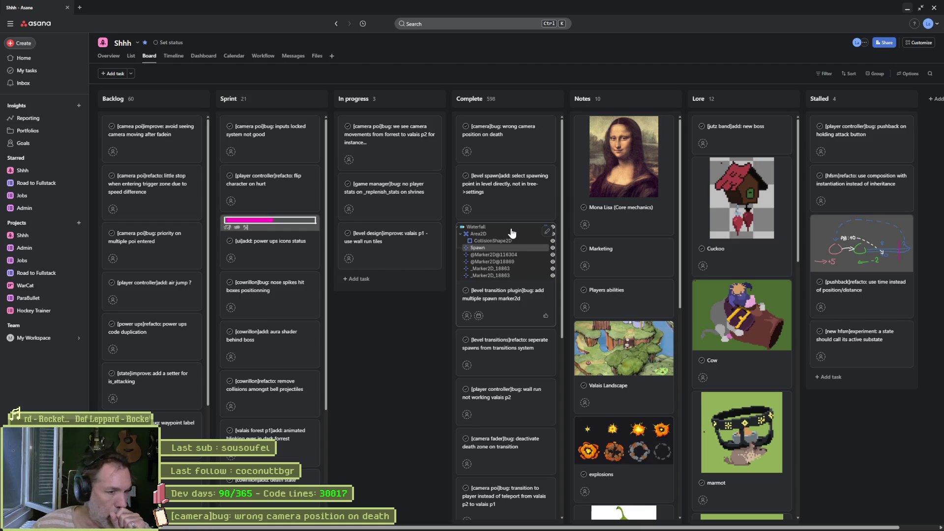
- Inspect the uncommitted diffs of camera_fader.gd and camera_manager.gd in Fork, then return to Godot
key(alt+Tab)
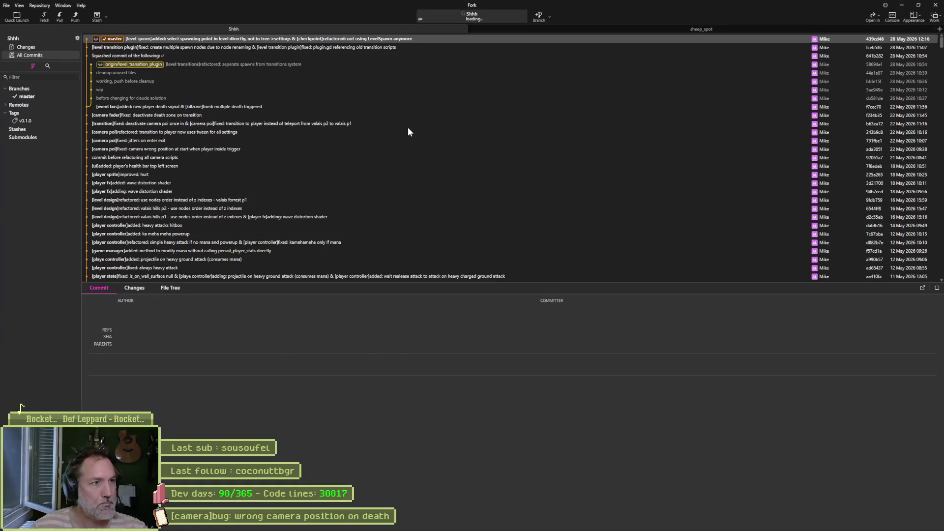
click(61, 46)
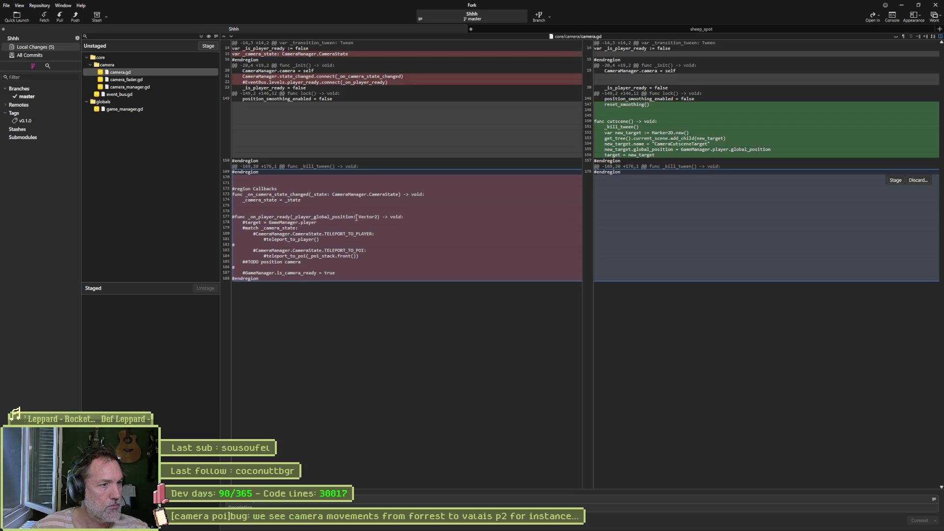
click(154, 80)
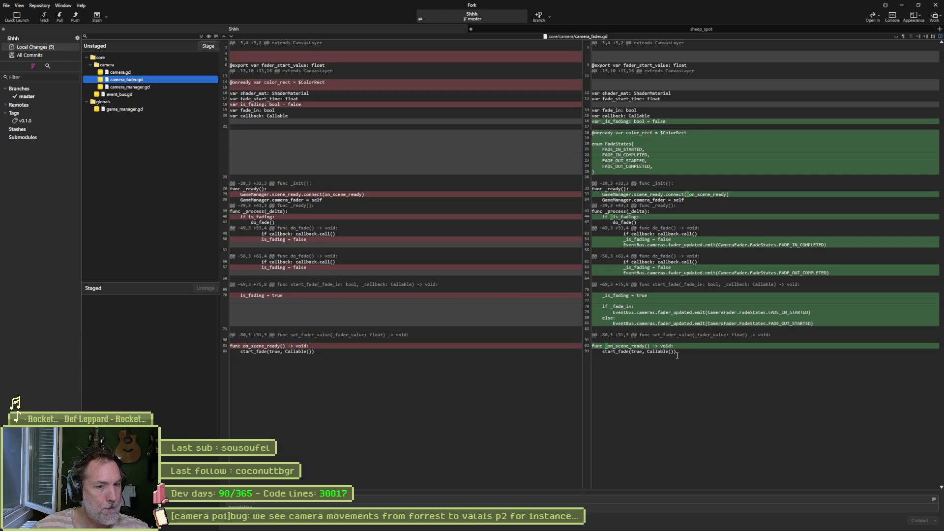
click(171, 87)
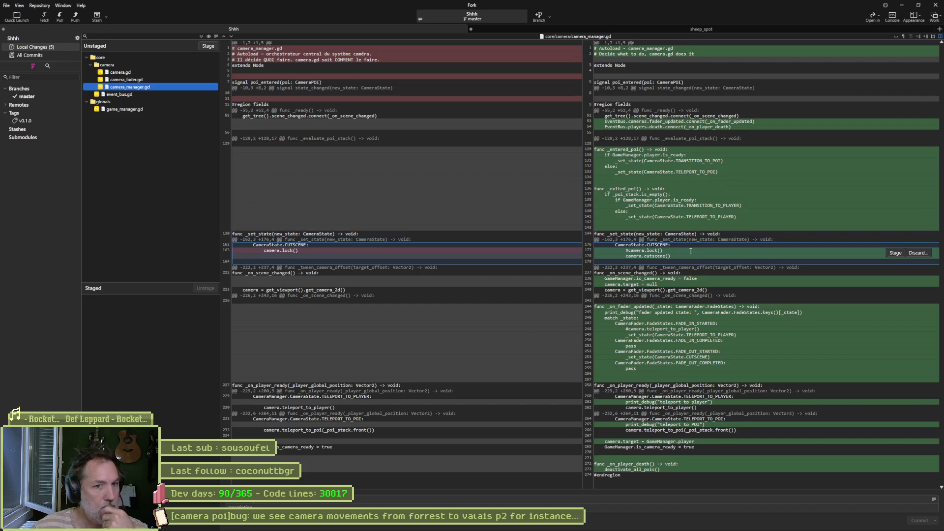
mouse_move(642, 529)
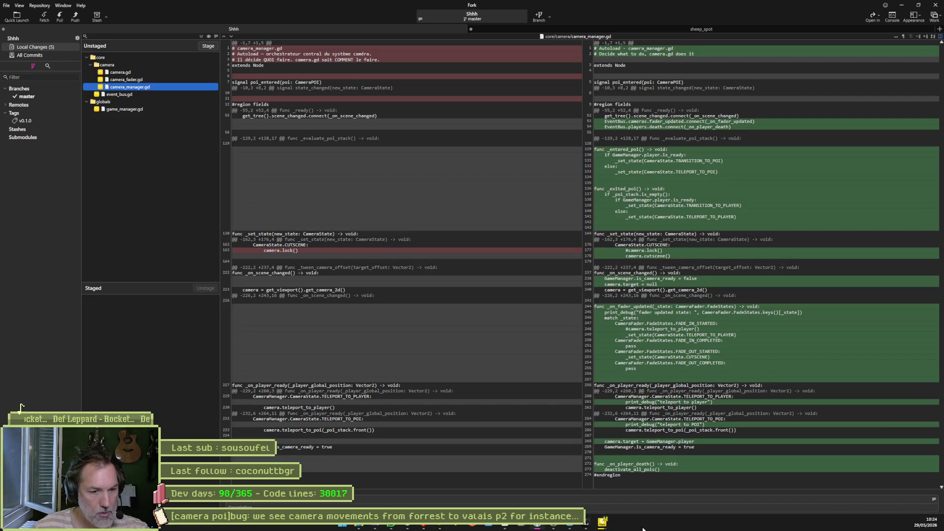
click(570, 527)
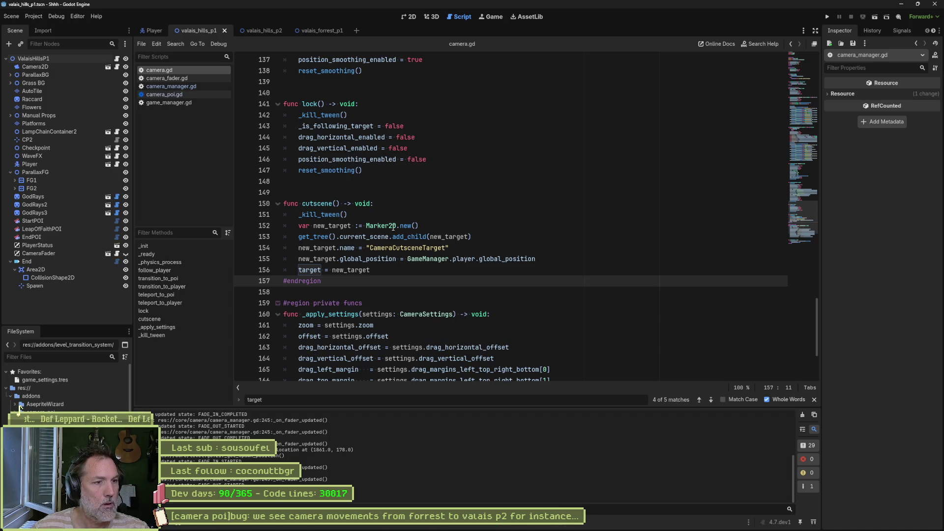
- Delete the commented '#camera.lock()' line from the CUTSCENE case in _set_state
scroll(396, 242, down, 4)
key(alt+Tab)
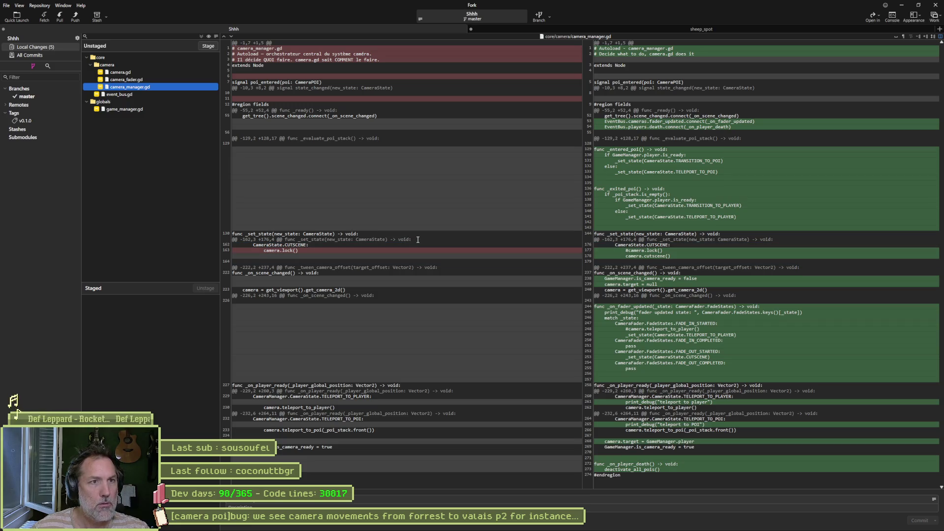
key(alt+Tab)
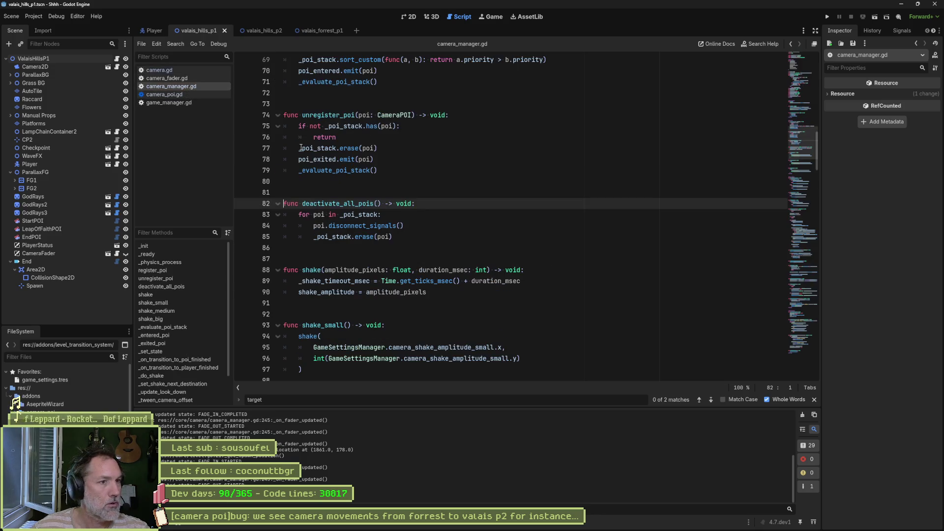
click(200, 351)
scroll(408, 292, down, 7)
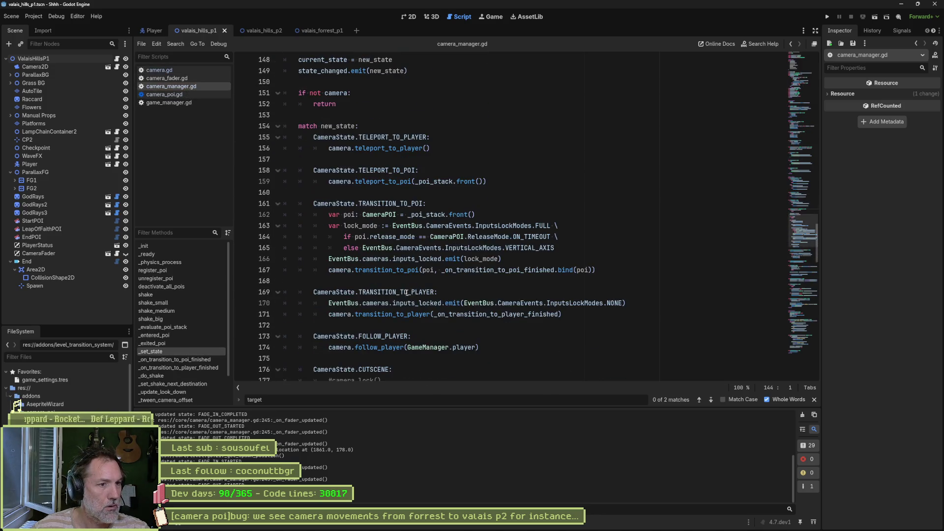
scroll(416, 292, down, 5)
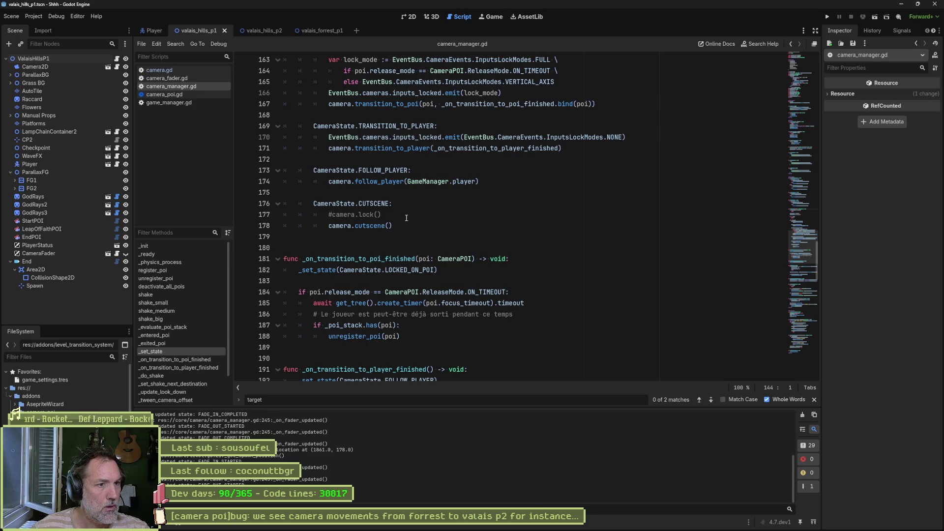
drag(414, 216, 416, 203)
key(BackSpace)
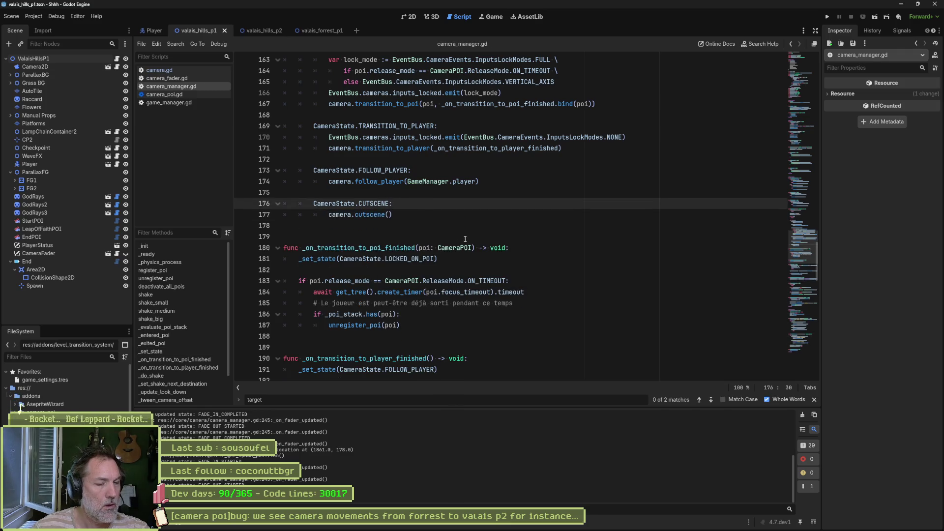
- Check the camera.target = null line in Fork's camera_manager.gd diff, then return to Godot
key(alt+Tab)
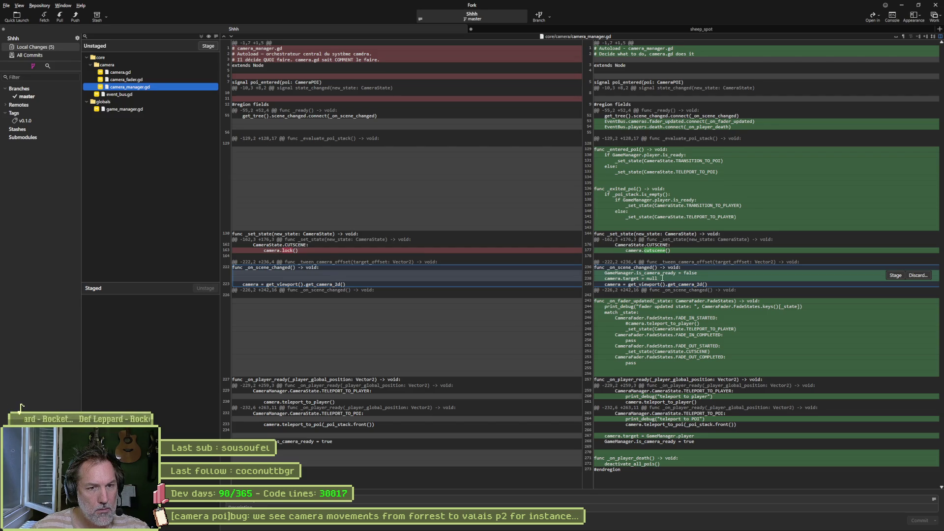
drag(662, 278, 606, 282)
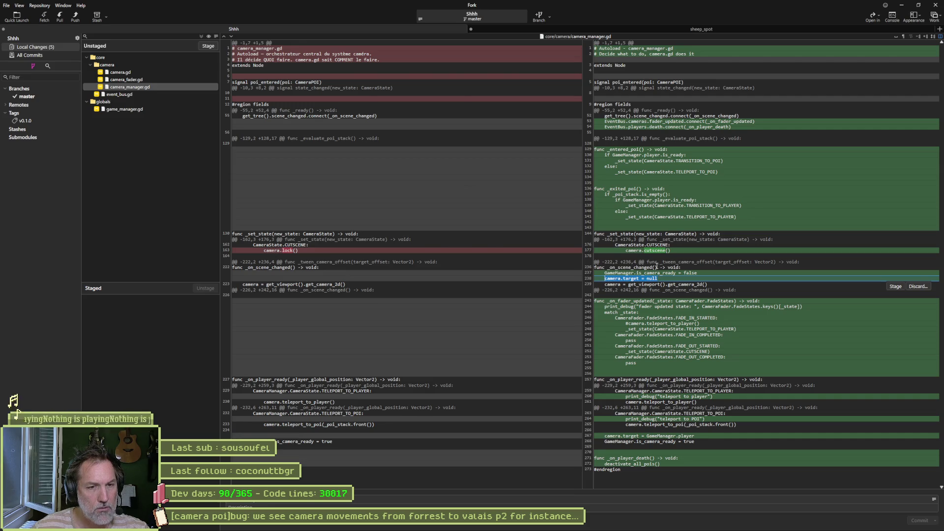
key(alt+Tab)
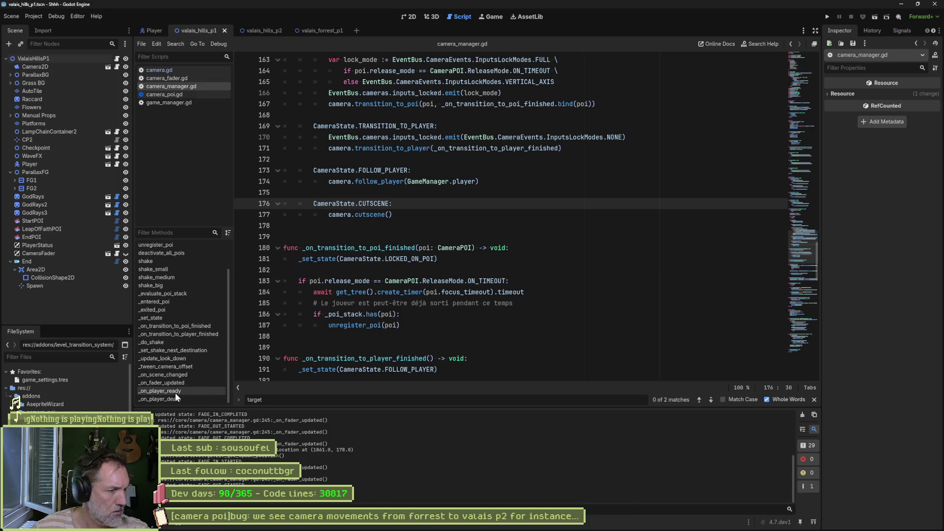
- Comment out line 238 'camera.target = null' in _on_scene_changed and run the game with F5
click(170, 376)
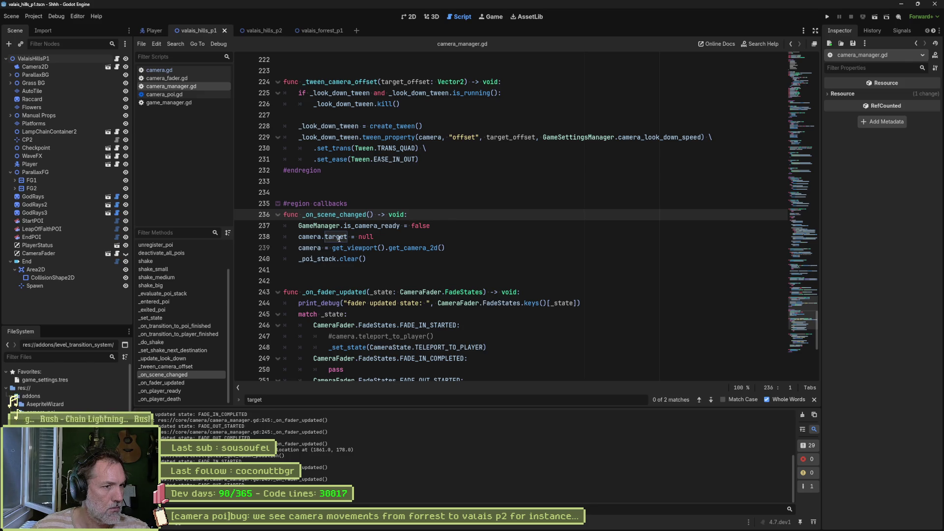
click(373, 237)
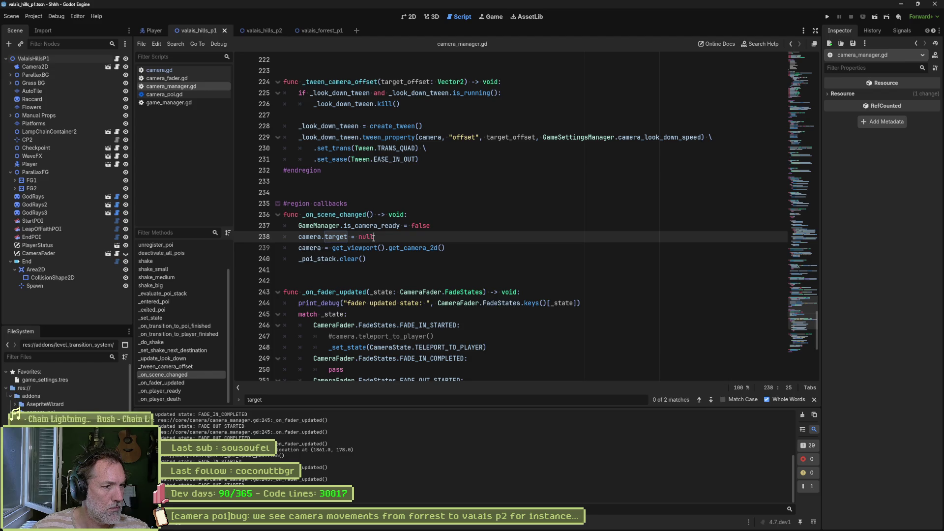
mouse_move(299, 239)
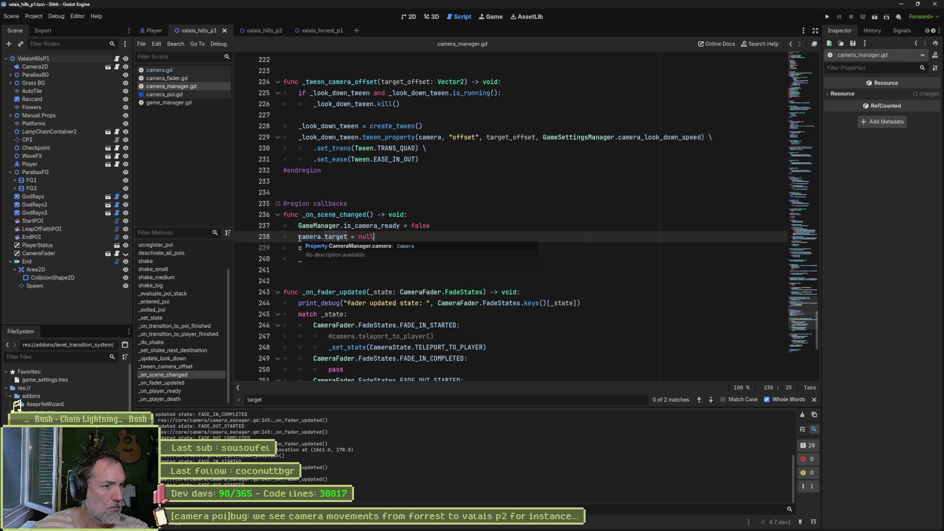
click(300, 237)
key(ctrl+k)
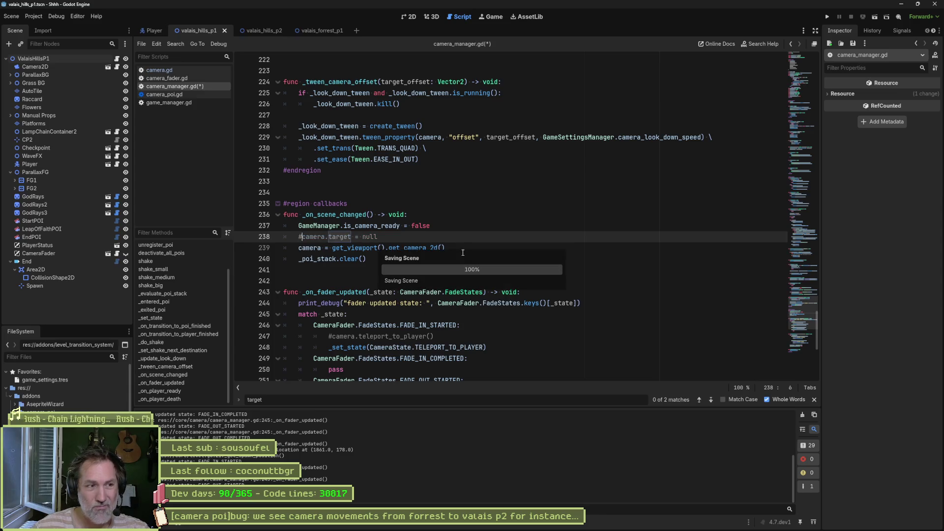
key(F5)
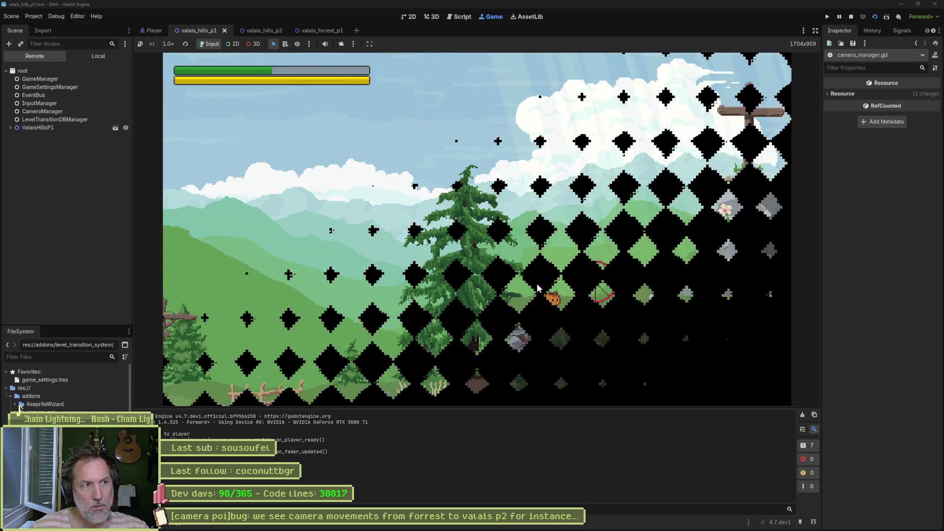
- Walk the cat right, then back left into the level edge to load the next level, and return to Fork
key(Right)
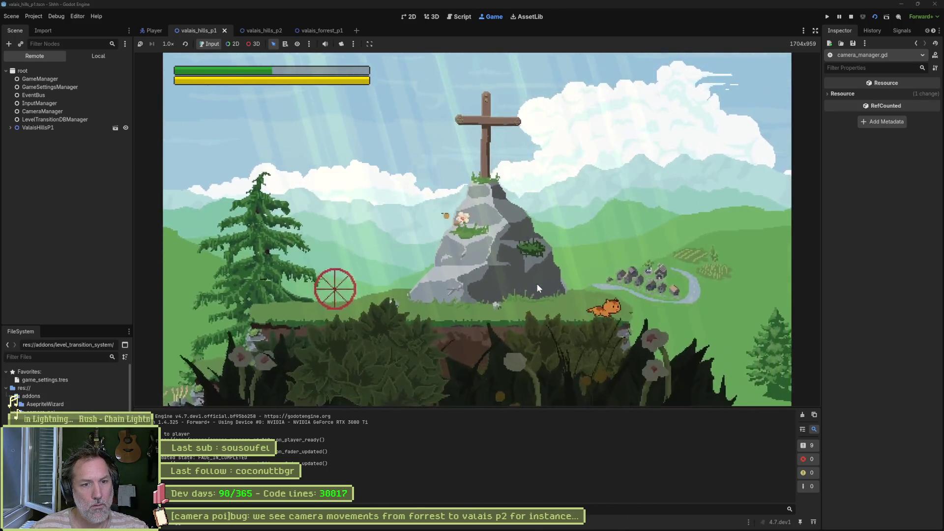
key(space)
key(Right)
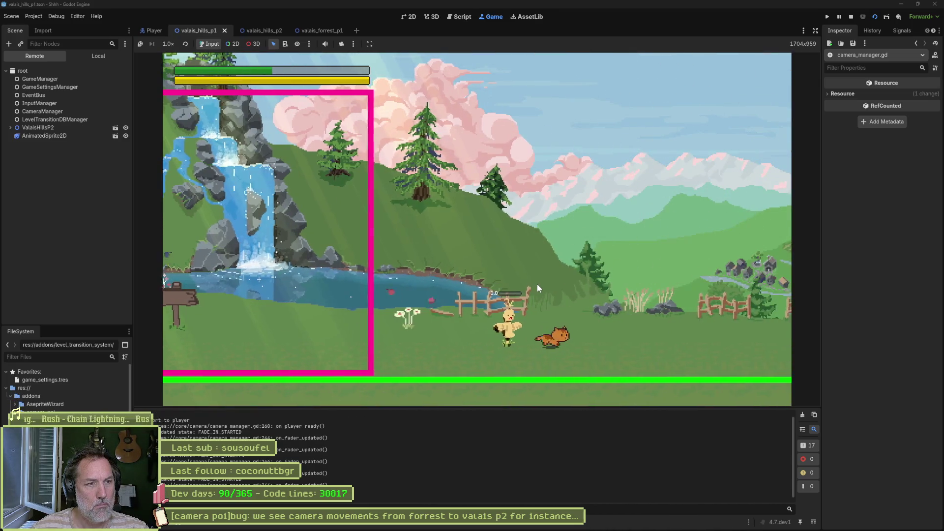
key(Right)
key(space)
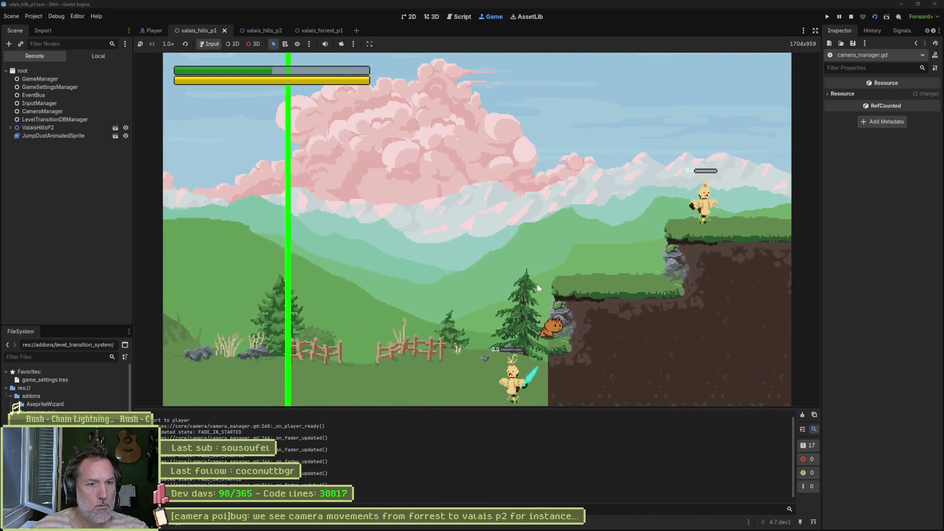
key(Left)
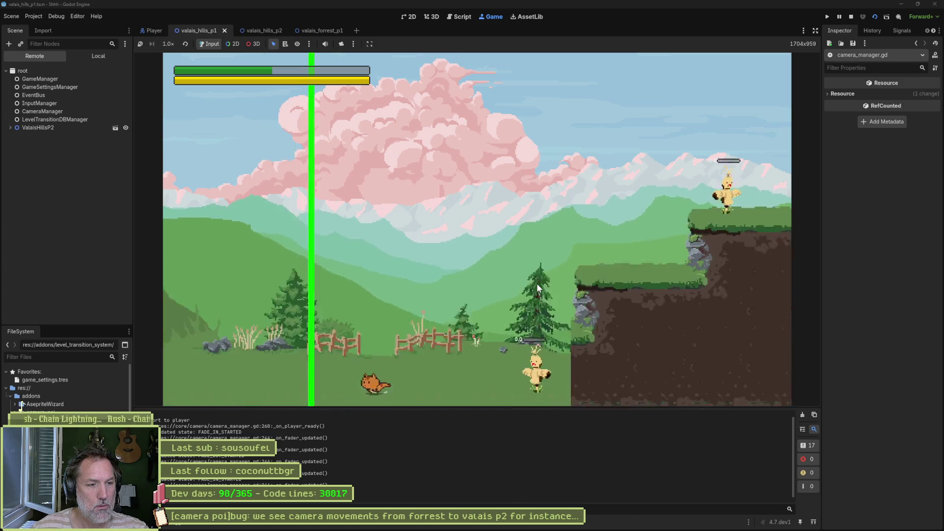
key(Left)
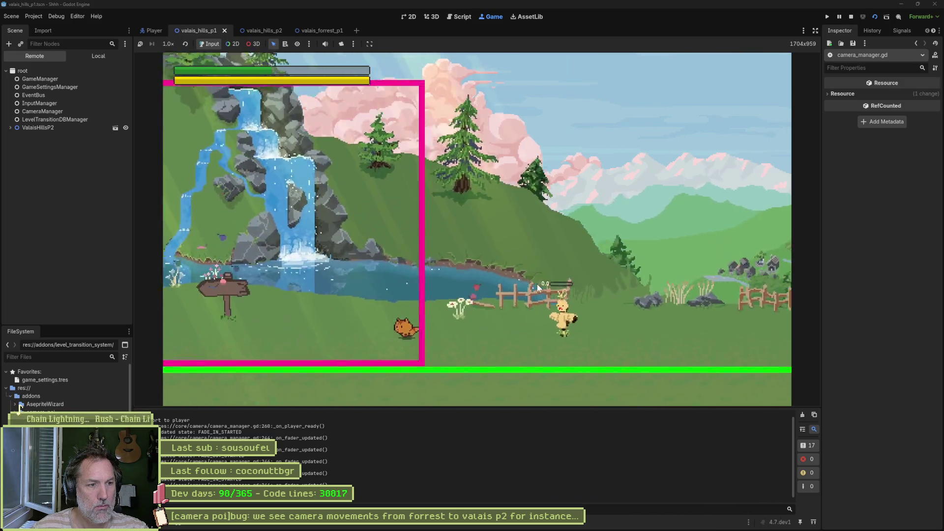
key(Left)
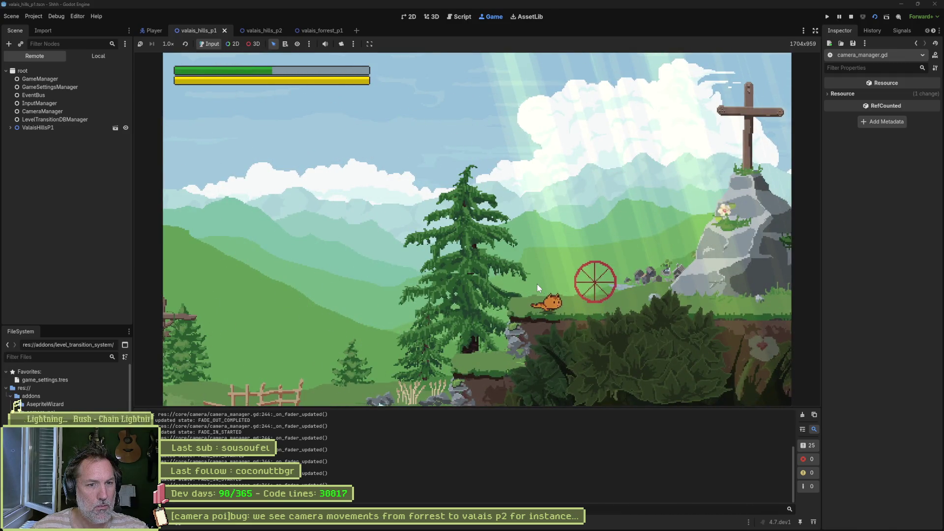
key(space)
key(alt+Tab)
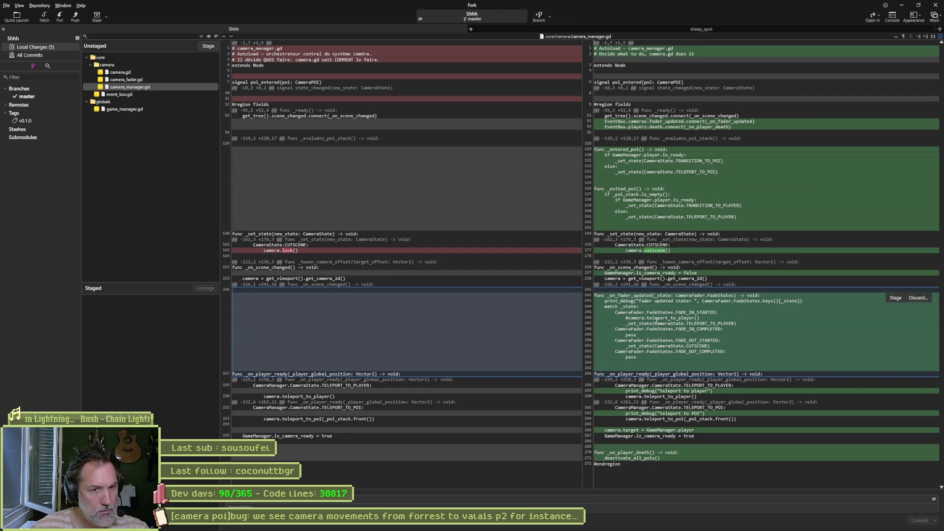
- Delete the commented teleport_to_player line and the print_debug line from _on_fader_updated, saving
key(alt+Tab)
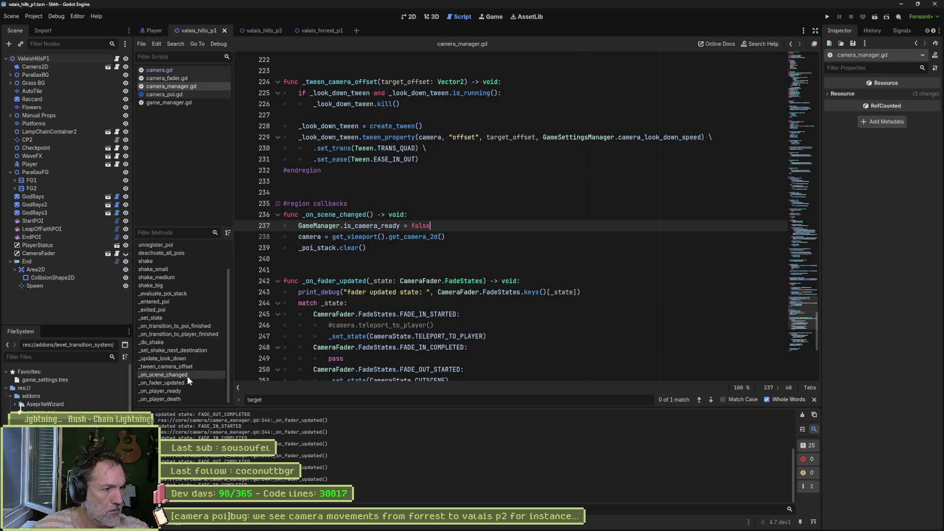
click(181, 383)
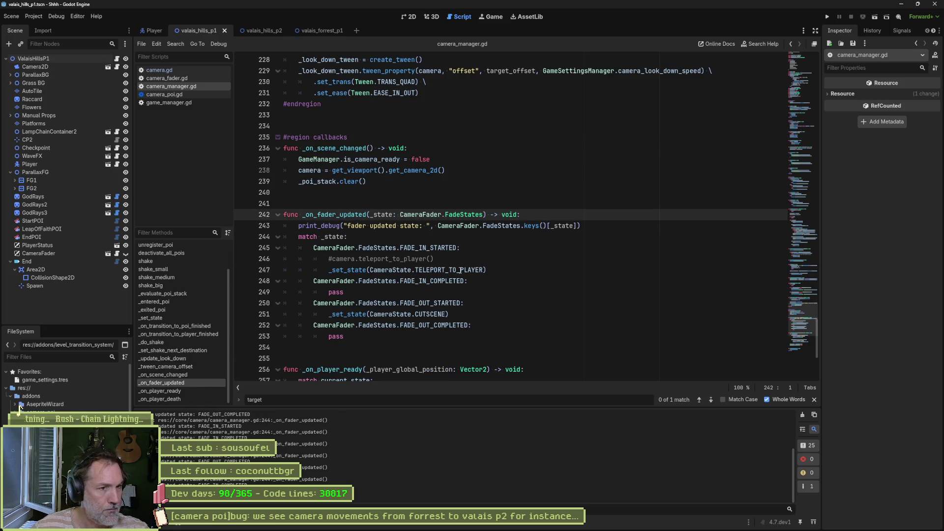
click(500, 259)
key(ctrl+shift+k)
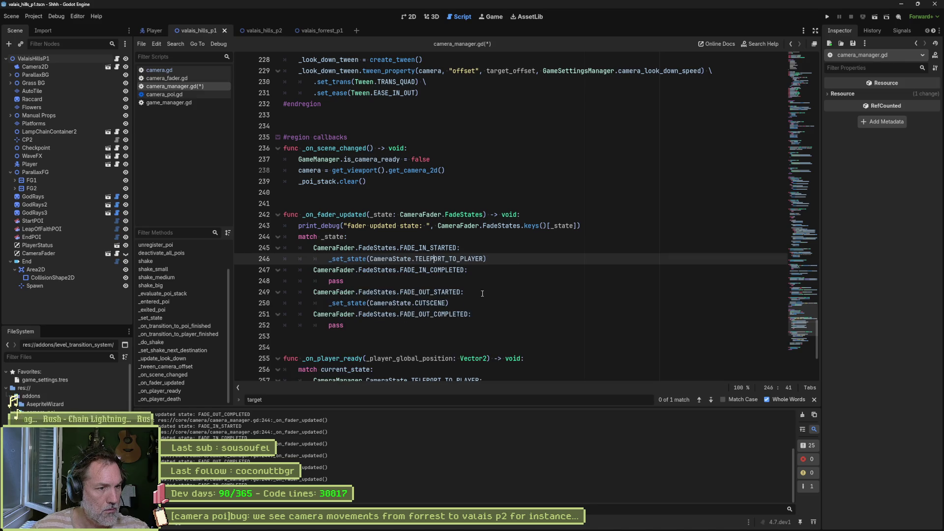
key(ctrl+s)
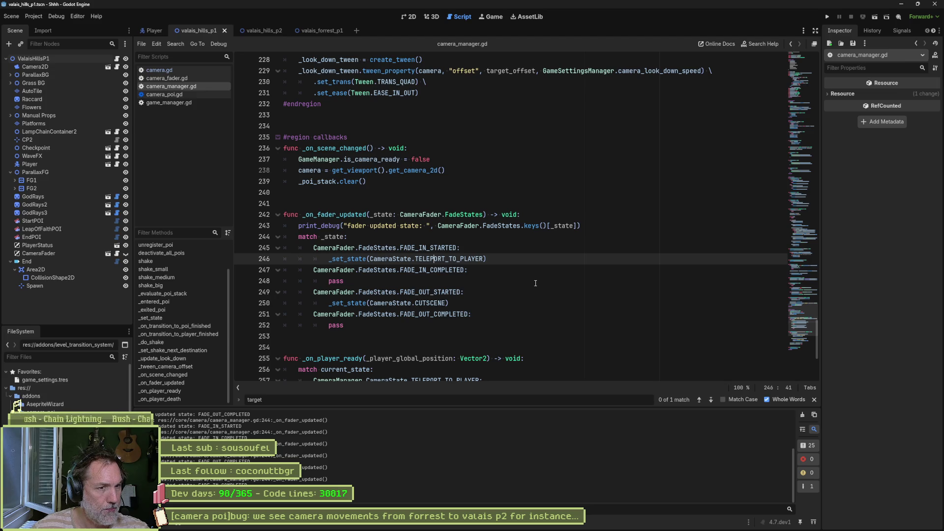
key(Up)
key(Up)
key(Up)
key(ctrl+shift+k)
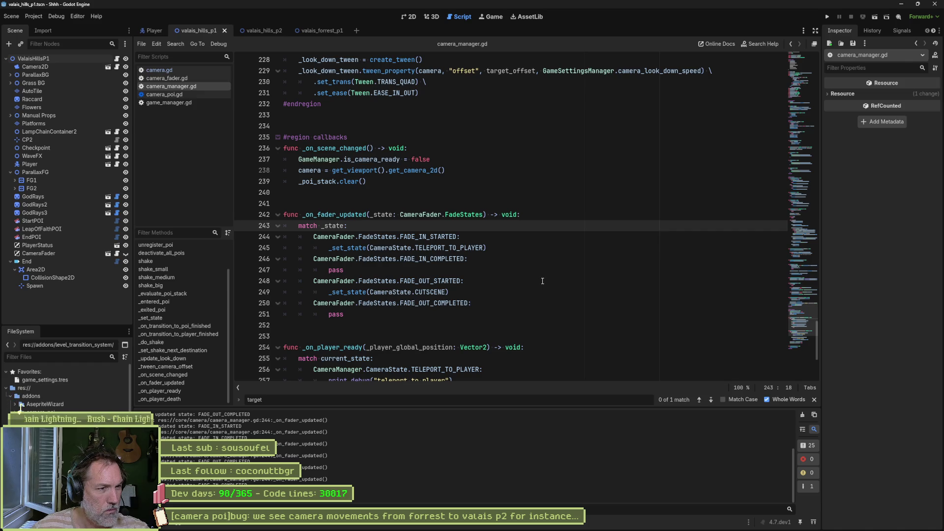
- Delete the teleport-to-player and teleport-to-POI print_debug lines, save, and switch to Fork
scroll(543, 280, down, 2)
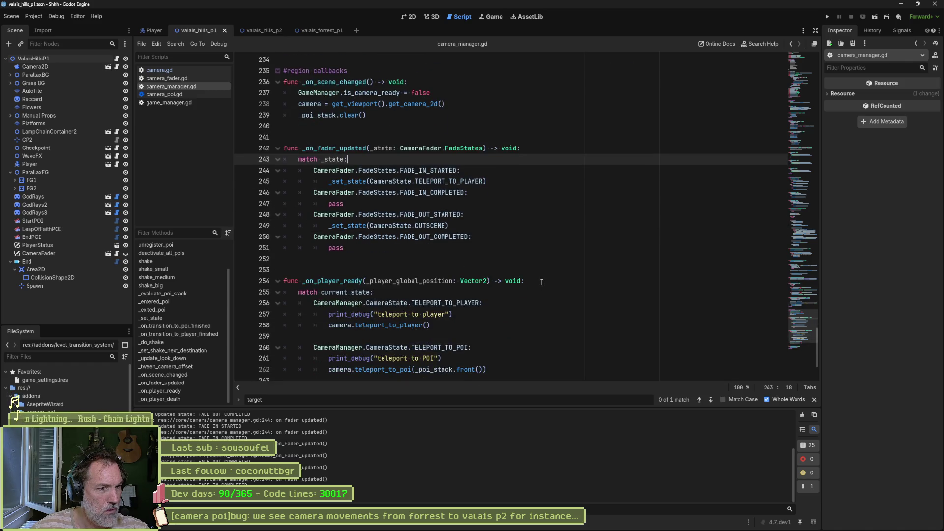
click(495, 318)
key(ctrl+shift+k)
key(Down)
key(Down)
key(Down)
key(ctrl+shift+k)
key(ctrl+s)
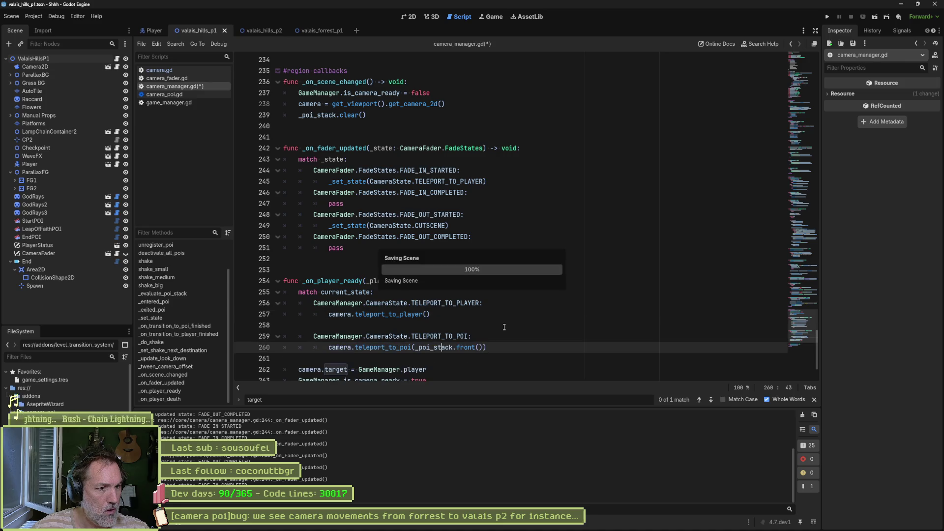
scroll(605, 329, up, 1)
key(alt+Tab)
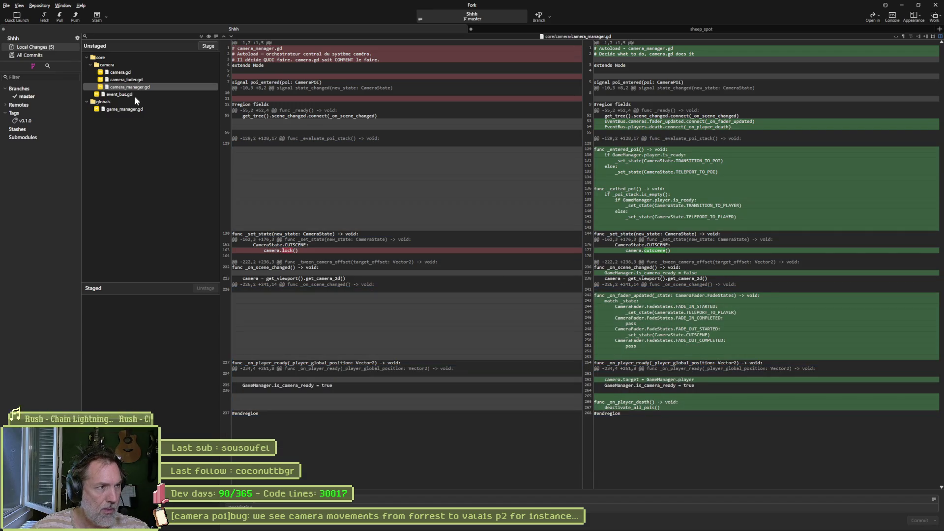
- View the event_bus.gd and game_manager.gd diffs in Fork, then return to Godot
click(135, 94)
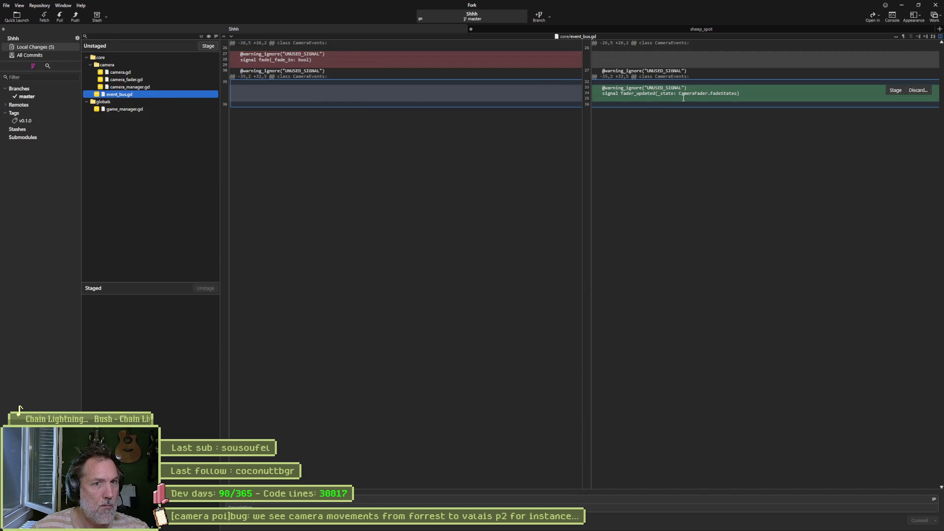
click(193, 108)
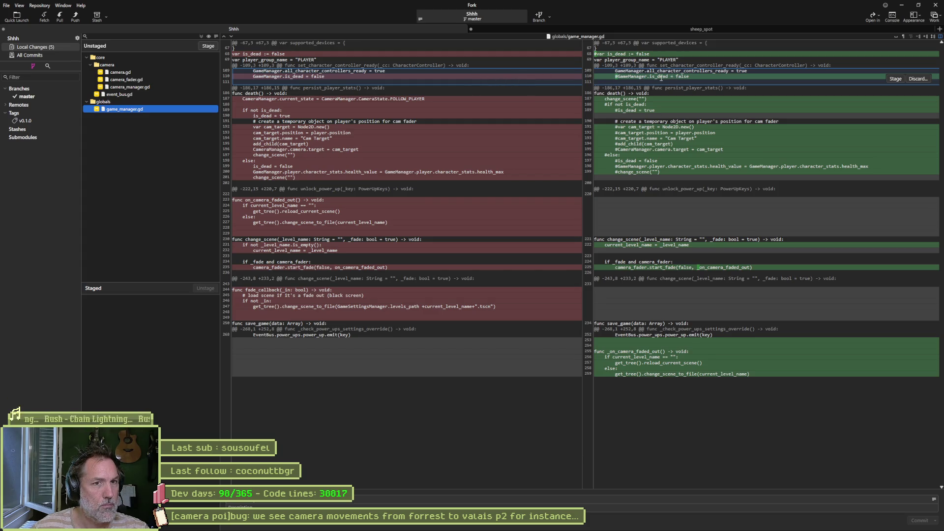
key(alt+Tab)
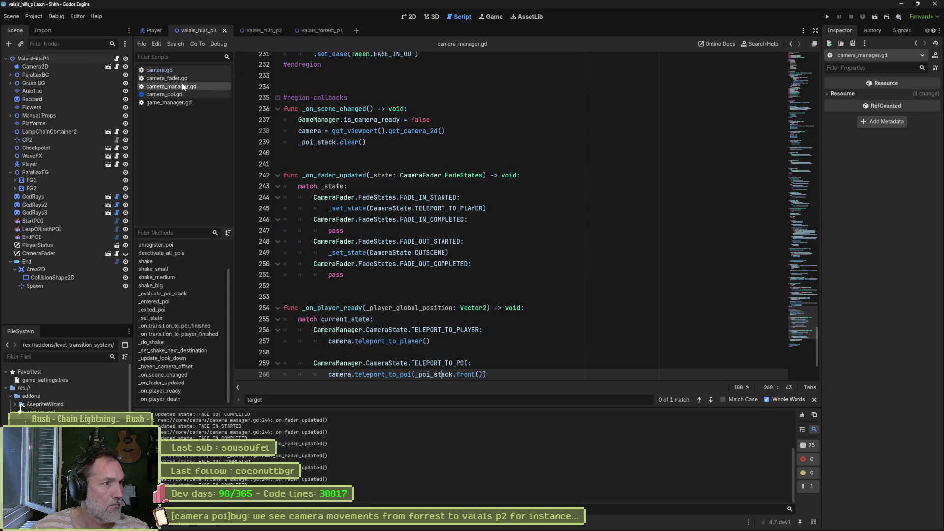
- In game_manager.gd, delete the commented is_dead line and the controllers-ready comment, then save
click(176, 101)
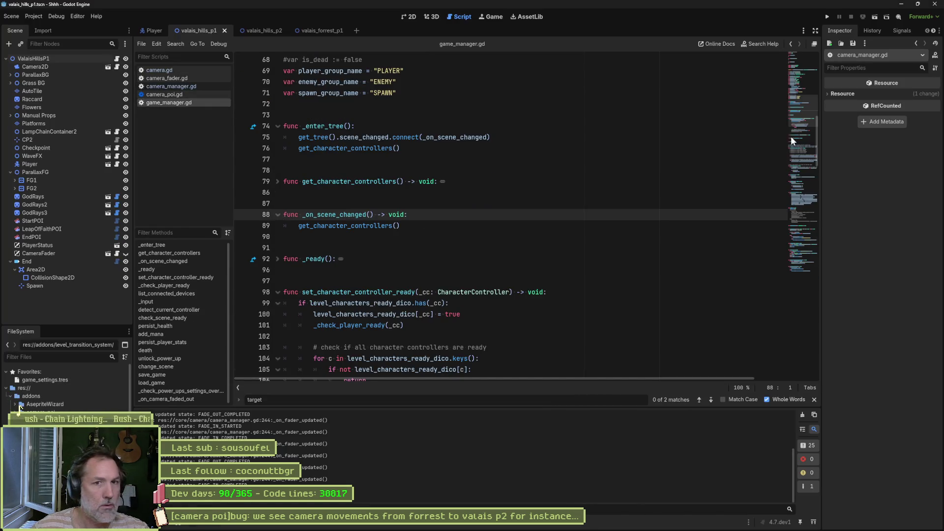
scroll(458, 271, down, 6)
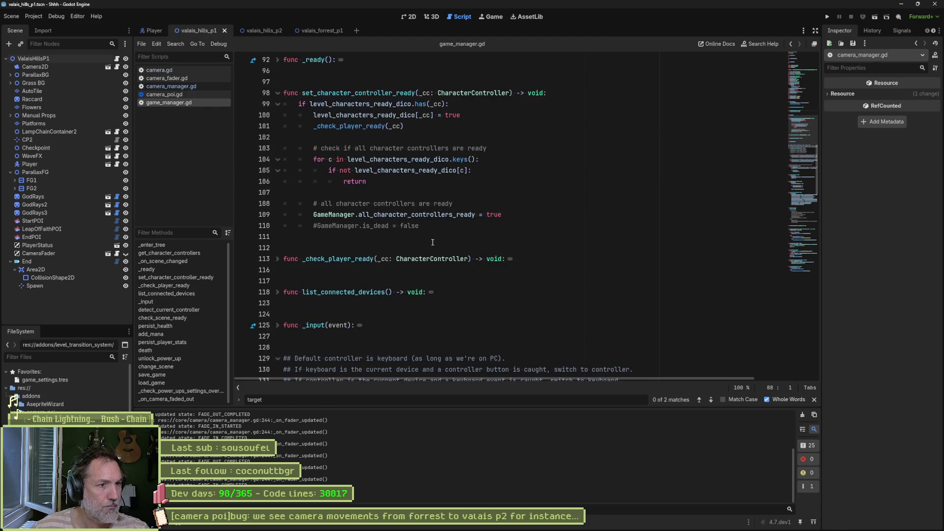
click(435, 227)
key(ctrl+shift+k)
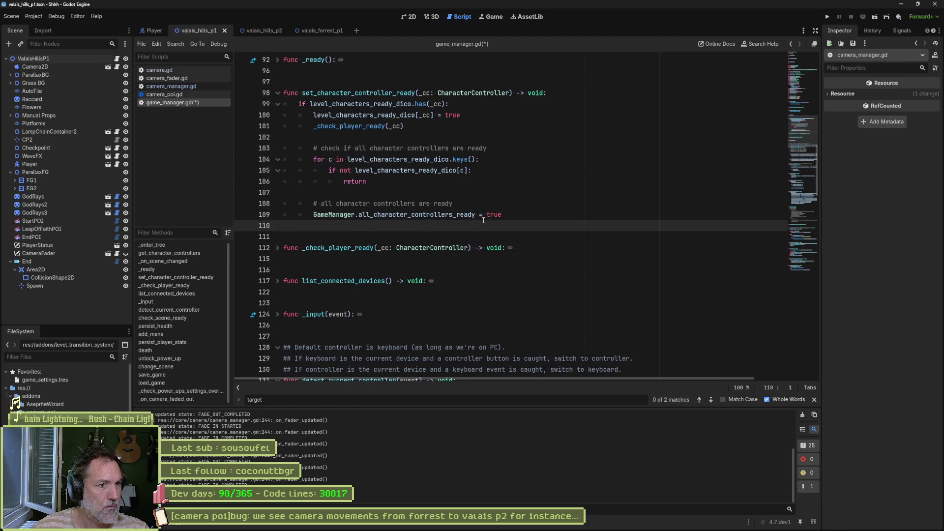
click(453, 203)
key(ctrl+shift+k)
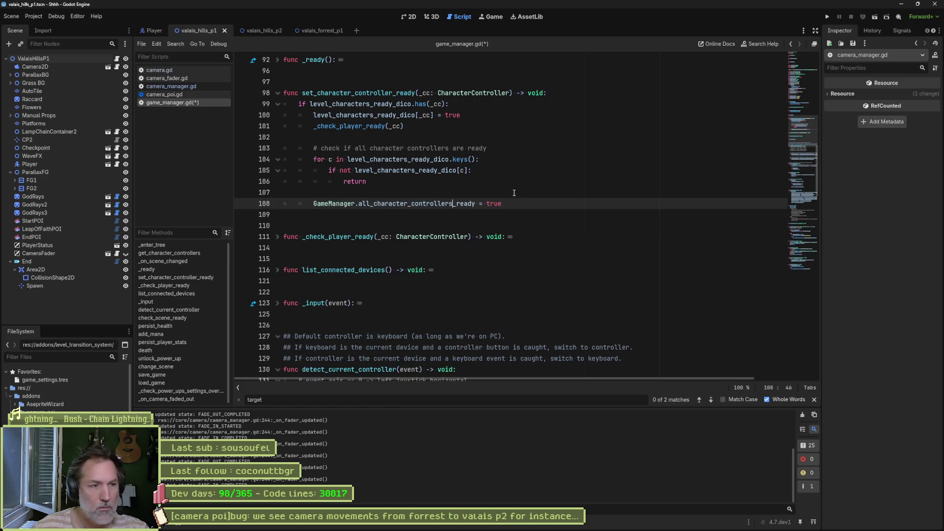
key(ctrl+s)
- Delete the commented-out #if/#else block inside death(), save, and check the diff in Fork
scroll(511, 197, down, 10)
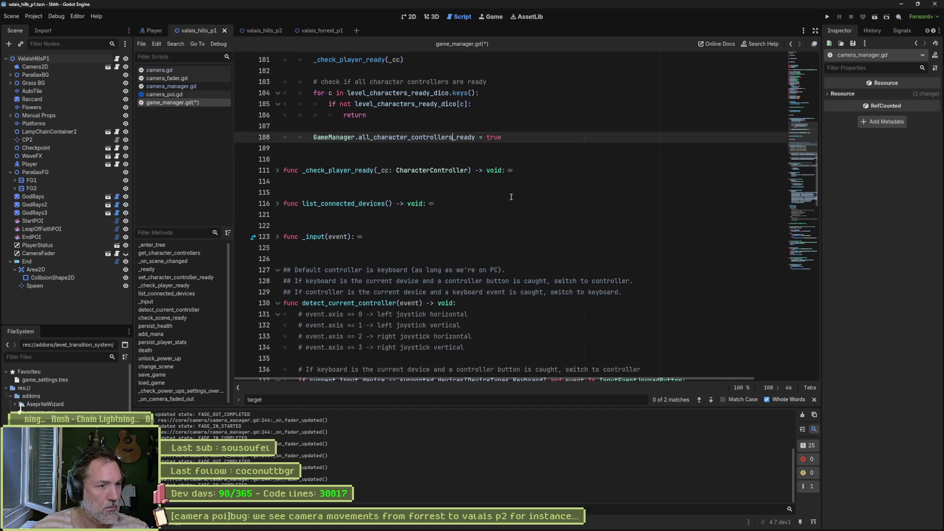
scroll(509, 221, down, 9)
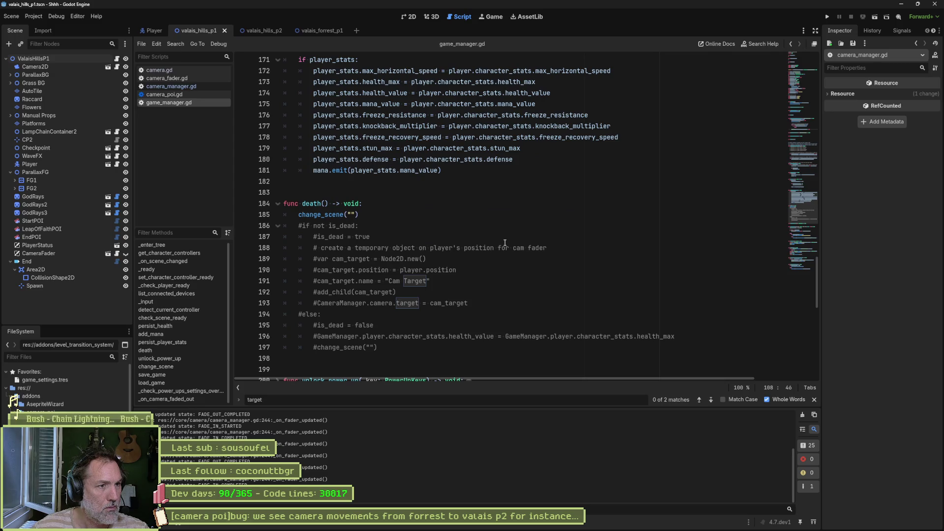
drag(384, 347, 410, 211)
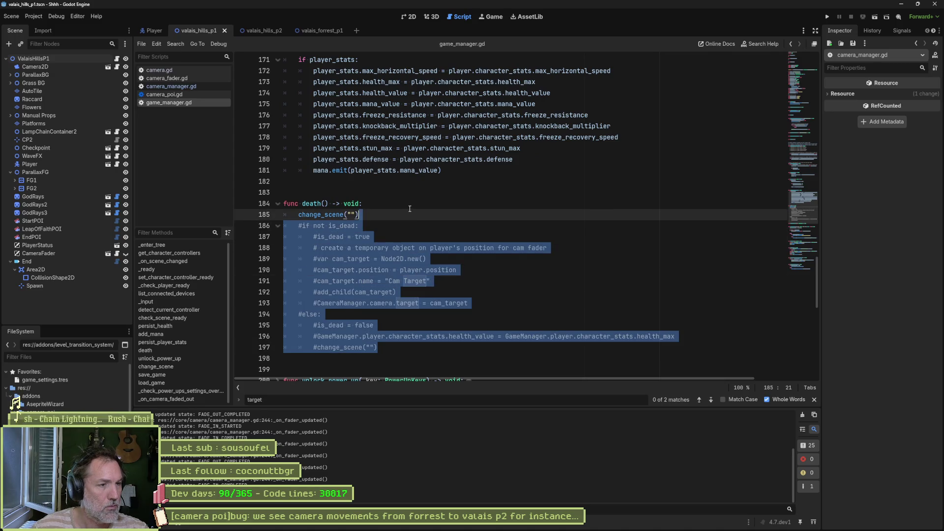
key(Delete)
key(ctrl+s)
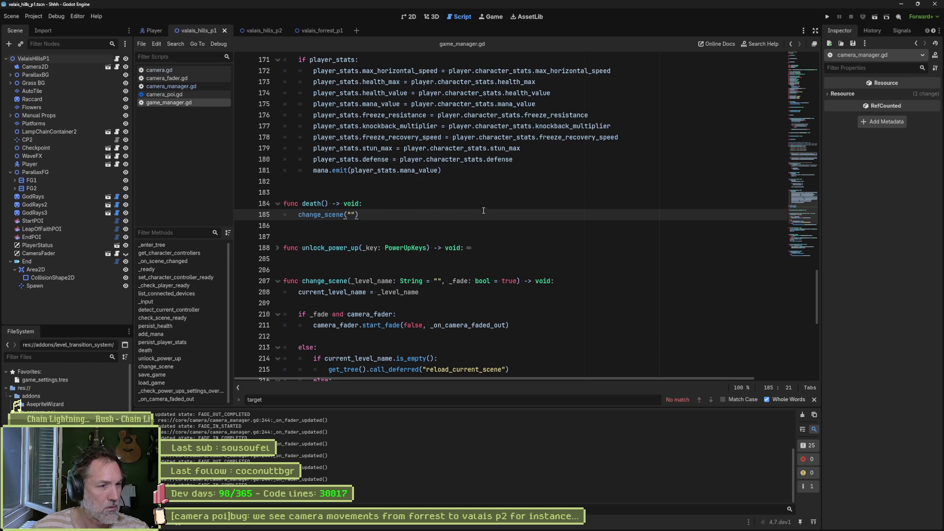
scroll(492, 226, down, 4)
scroll(536, 236, down, 1)
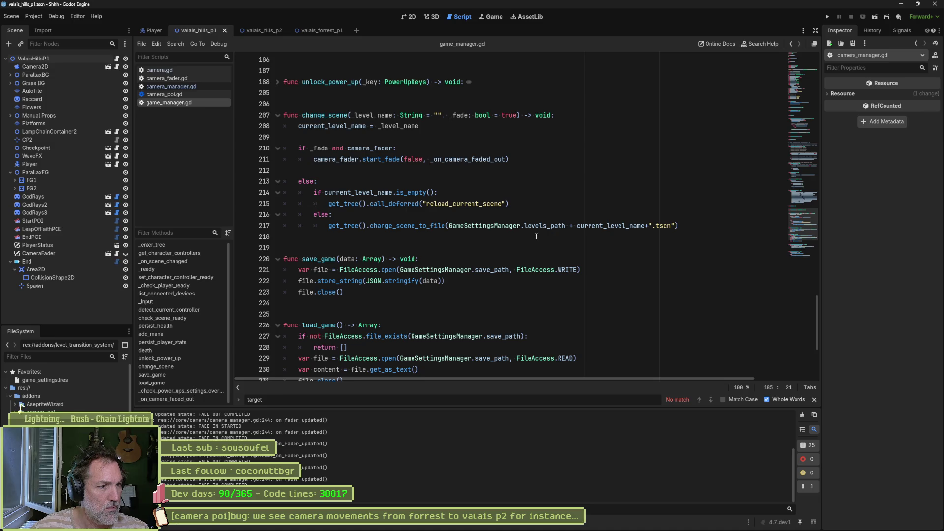
scroll(537, 236, down, 5)
key(alt+Tab)
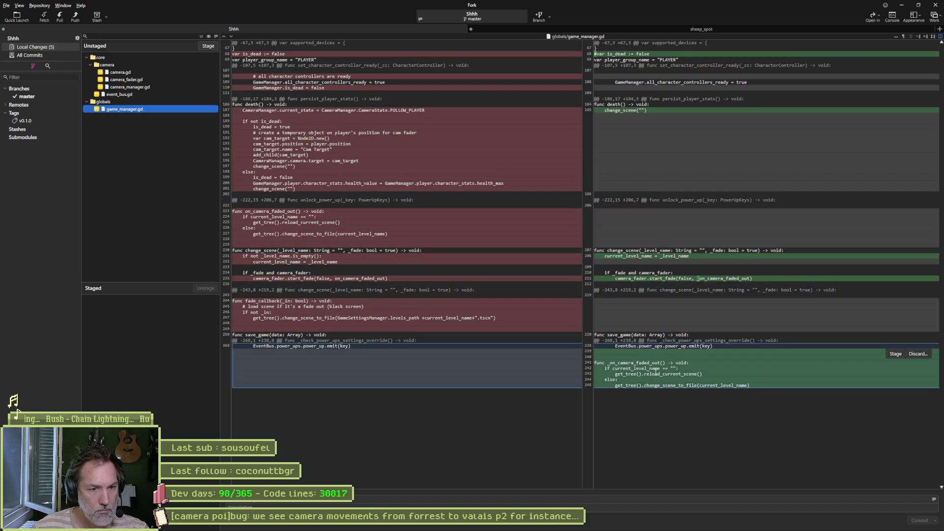
key(alt+Tab)
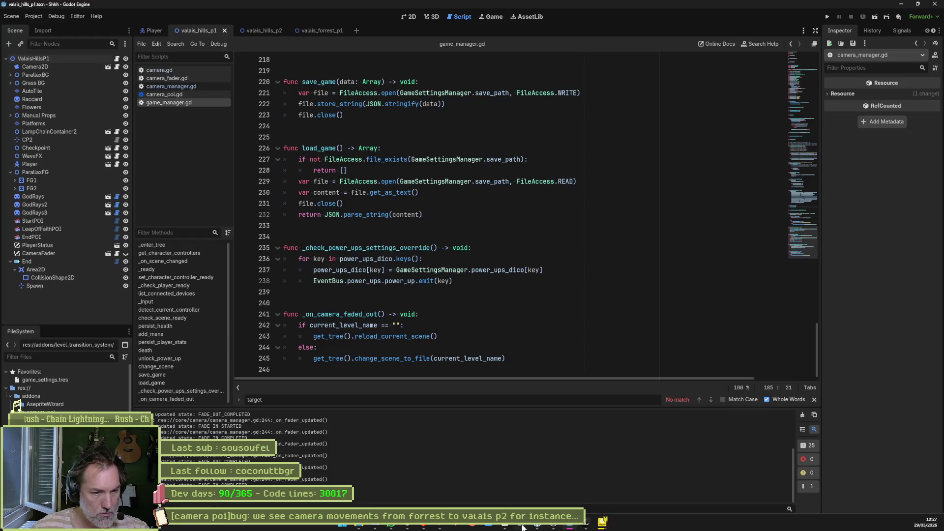
- Open the wrong-camera-position-on-death task in Asana, then check Fork's camera.gd changes
click(525, 527)
click(506, 132)
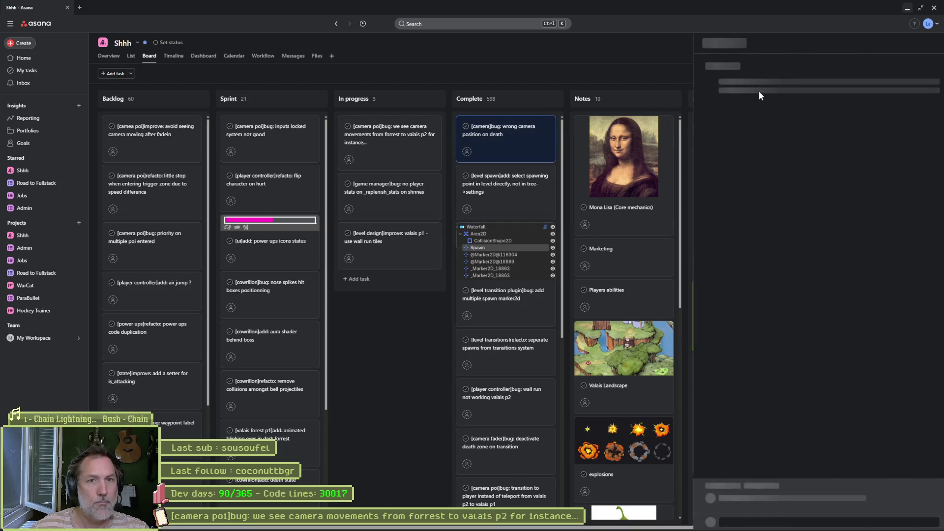
key(alt+Tab)
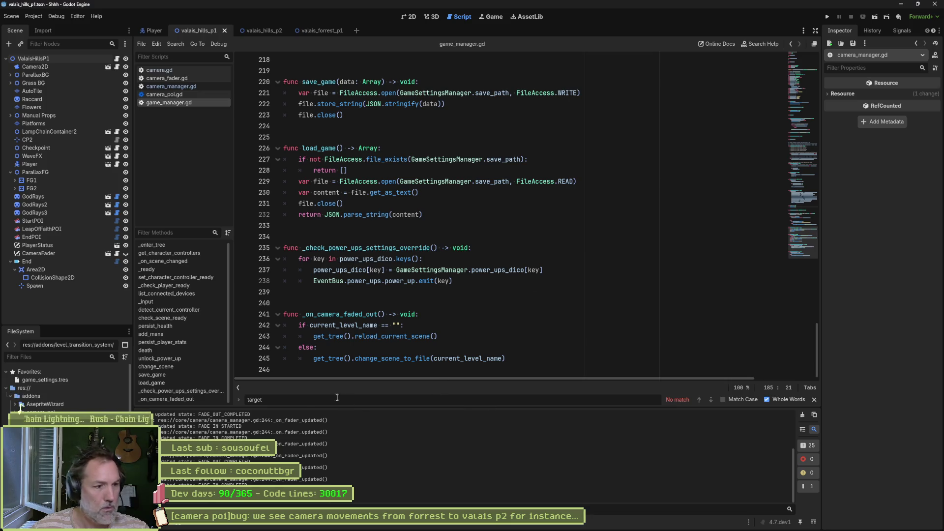
mouse_move(497, 525)
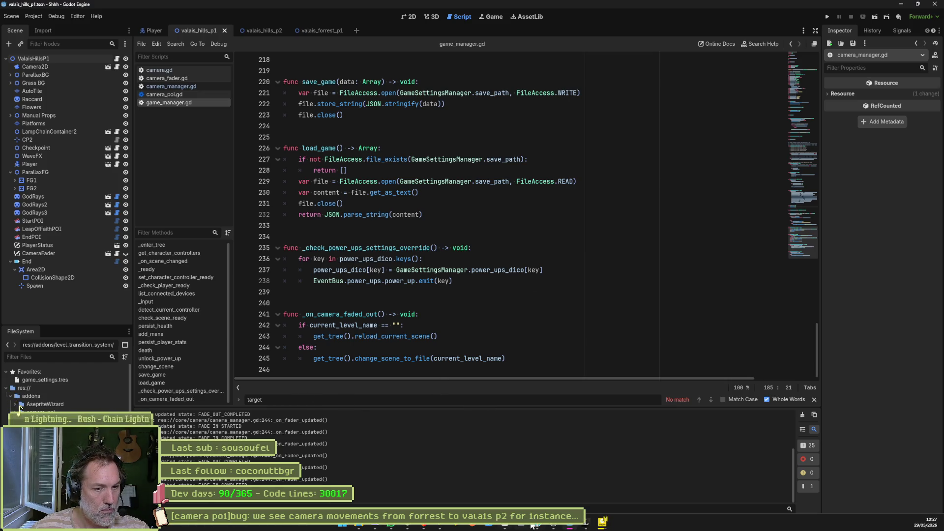
click(533, 525)
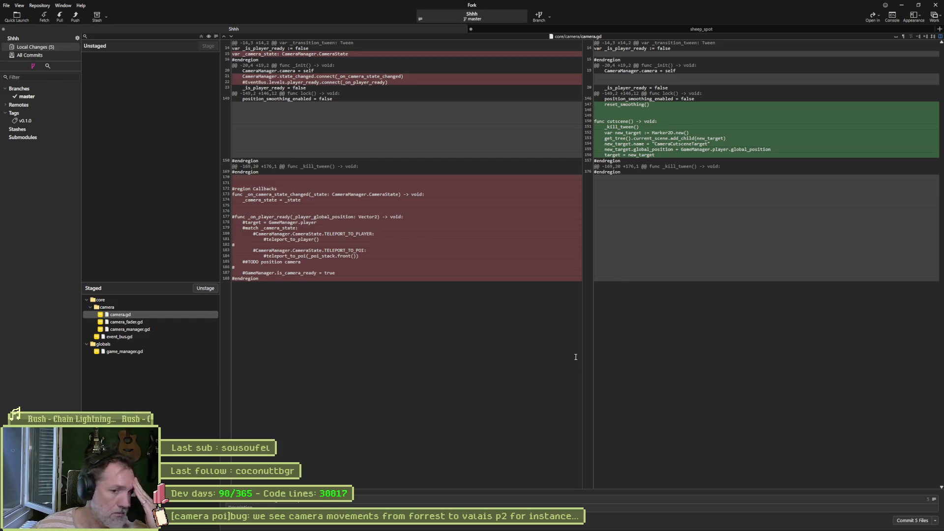
- Open the camera poi bug task details in Asana, then minimize the browser
click(507, 526)
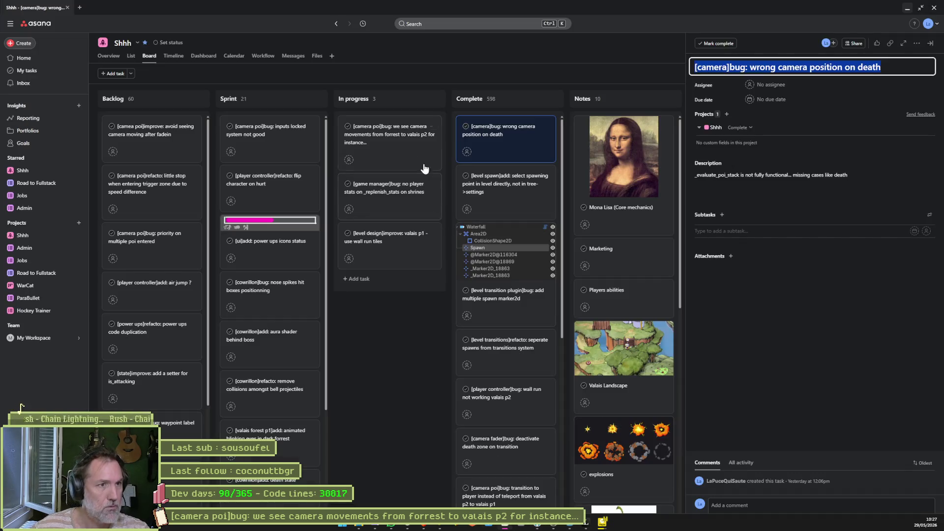
click(379, 134)
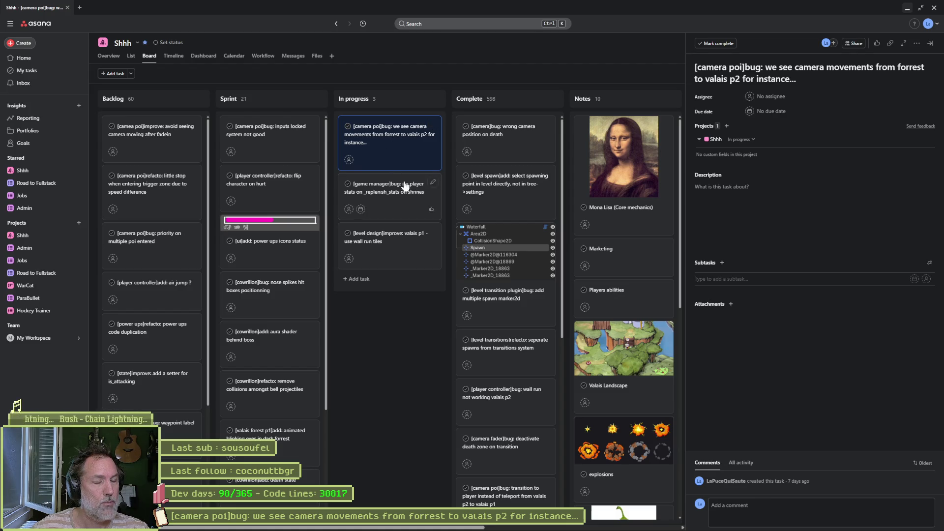
click(908, 8)
mouse_move(524, 527)
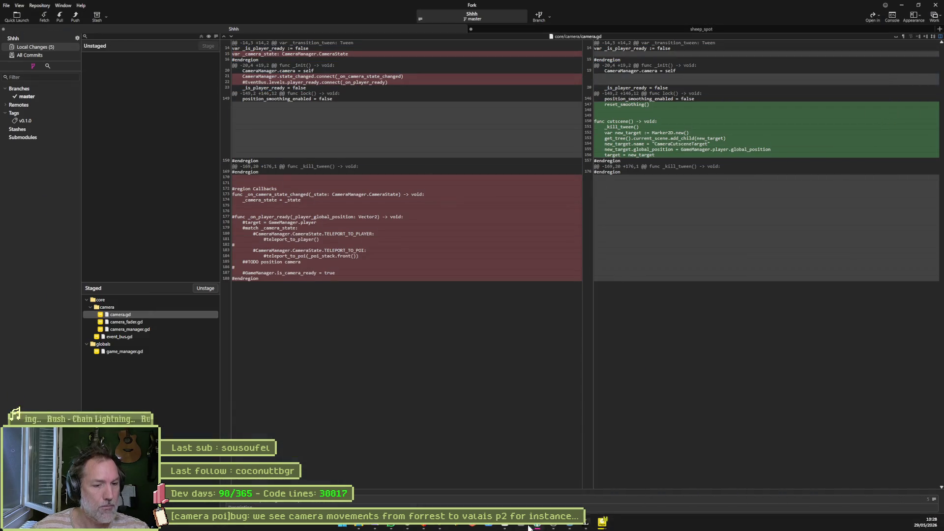
- Run the valais_forrest_p1 scene in Godot to test the camera fix, then stop it
click(569, 525)
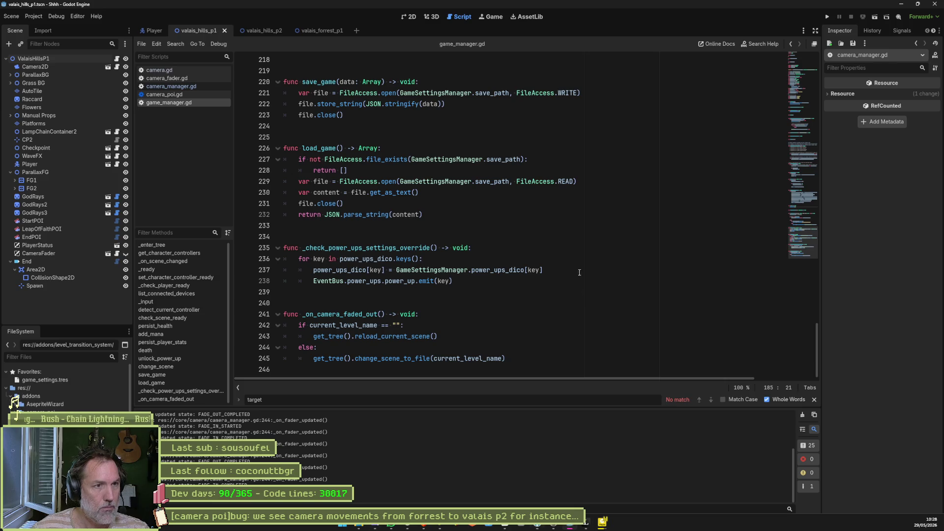
click(324, 32)
key(F5)
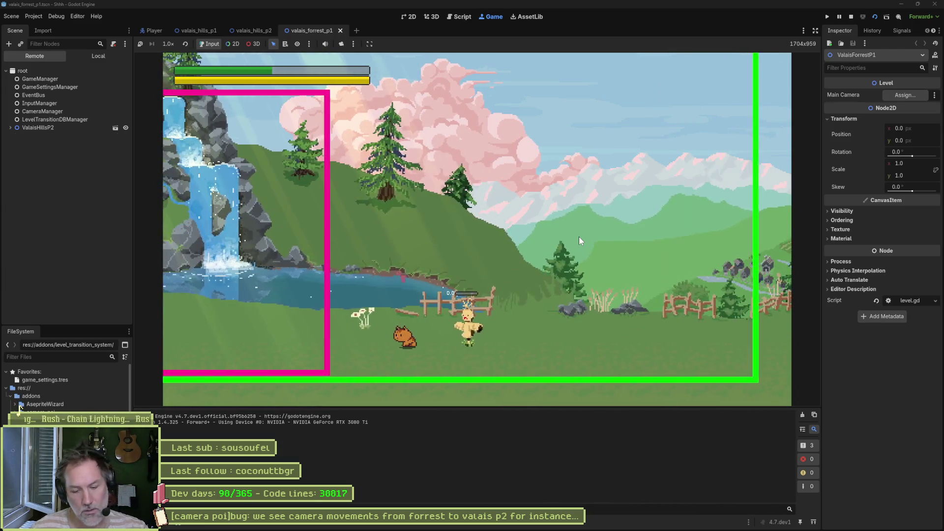
key(F8)
- Move the camera poi bug card to Complete and paste its title as Fork's commit summary
key(alt+Tab)
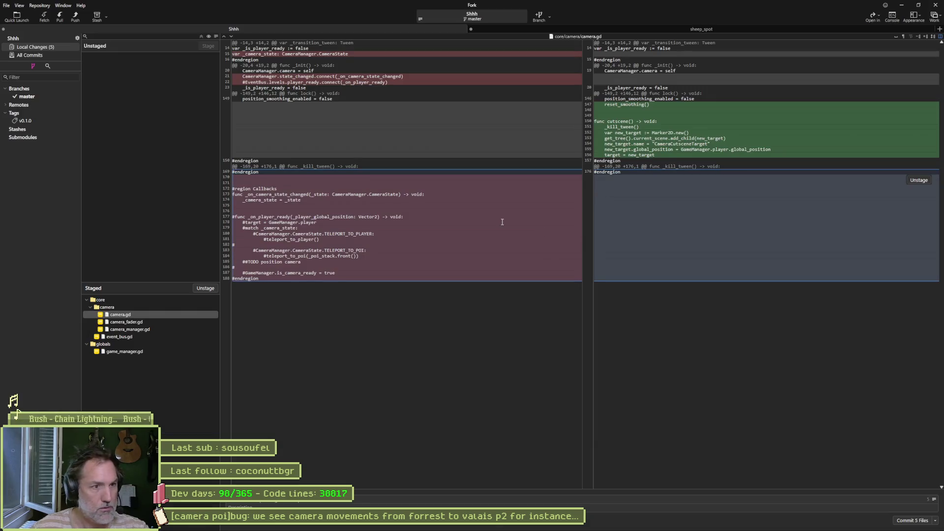
click(504, 525)
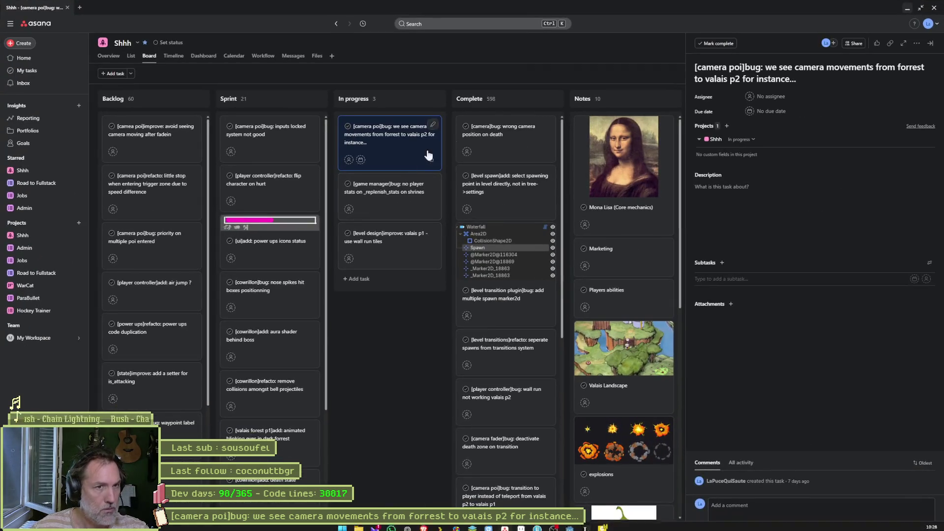
drag(391, 150, 502, 131)
click(907, 10)
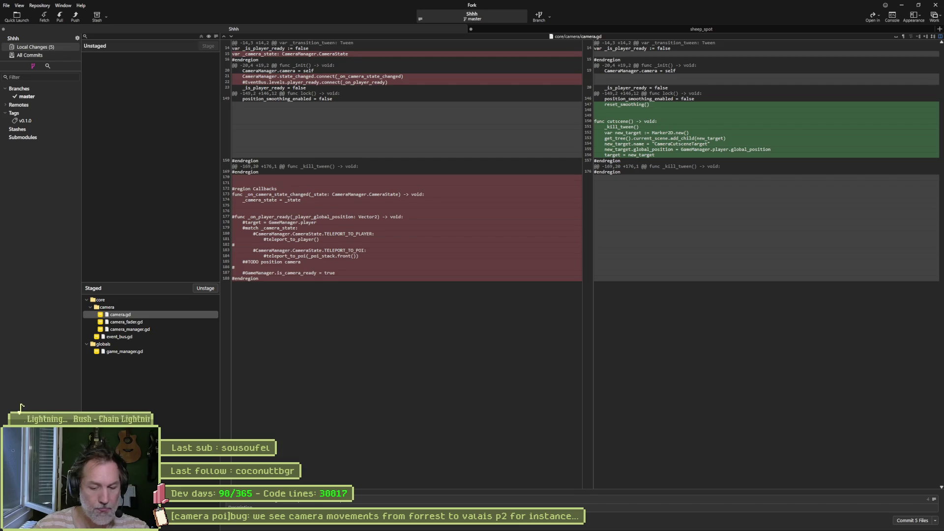
key(ctrl+v)
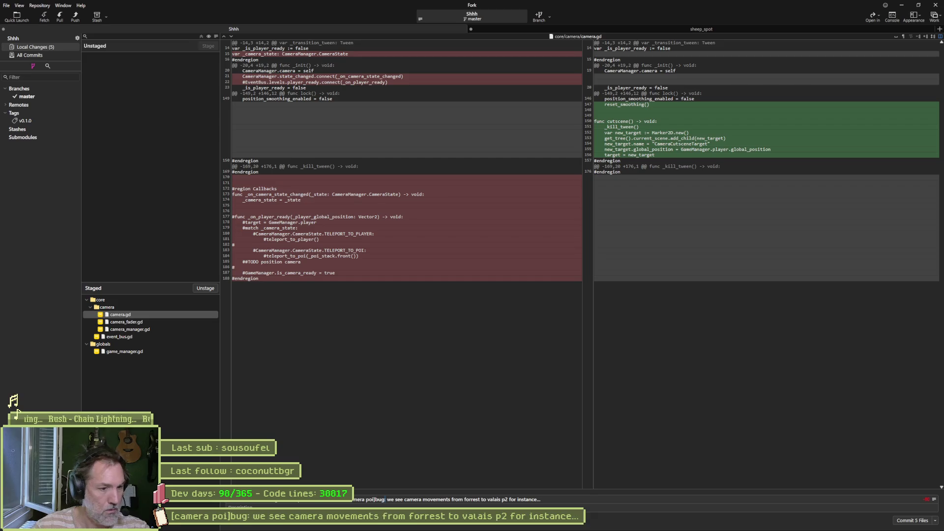
- Change 'bug' to 'fixed' in the commit summary and commit the five staged files
double_click(379, 499)
text(fixed)
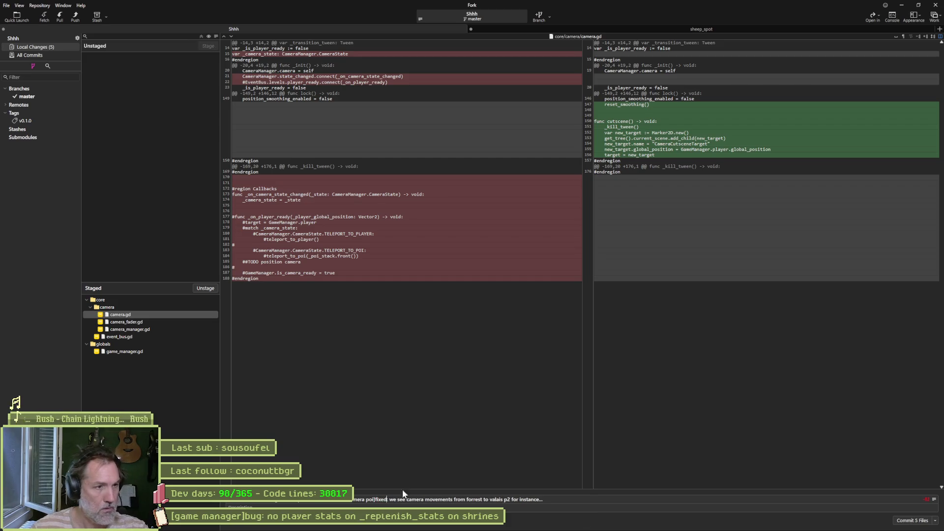
click(904, 522)
- Push master to origin, then minimize Fork
click(75, 18)
click(519, 293)
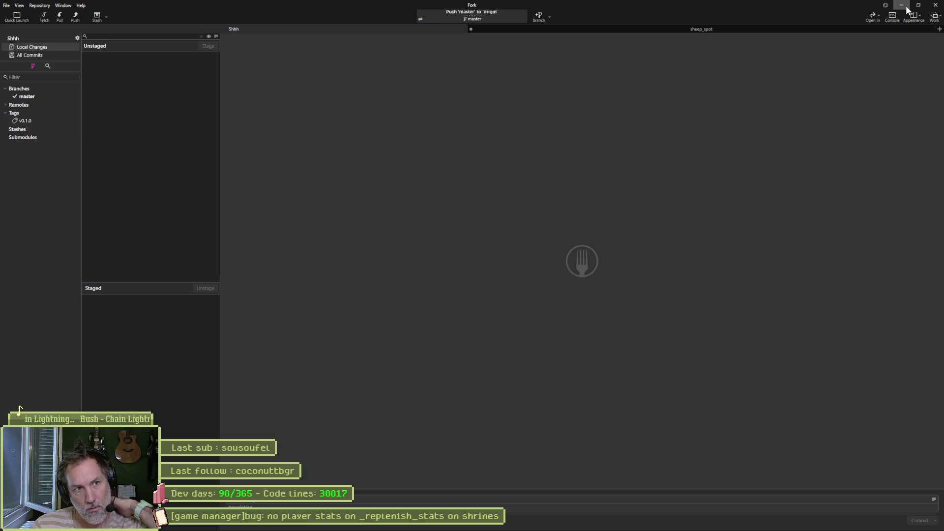
click(907, 9)
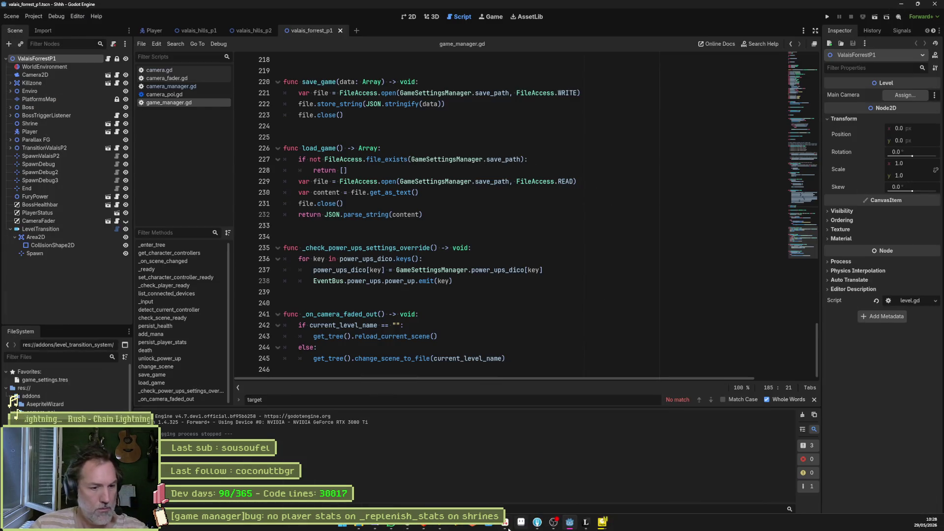
- In Asana, open the '[game manager]bug: no player stats…' task from the In progress column
key(alt+Tab)
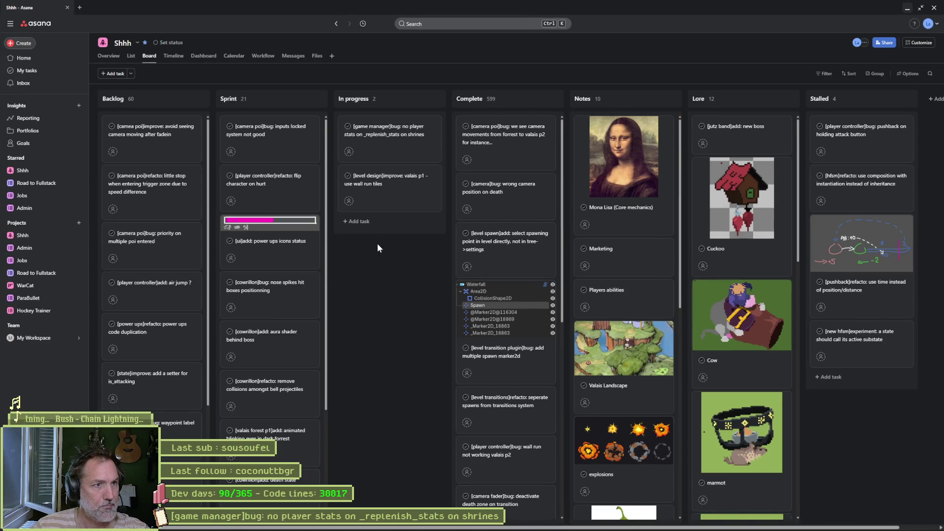
click(374, 141)
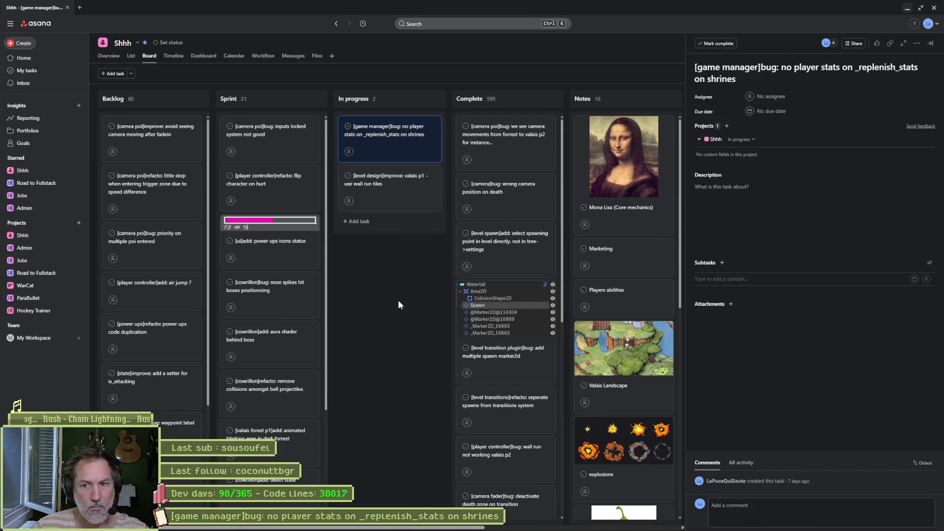
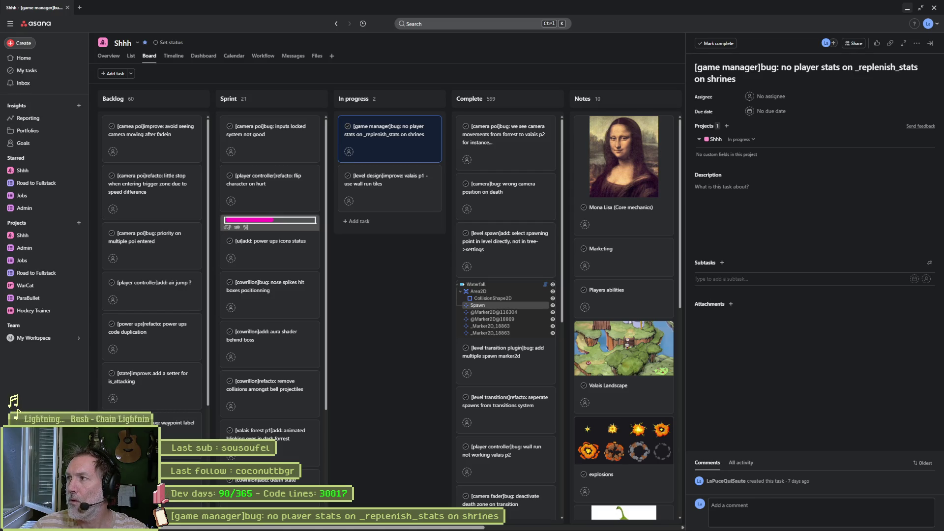
- Review the in-progress '_replenish_stats on shrines' bug task in Asana, then go back to Godot
click(782, 68)
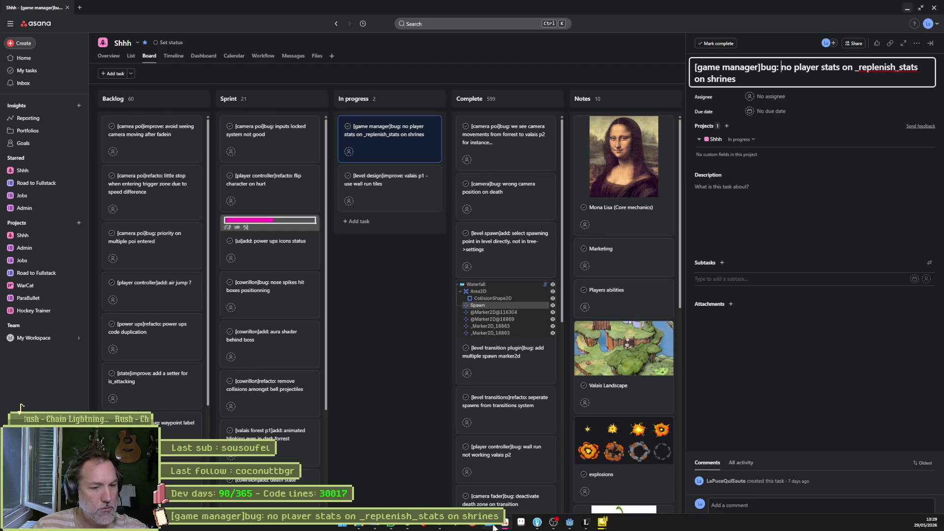
click(505, 523)
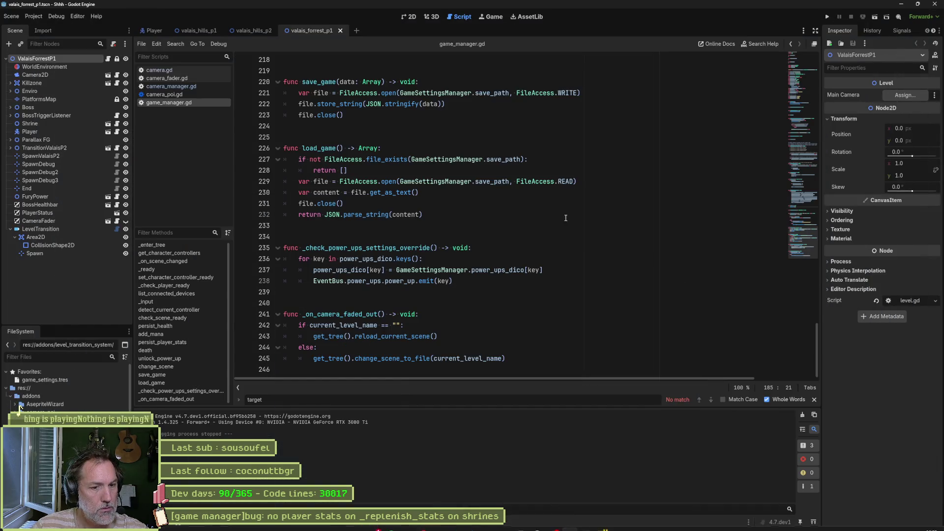
- Open and save the valais_hills_p2 scene, then select the Player for moving
click(609, 522)
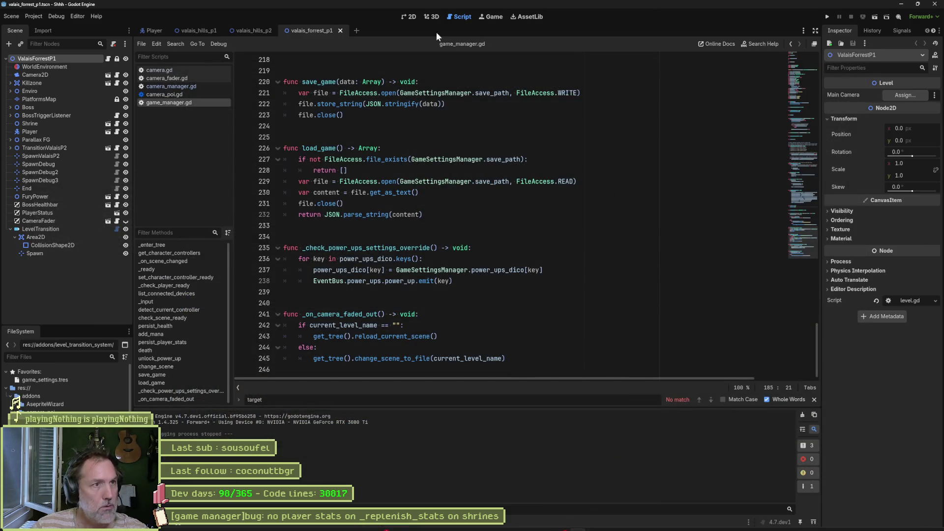
click(255, 33)
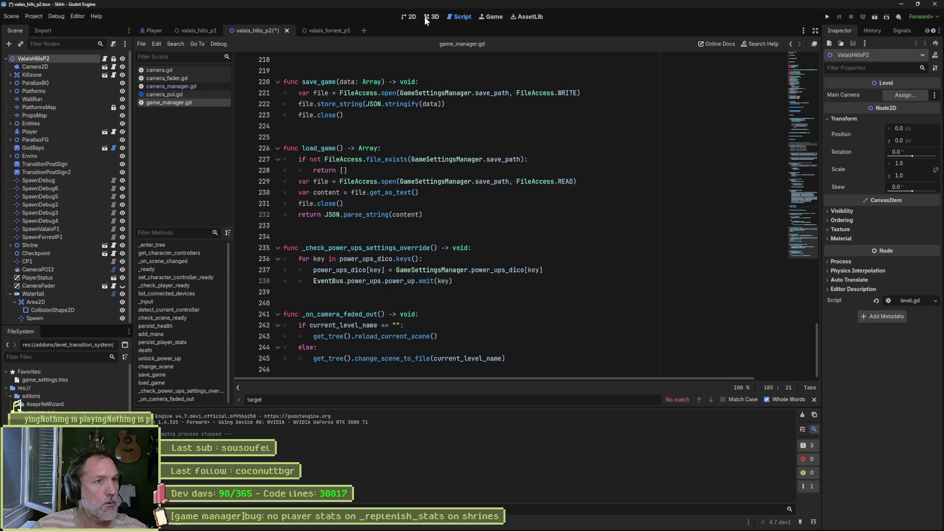
click(409, 17)
scroll(424, 221, down, 5)
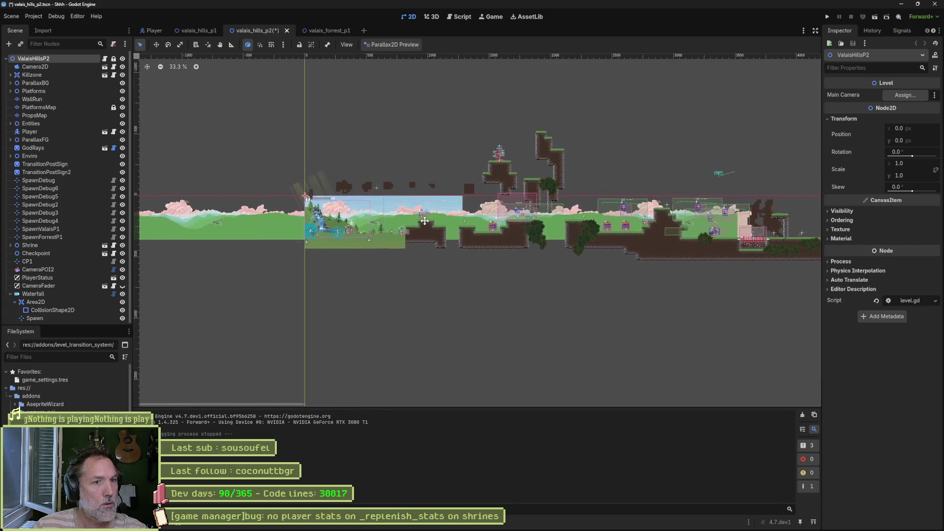
drag(425, 220, 458, 232)
key(ctrl+s)
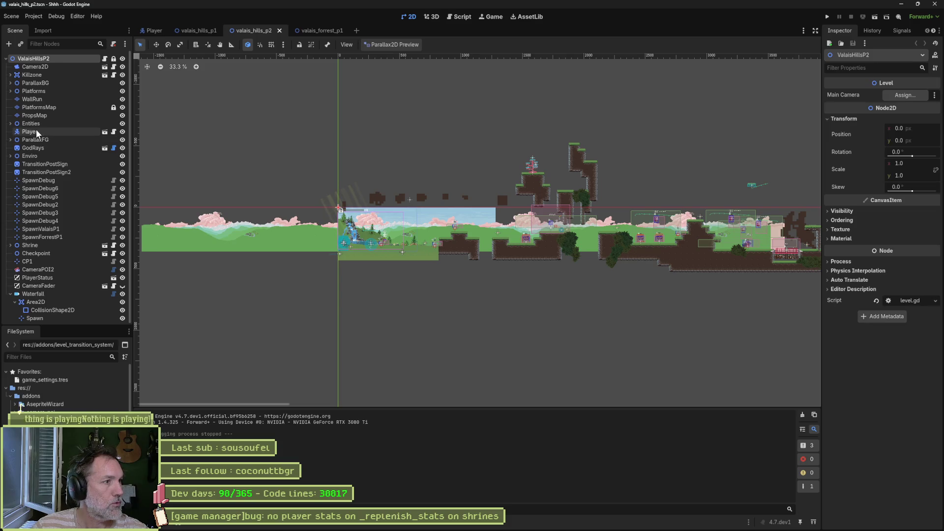
click(37, 132)
key(w)
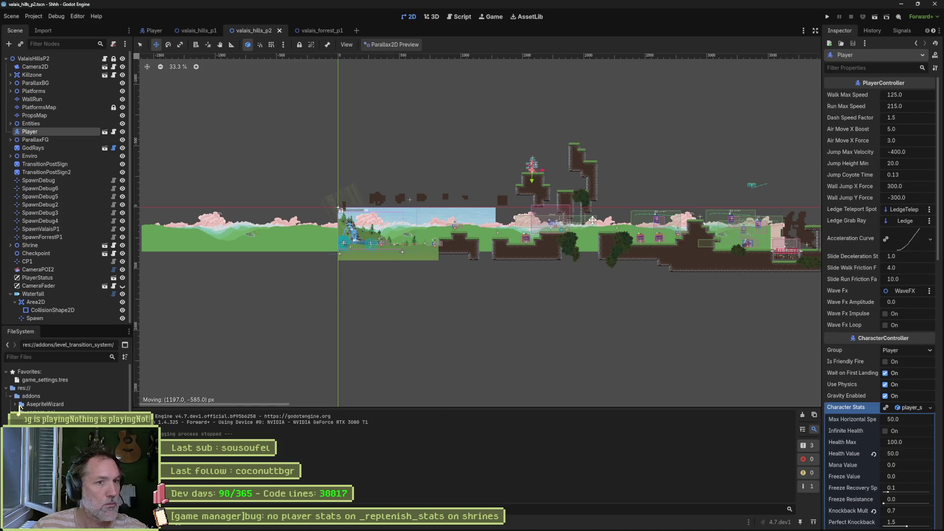
- Playtest the level by jumping the cat onto the pink tree and walking across it
key(F6)
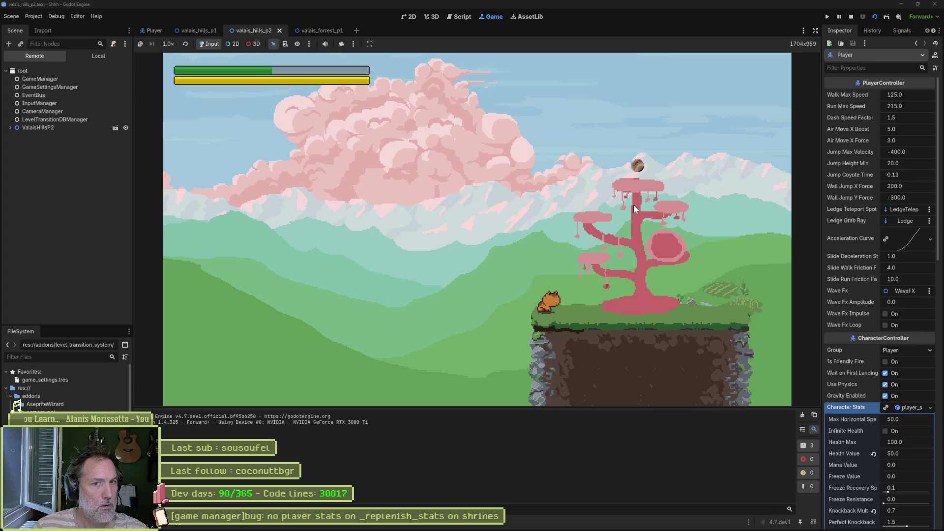
key(space)
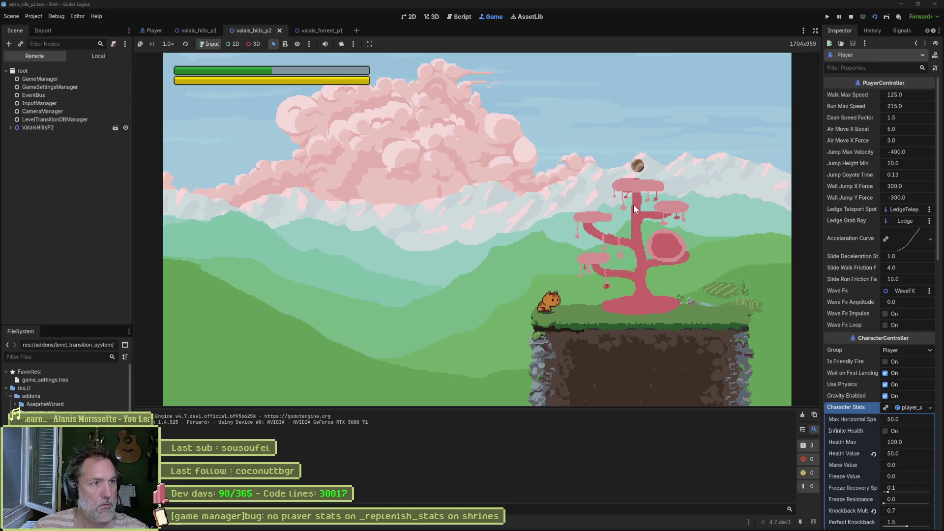
key(Right)
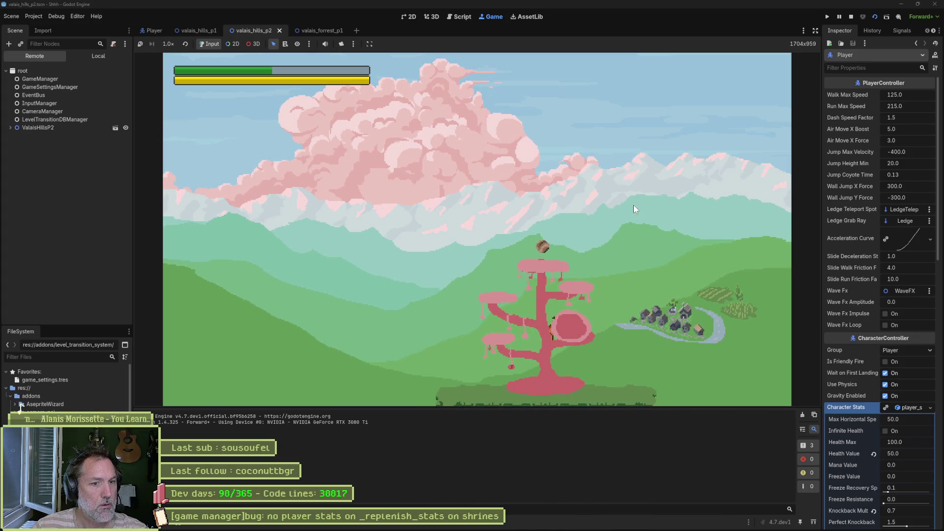
key(Right)
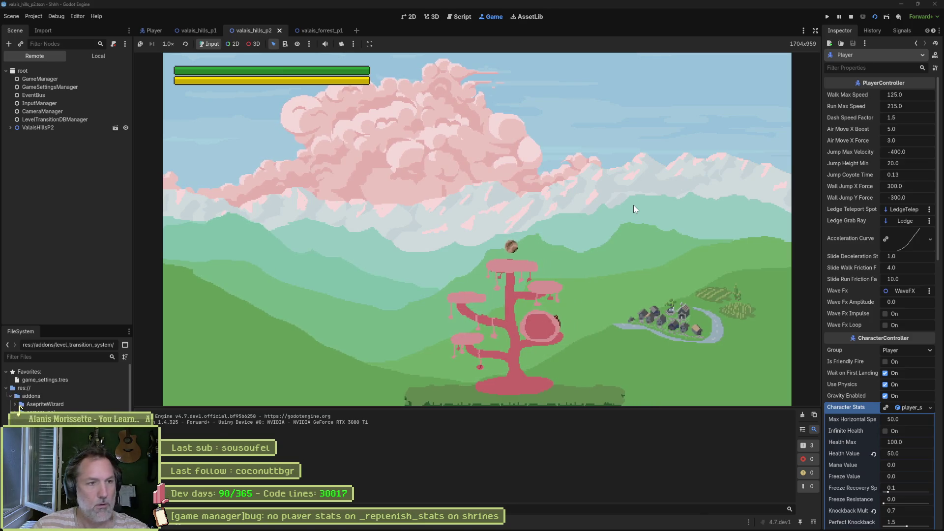
key(F8)
- Uncheck Infinite Mana in game_settings.tres, rerun, and inspect GameManager's live Player Stats
double_click(68, 380)
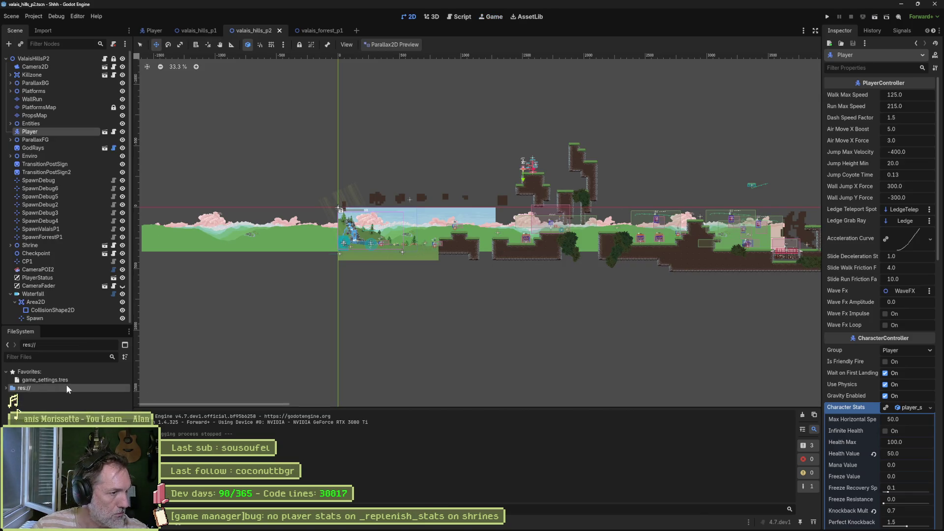
click(886, 232)
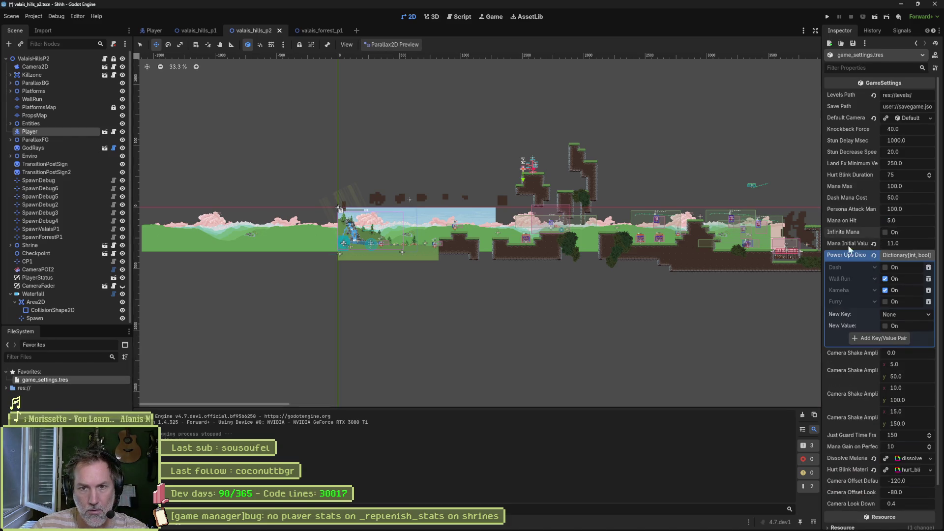
key(F6)
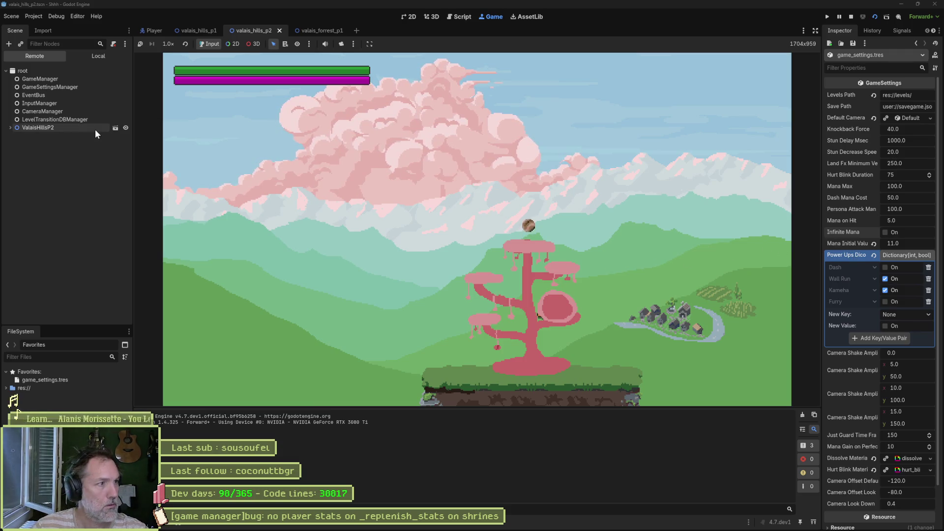
click(34, 78)
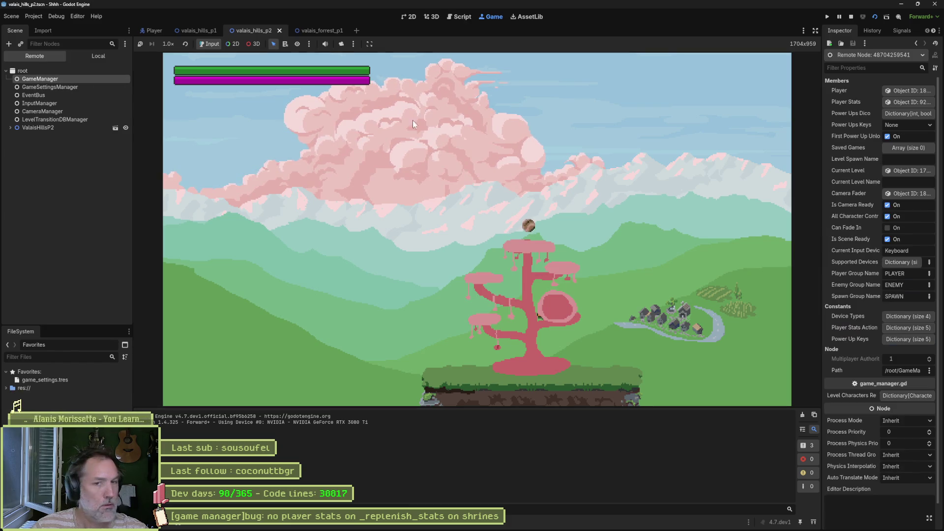
click(907, 101)
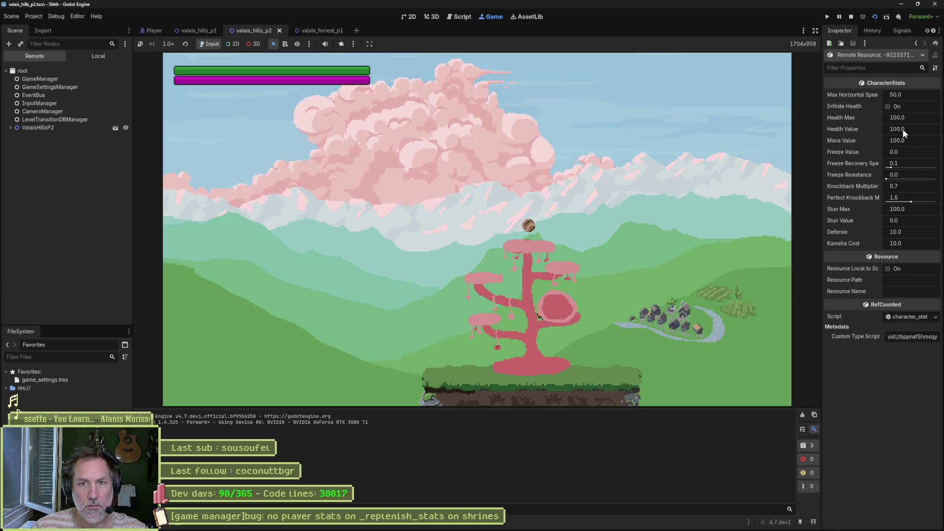
click(852, 17)
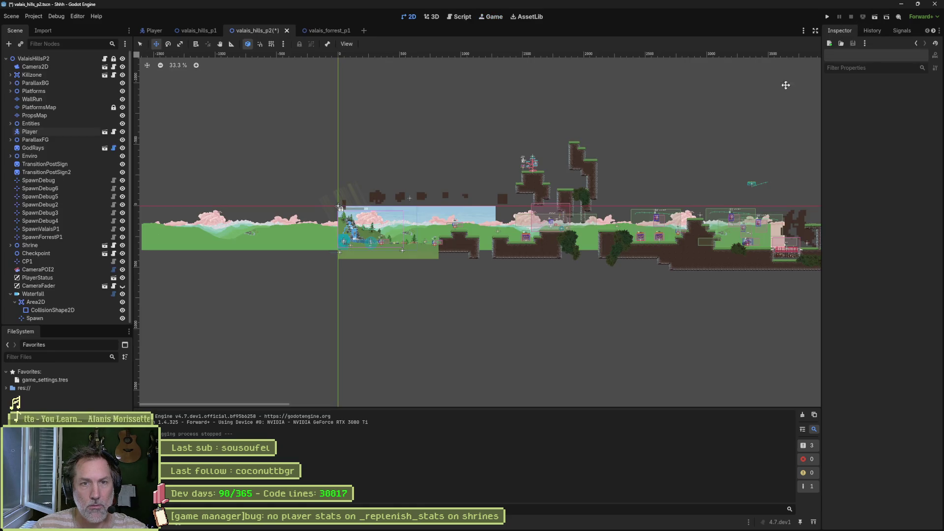
- Move the shrine stats bug card to Complete and open the 'valais p1 - use wall run tiles' task
click(509, 523)
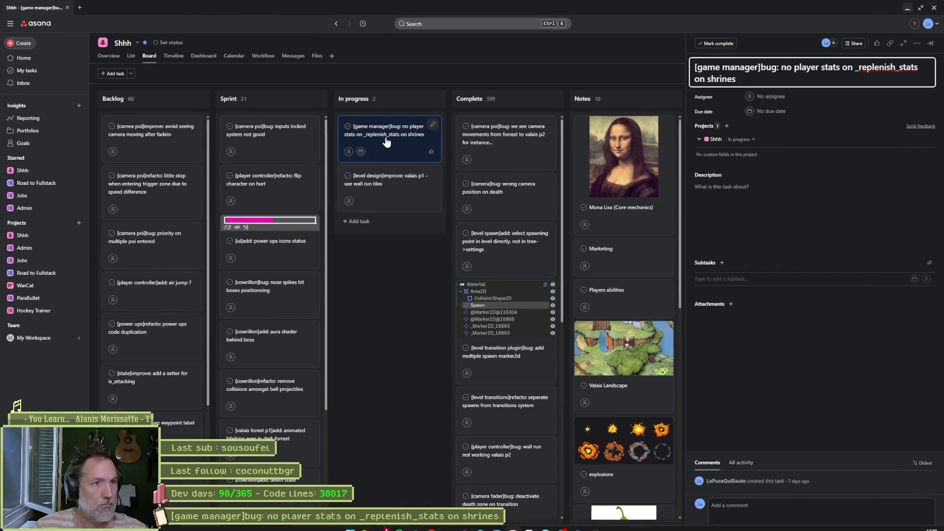
drag(405, 140, 502, 140)
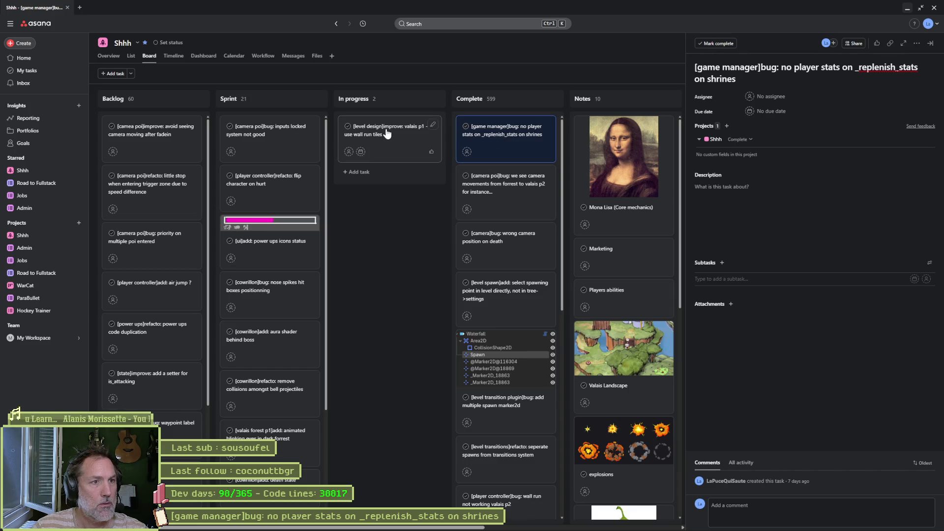
click(384, 130)
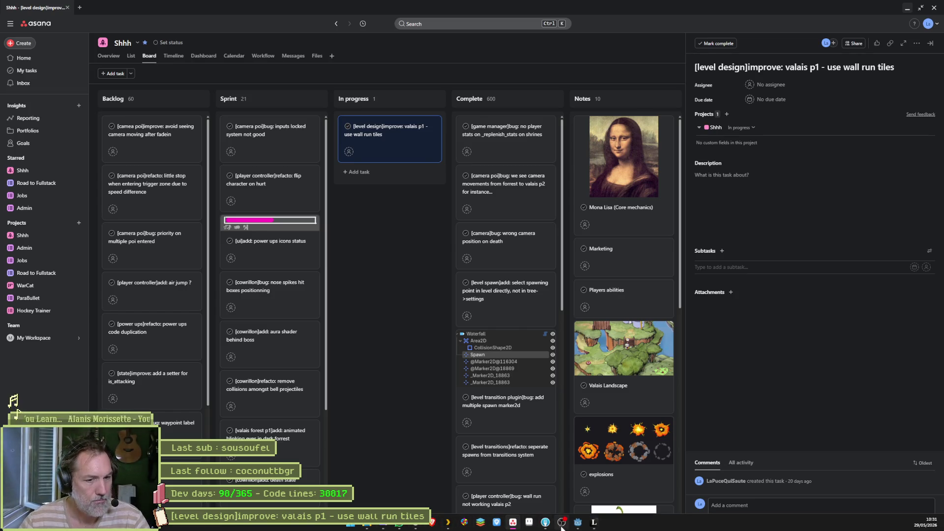
click(578, 522)
scroll(393, 243, up, 5)
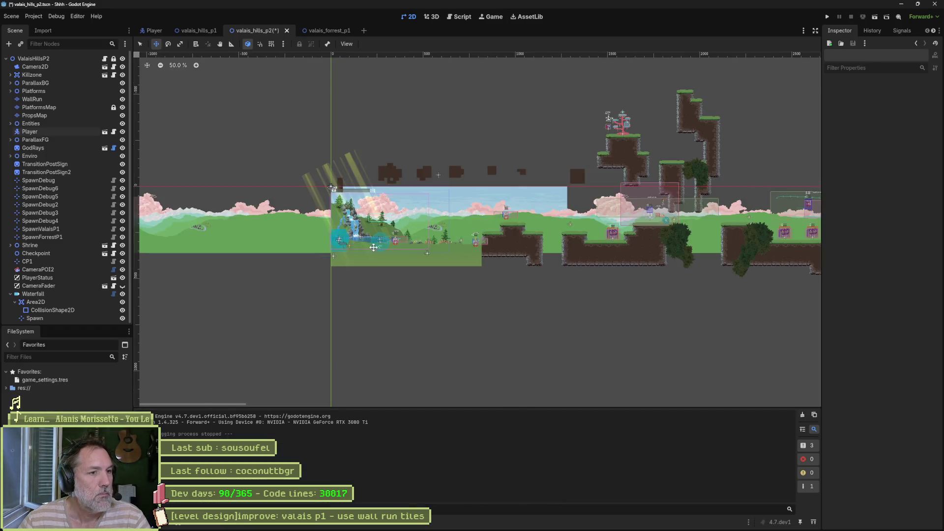
- Check the Waterfall transition node and drag the Player down onto it
drag(393, 243, 443, 284)
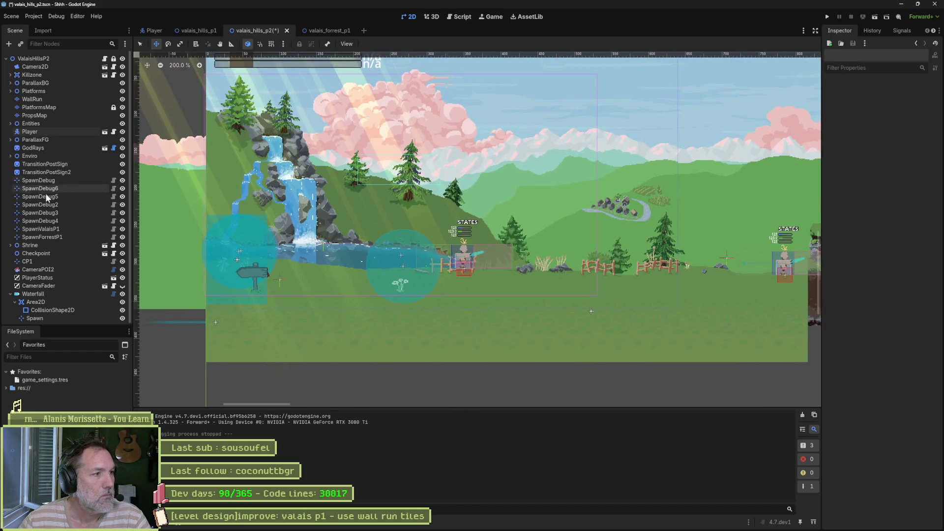
click(33, 294)
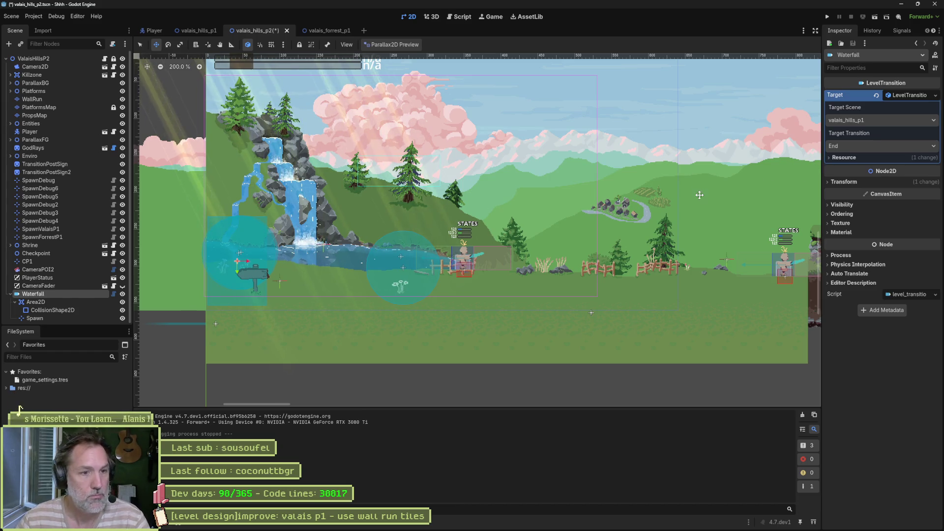
click(40, 131)
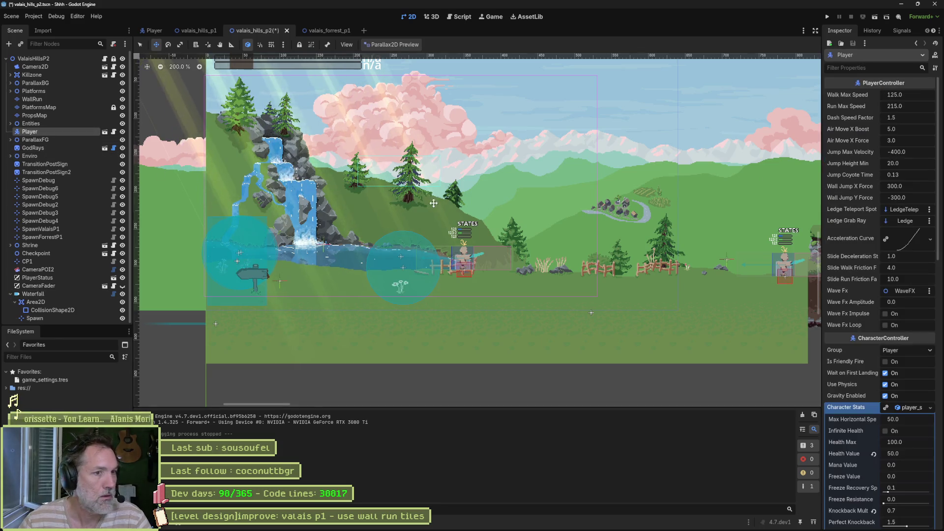
scroll(561, 202, down, 5)
mouse_move(630, 167)
mouse_down()
mouse_move(462, 255)
mouse_move(390, 281)
mouse_move(396, 265)
mouse_up()
- Run the game and check GameManager's Level Spawn Name in the Remote tree, then stop
key(F6)
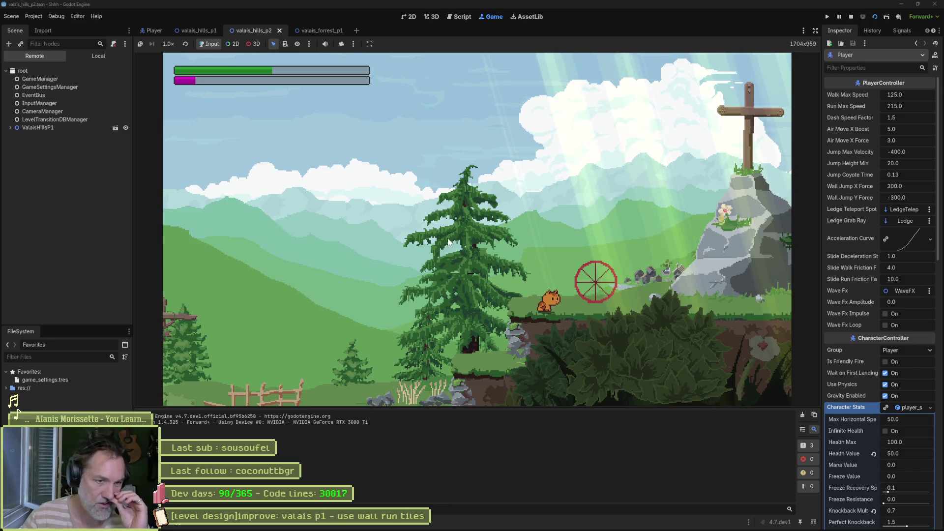
click(57, 70)
click(36, 79)
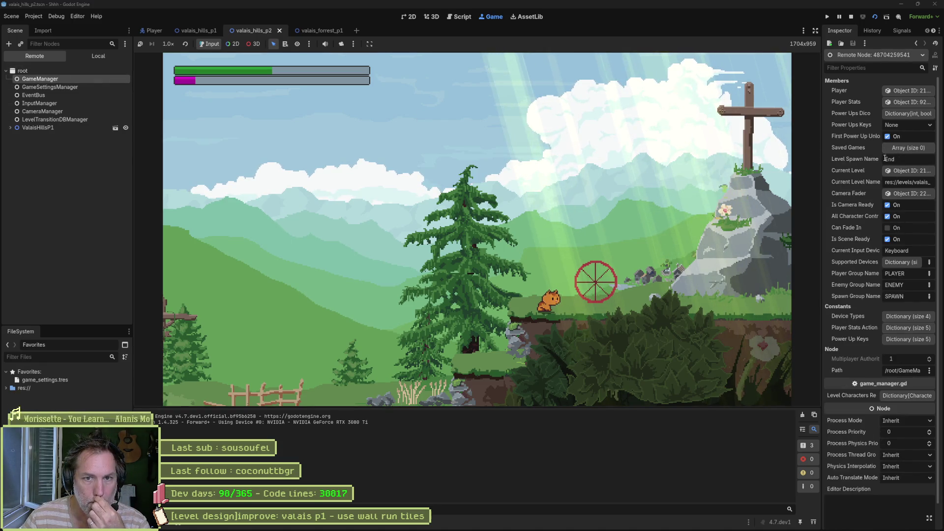
click(851, 17)
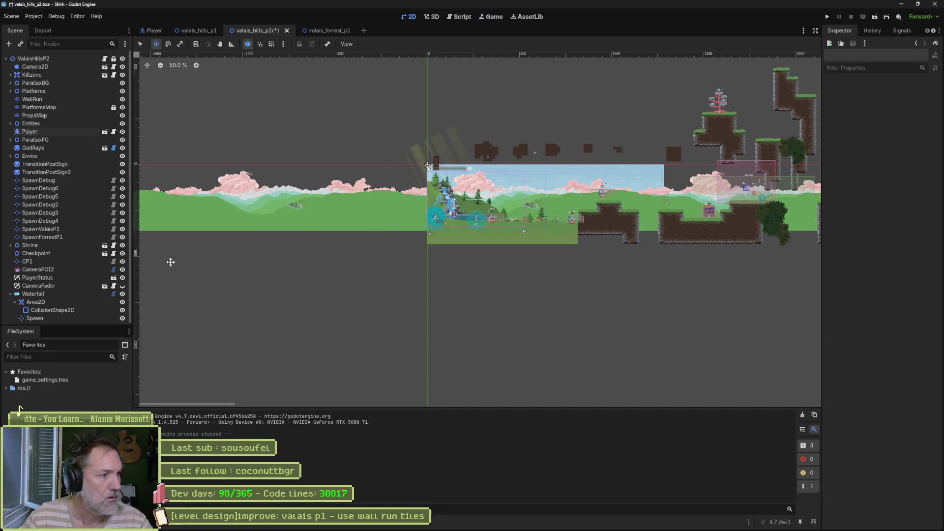
- Inspect the End transition and its Spawn marker in valais_hills_p1, then switch to Asana
click(196, 30)
click(55, 261)
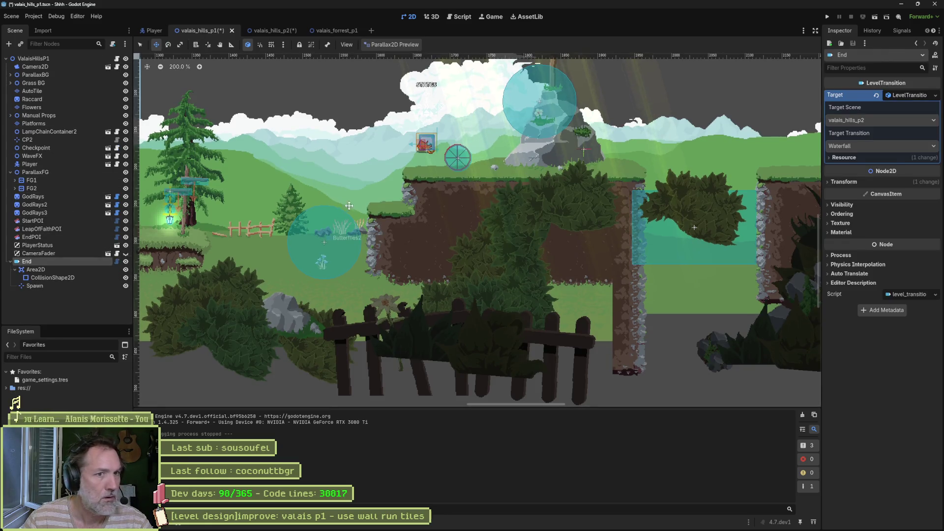
scroll(535, 209, down, 4)
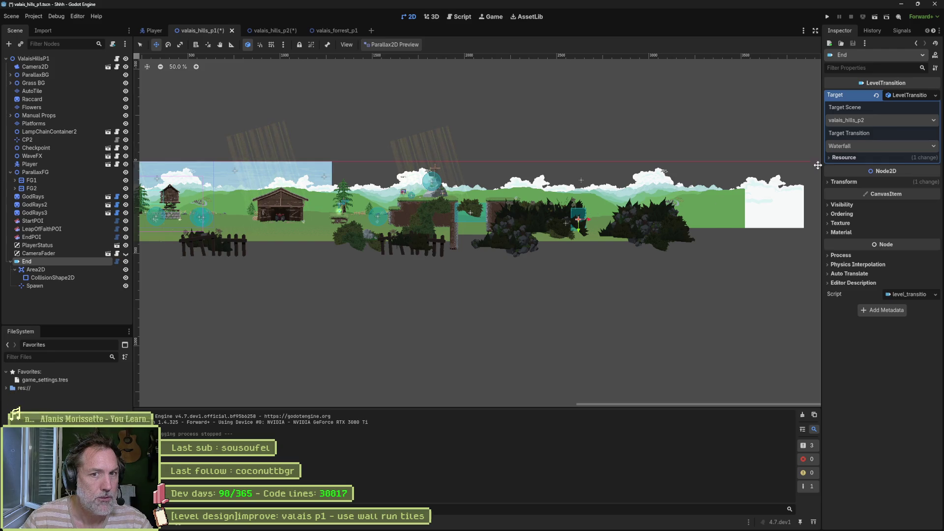
scroll(422, 203, up, 2)
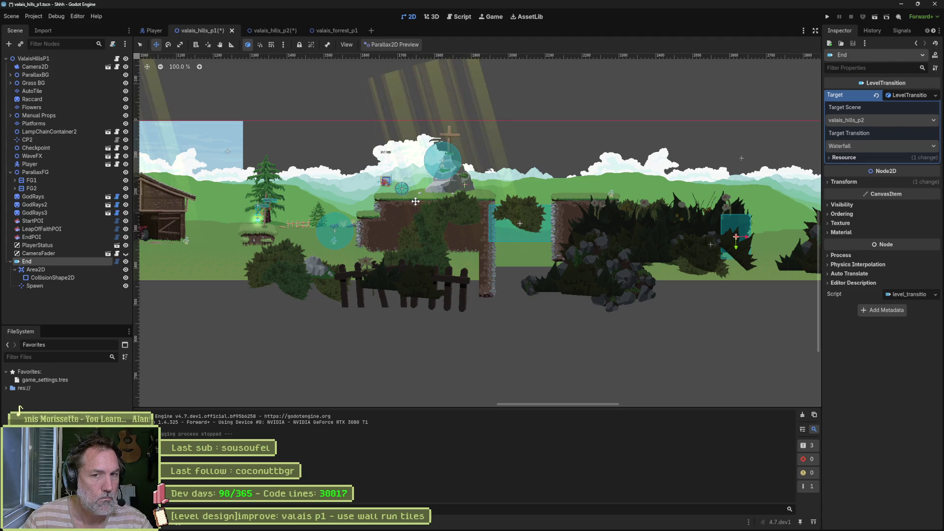
click(81, 286)
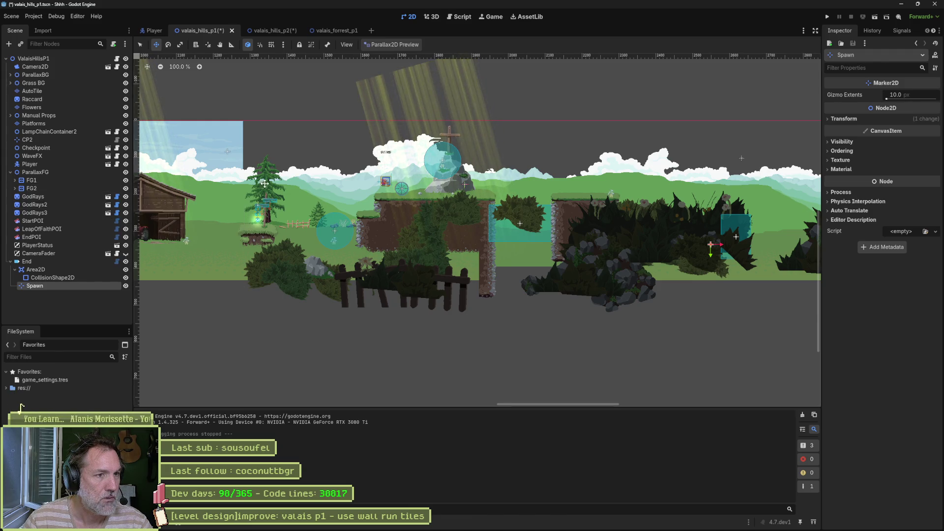
scroll(400, 187, up, 5)
scroll(400, 186, up, 1)
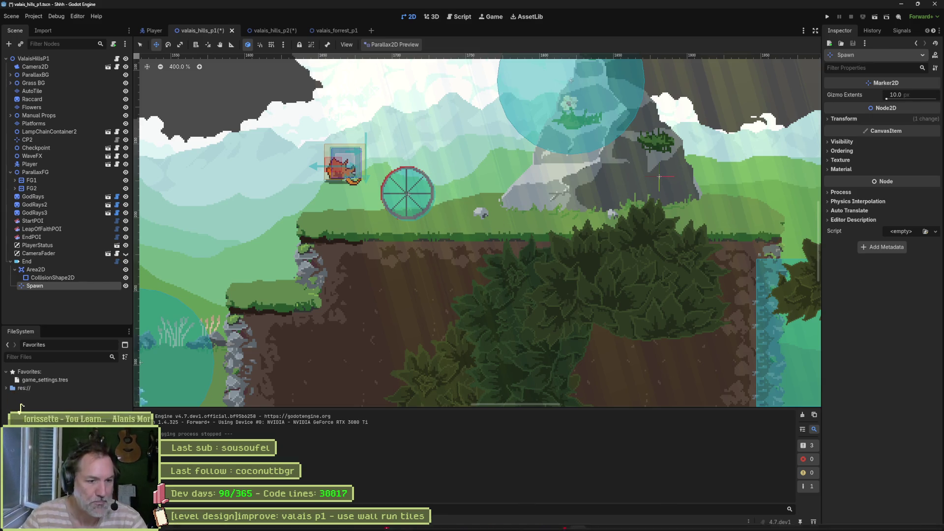
key(alt+Tab)
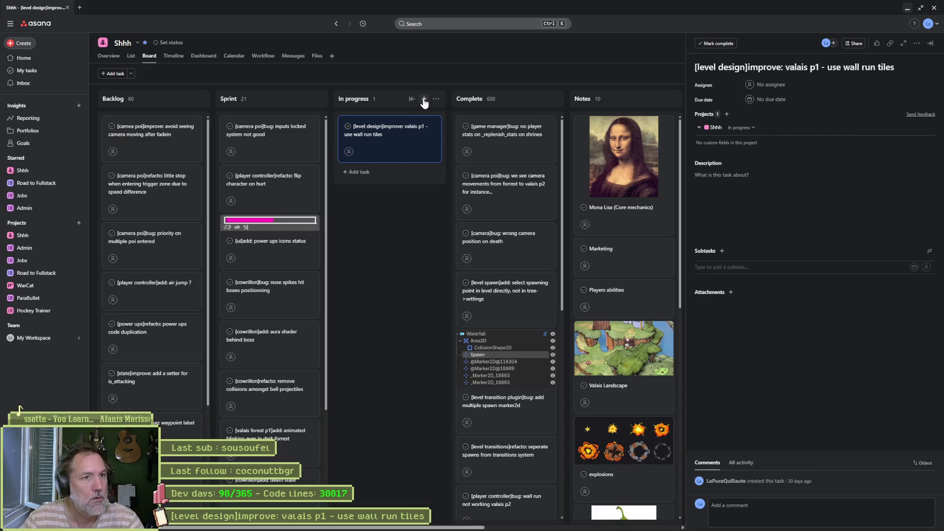
- Create the In progress task '[level transition]bug: wrong location on scene change' and hide the browser
click(421, 99)
text([)
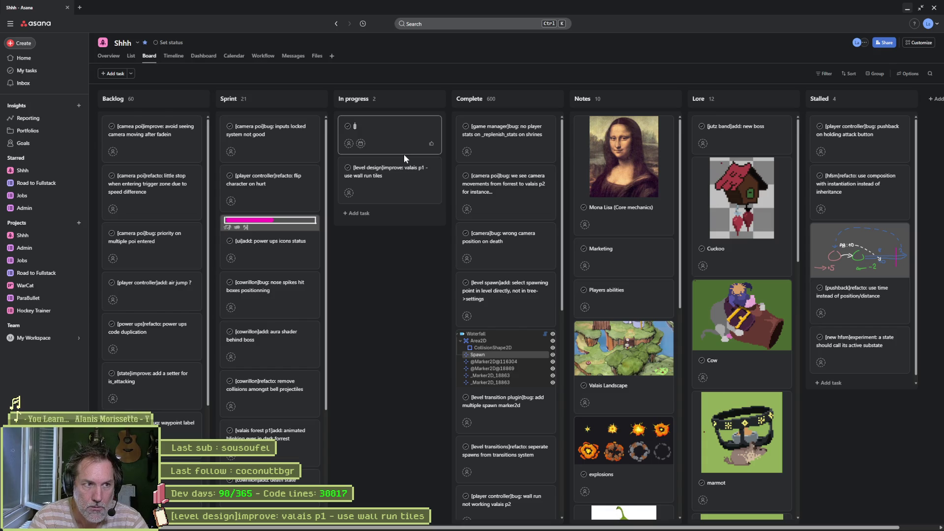
text(level transition])
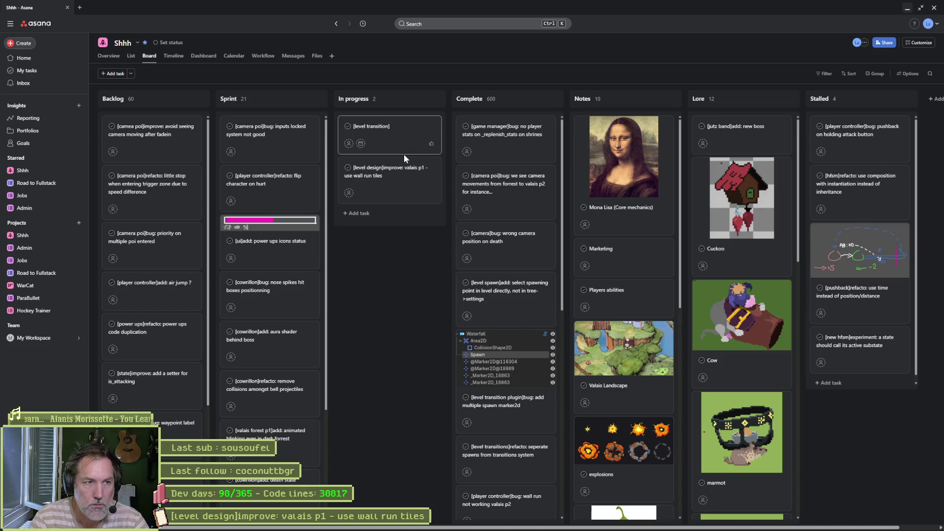
text(bug:)
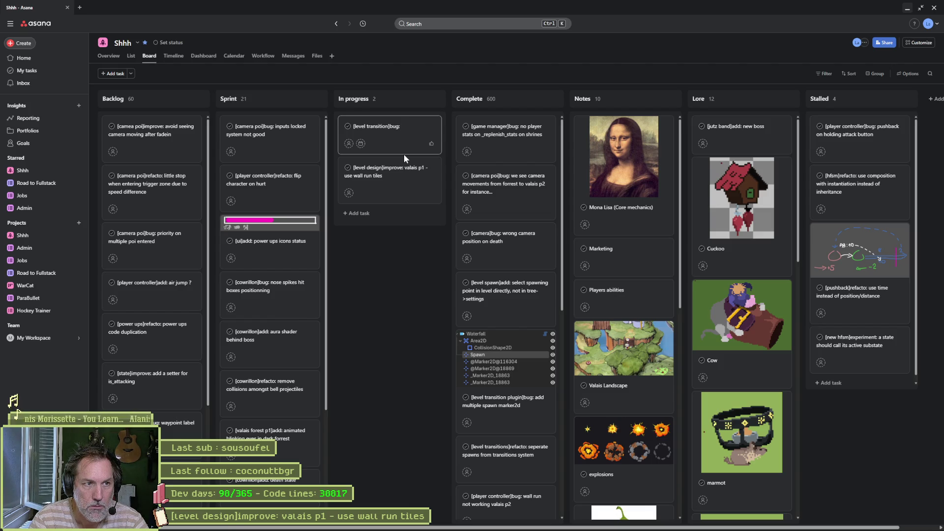
text( wrong loca)
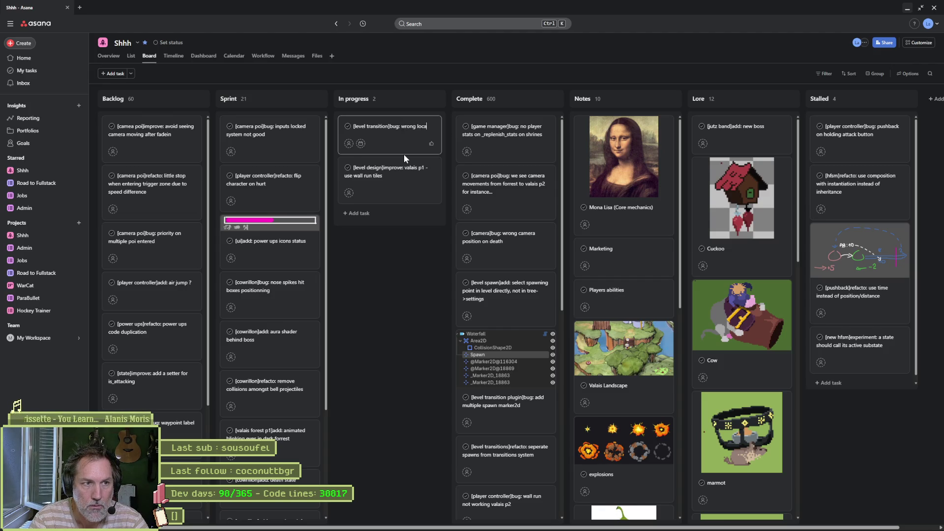
text(tion on scene change)
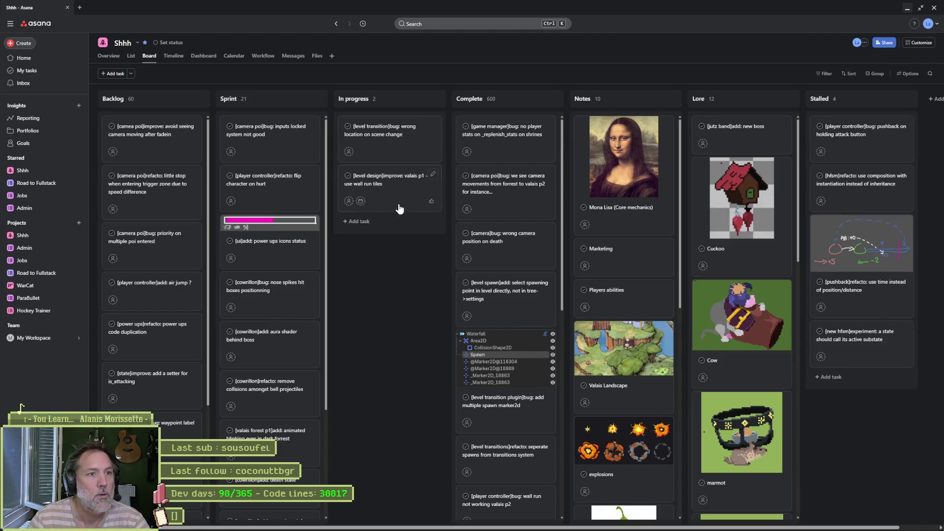
click(908, 9)
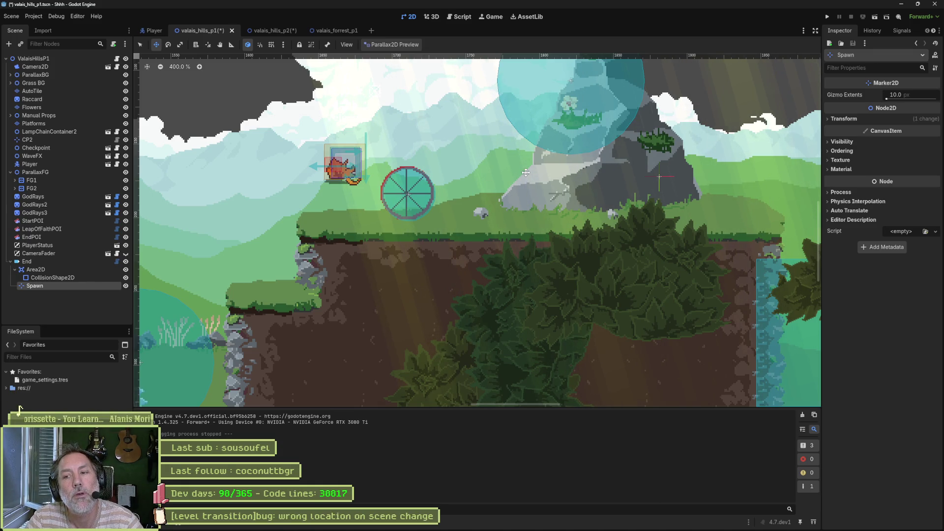
- Close the open camera and game_manager scripts in the script editor
click(459, 17)
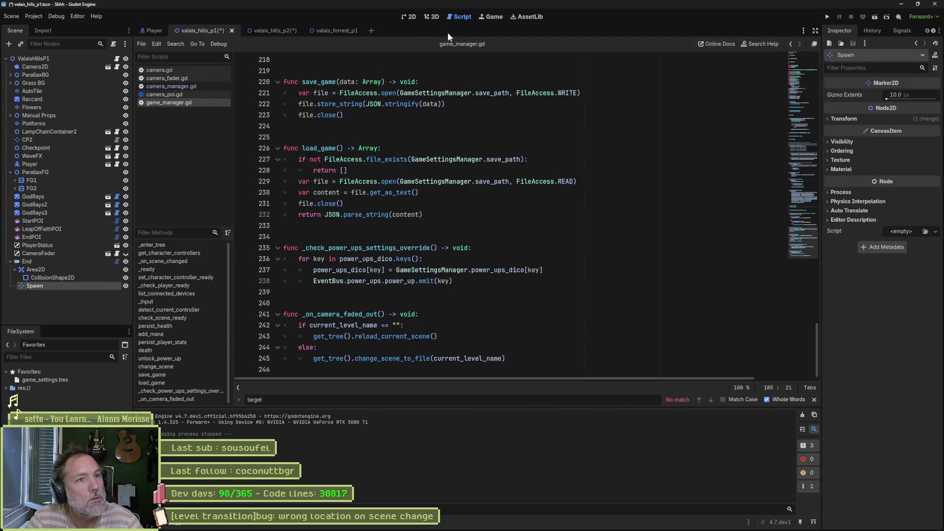
middle_click(191, 103)
middle_click(185, 94)
middle_click(181, 86)
middle_click(180, 77)
middle_click(179, 73)
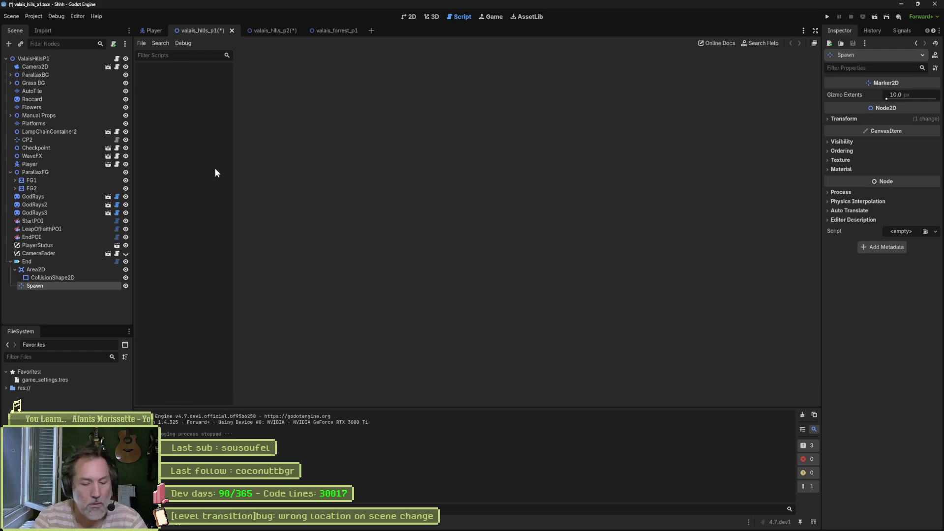
- Open level_transition.gd and locate GameManager.level_spawn_name in _on_body_entered
key(shift+alt+o)
text(lev)
text(el_trans)
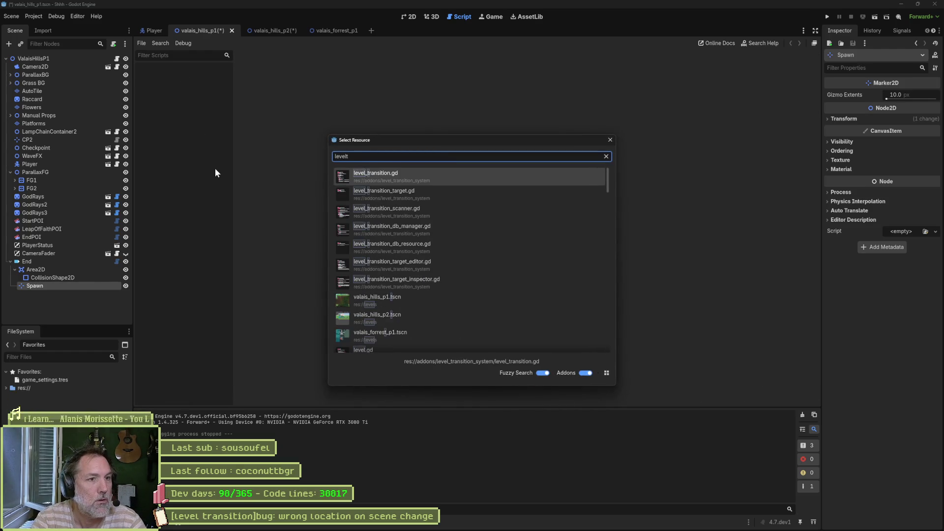
key(Return)
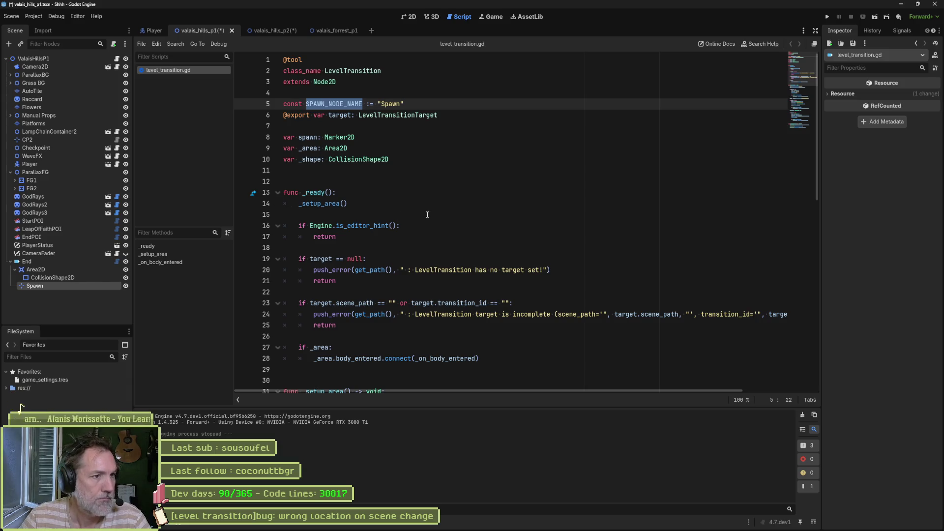
click(185, 263)
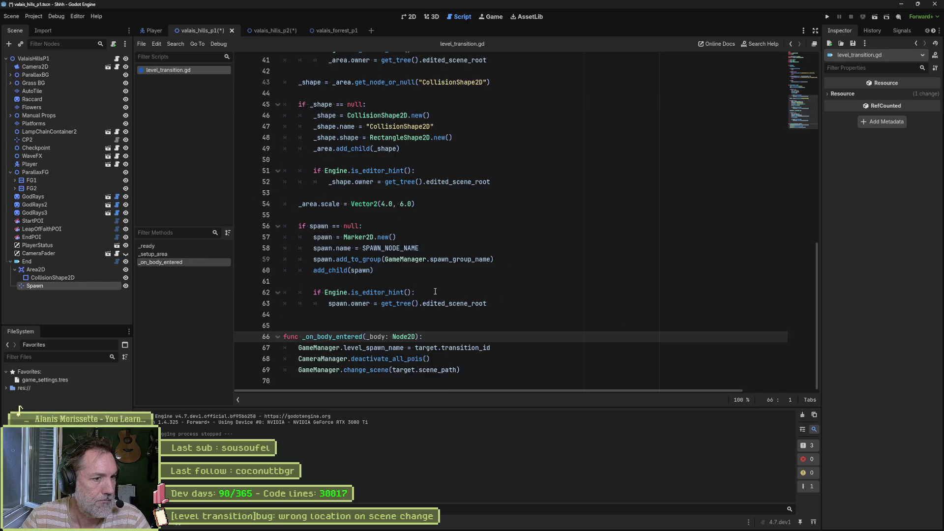
click(412, 359)
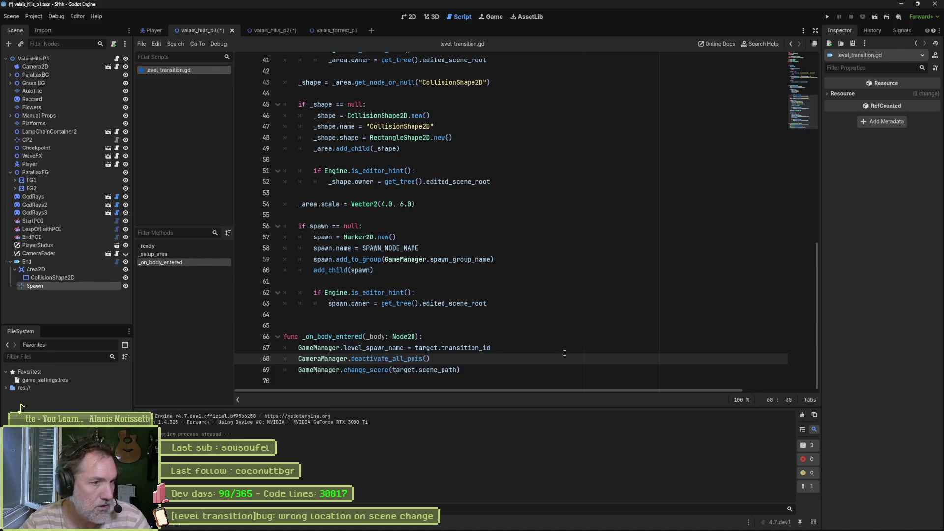
drag(299, 348, 404, 347)
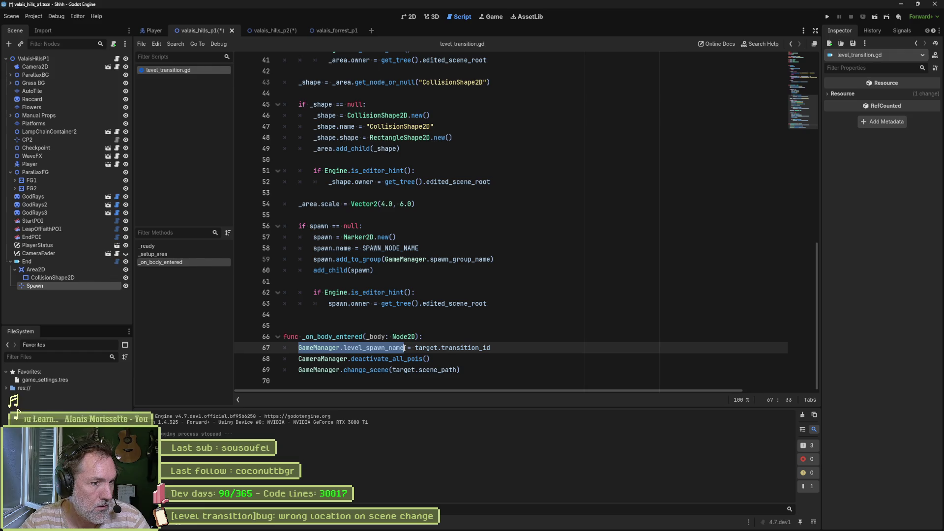
- Follow change_scene into game_manager.gd and review how its _level_name parameter is used
ctrl+click(367, 370)
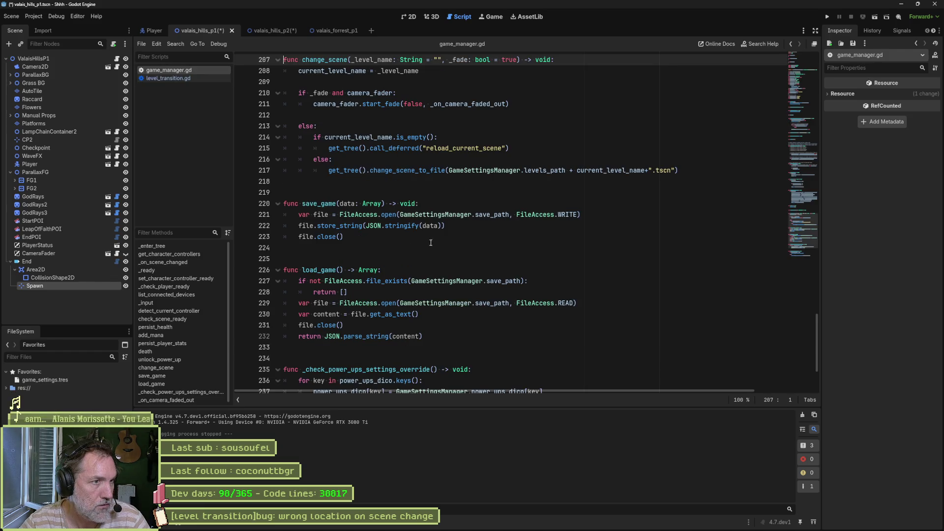
mouse_move(399, 167)
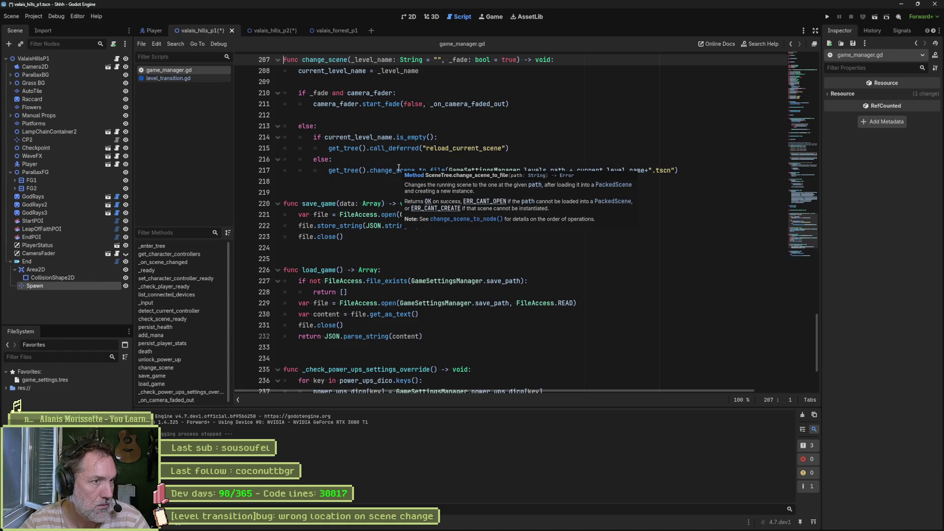
scroll(402, 170, up, 20)
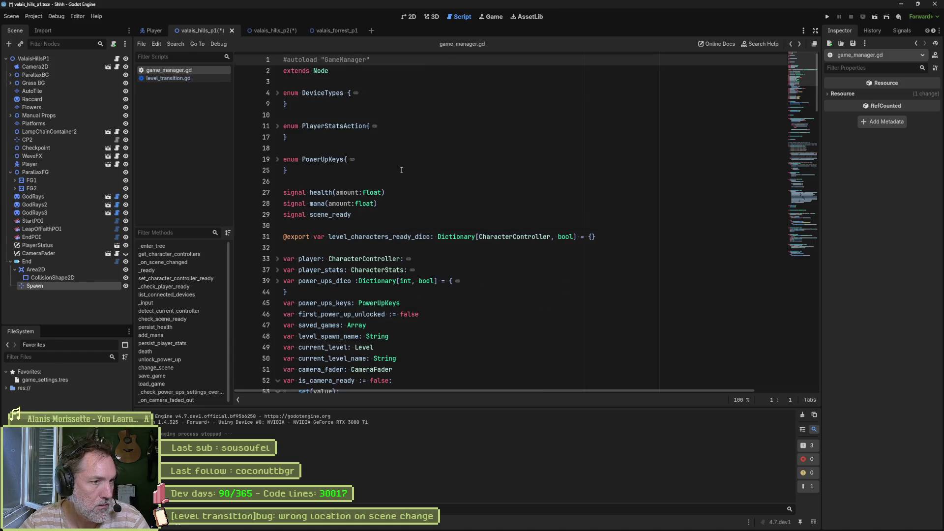
key(alt+Left)
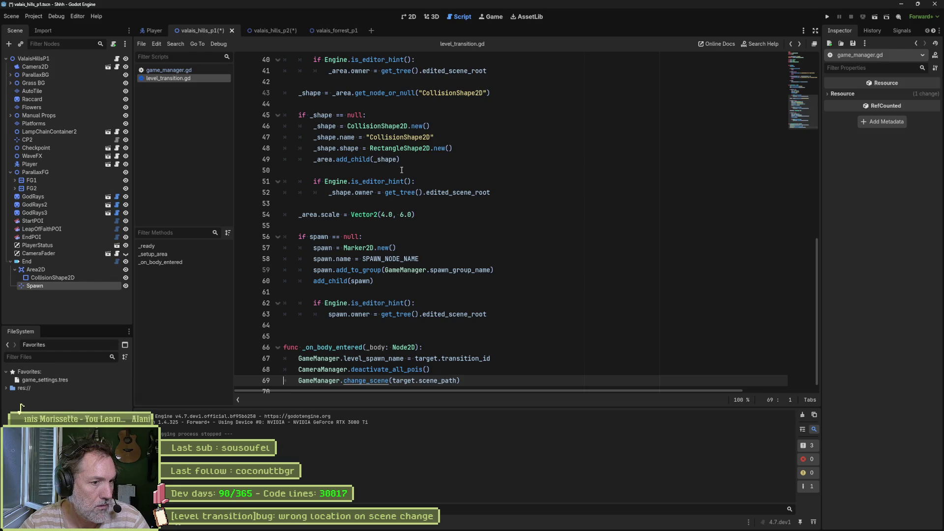
key(alt+Right)
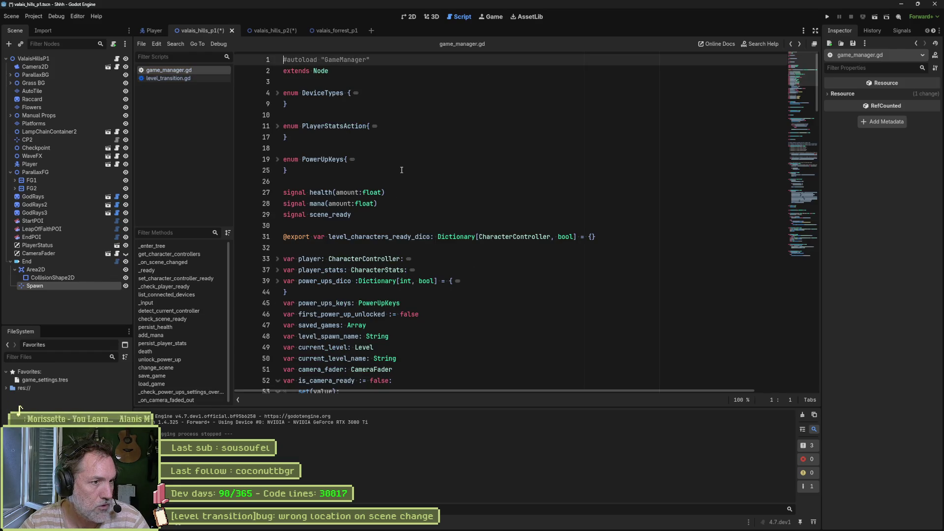
key(alt+Right)
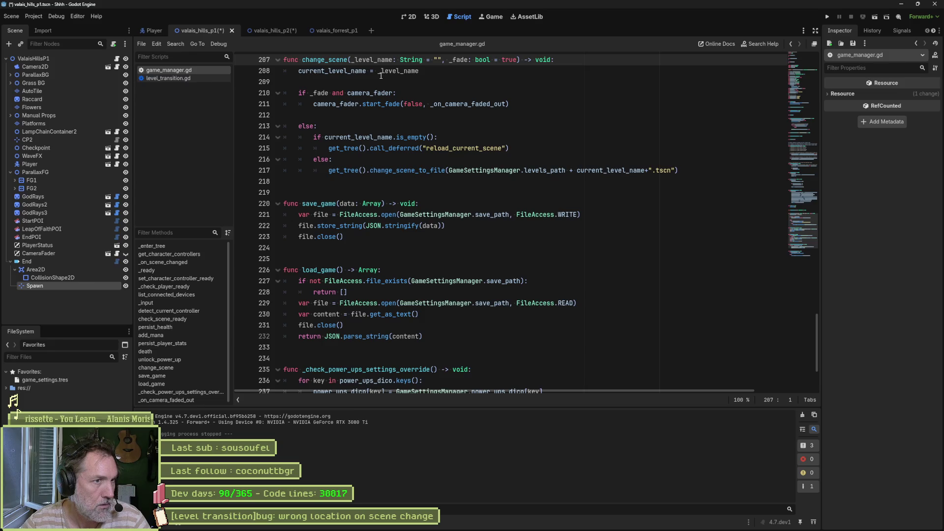
double_click(368, 59)
scroll(482, 137, up, 1)
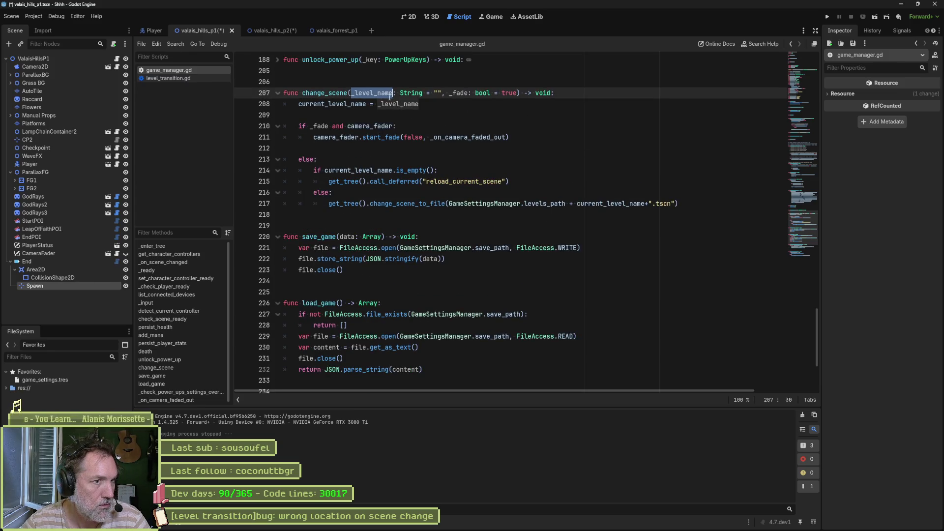
mouse_move(418, 105)
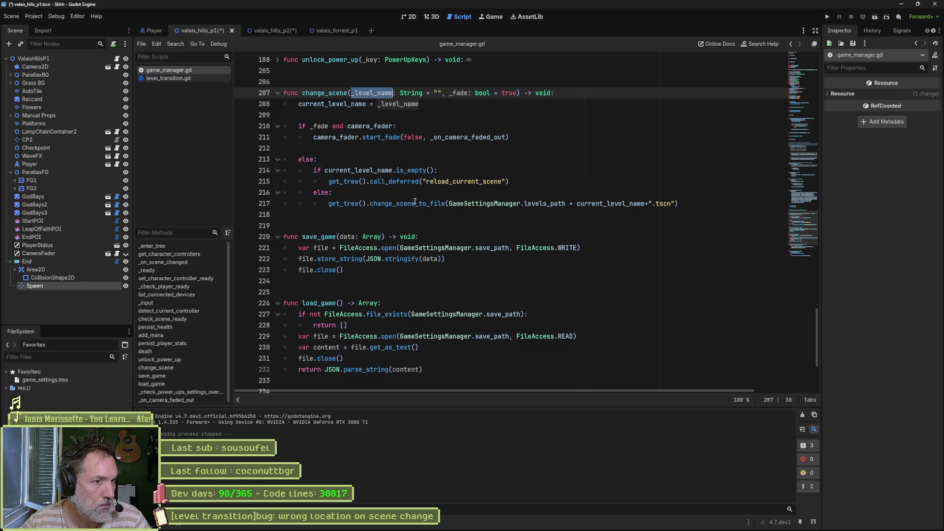
mouse_move(613, 209)
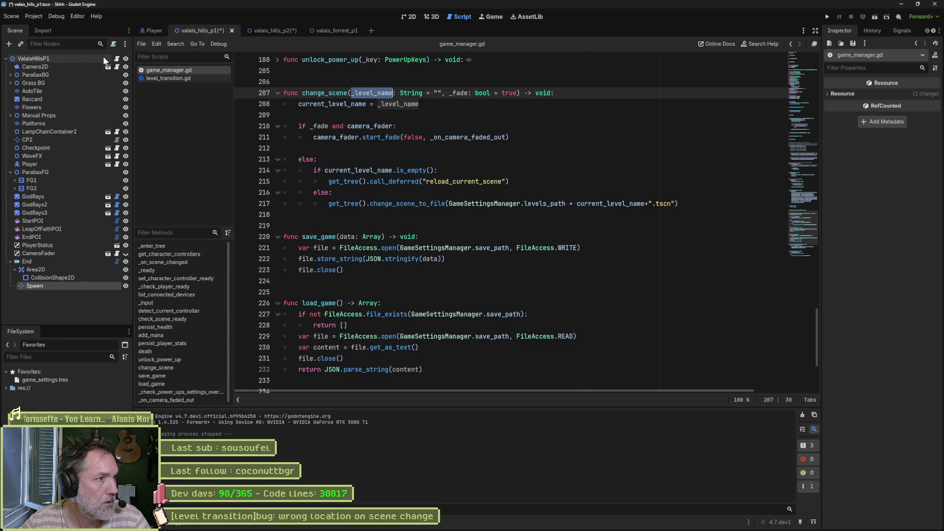
click(117, 59)
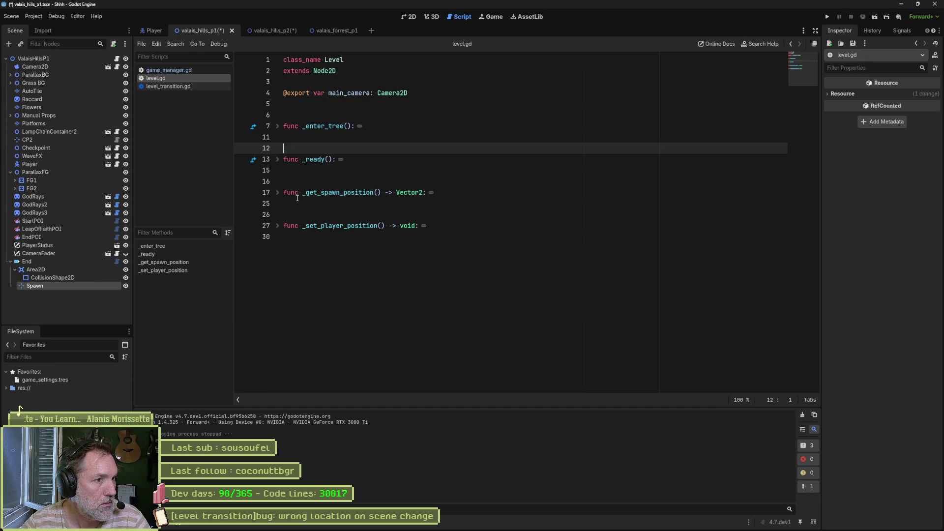
- Unfold the level.gd functions, set a breakpoint on line 29, and launch the game
click(278, 128)
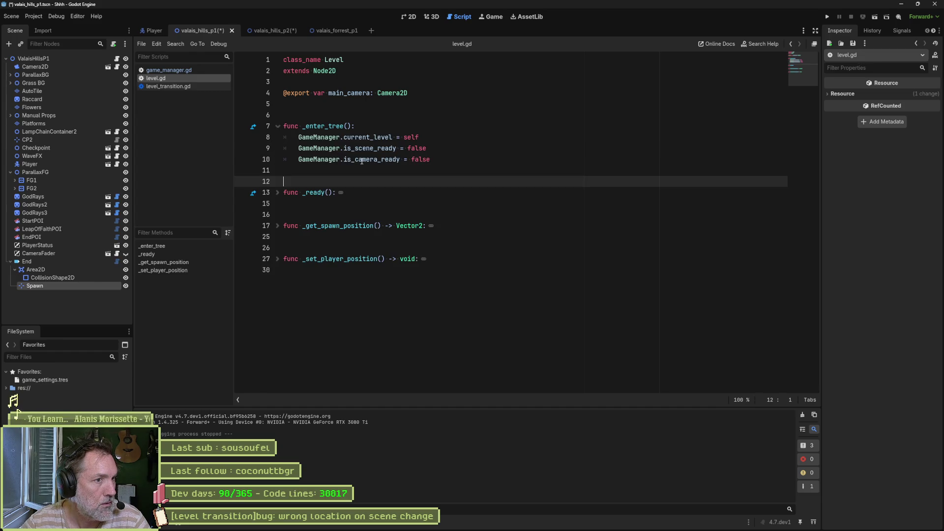
click(278, 193)
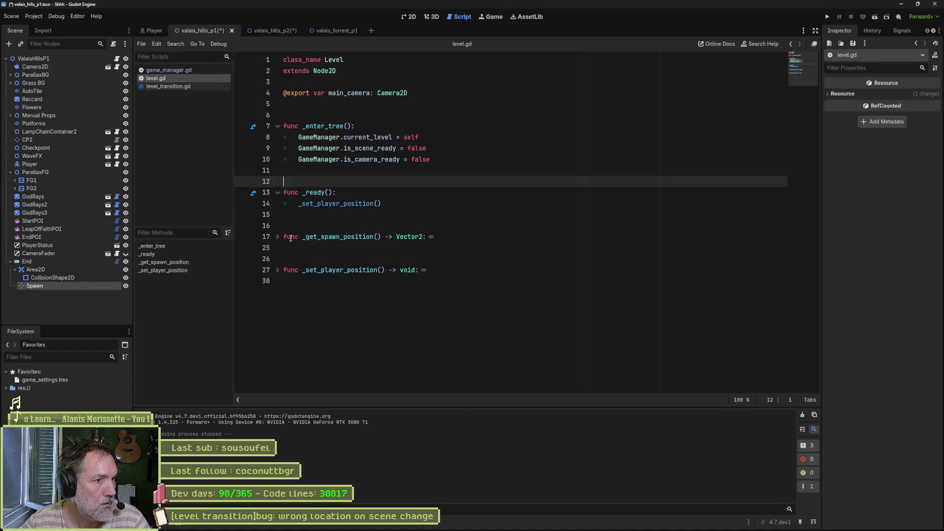
click(278, 270)
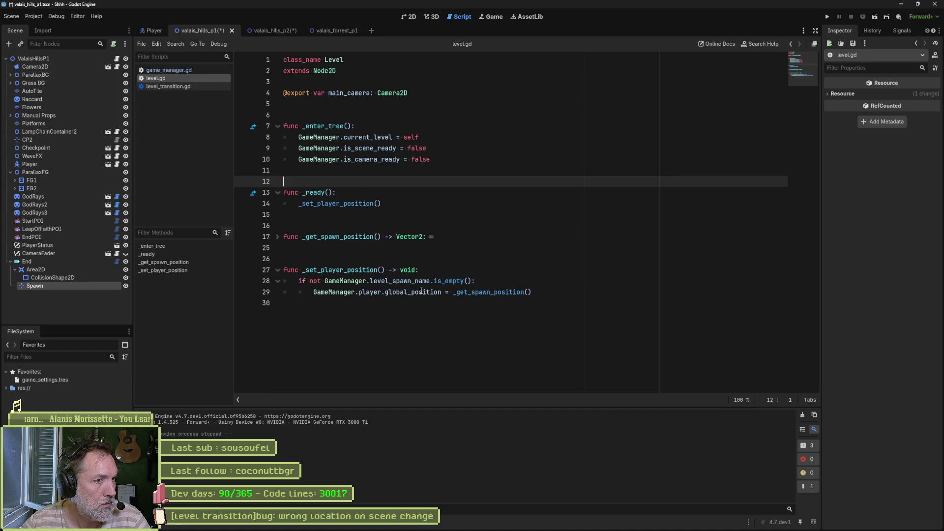
mouse_move(419, 293)
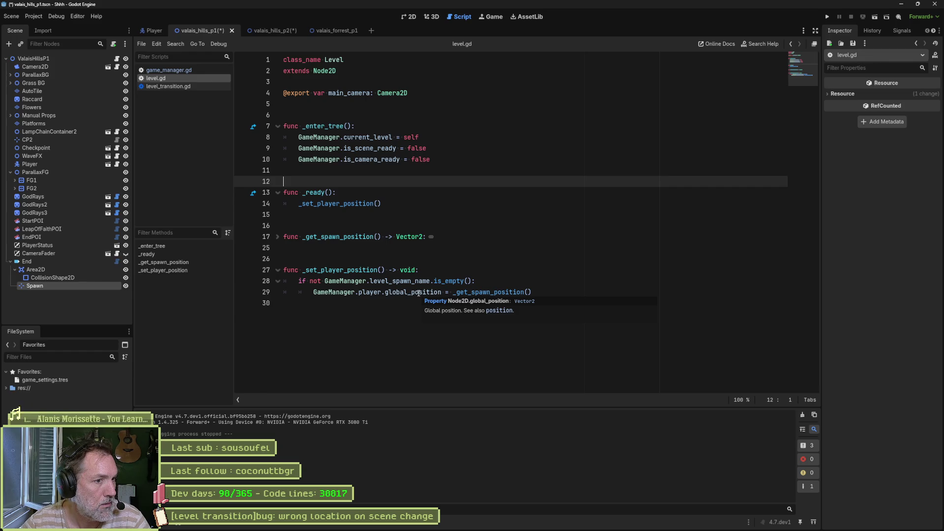
drag(476, 281, 316, 282)
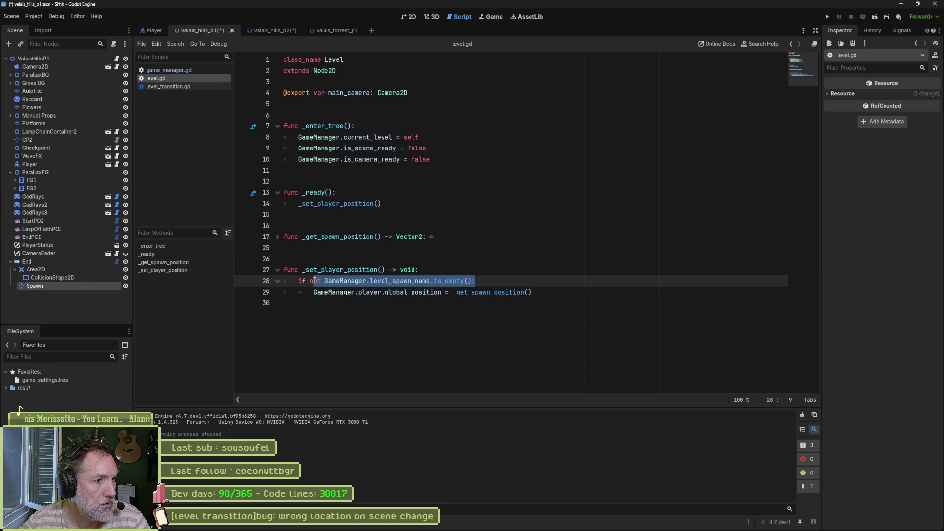
click(242, 292)
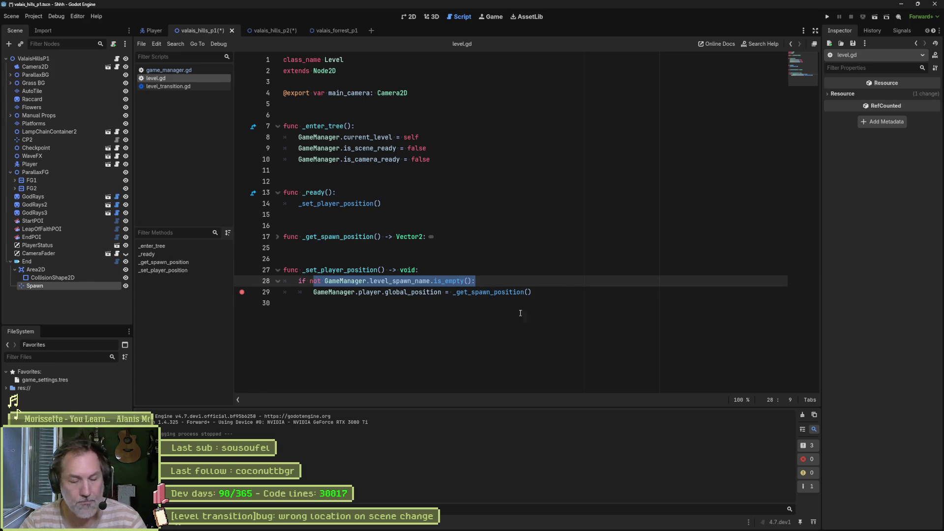
key(F6)
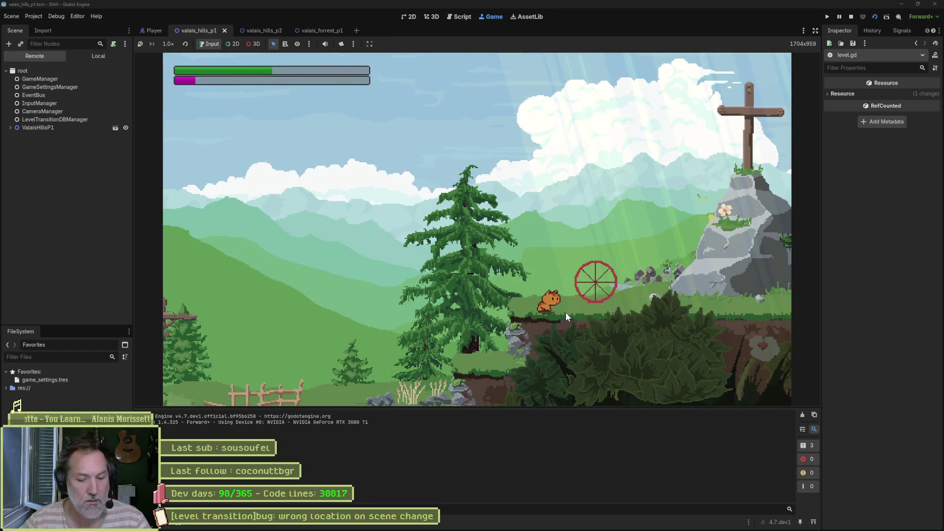
- Restart the game so execution halts at the line 29 breakpoint
key(F8)
click(261, 31)
key(F6)
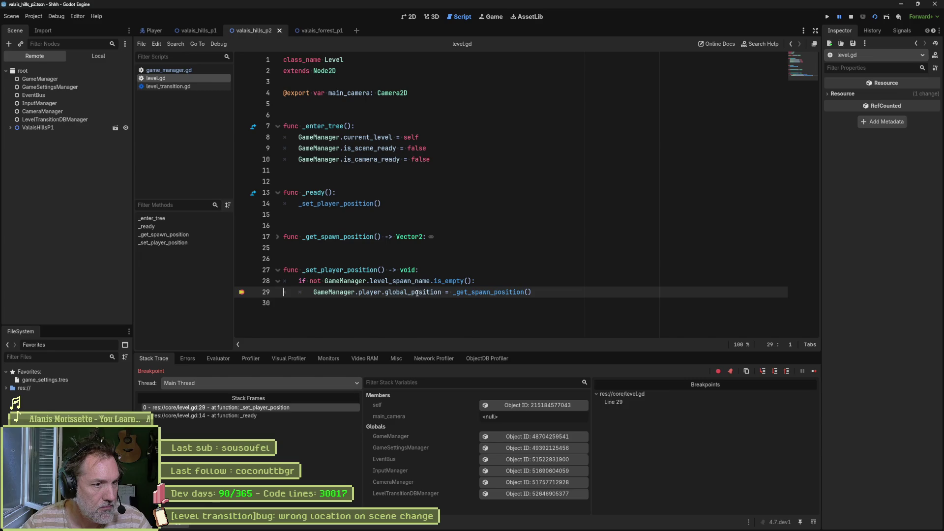
- Evaluate GameManager.level_spawn_name in the Debugger's Evaluator, confirming it returns End
mouse_move(411, 281)
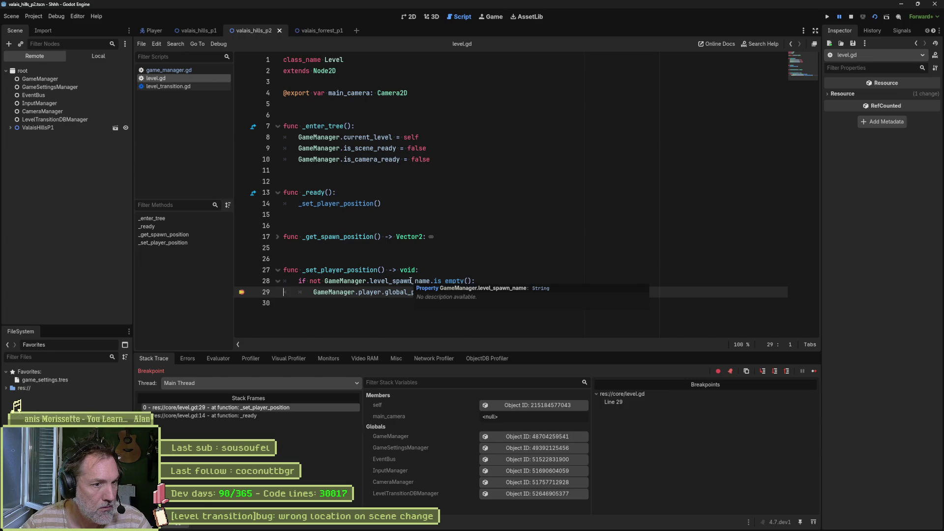
drag(325, 281, 431, 288)
key(ctrl+c)
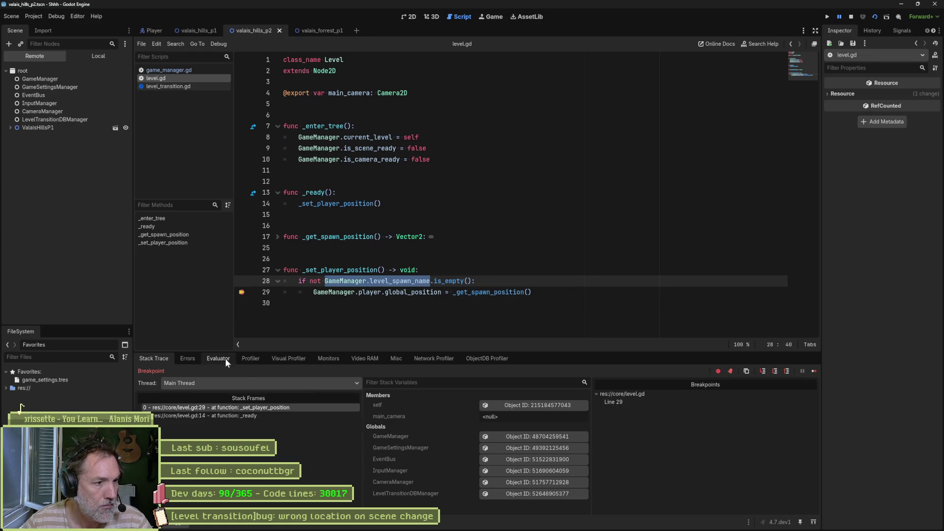
click(218, 358)
click(222, 373)
key(ctrl+v)
key(Return)
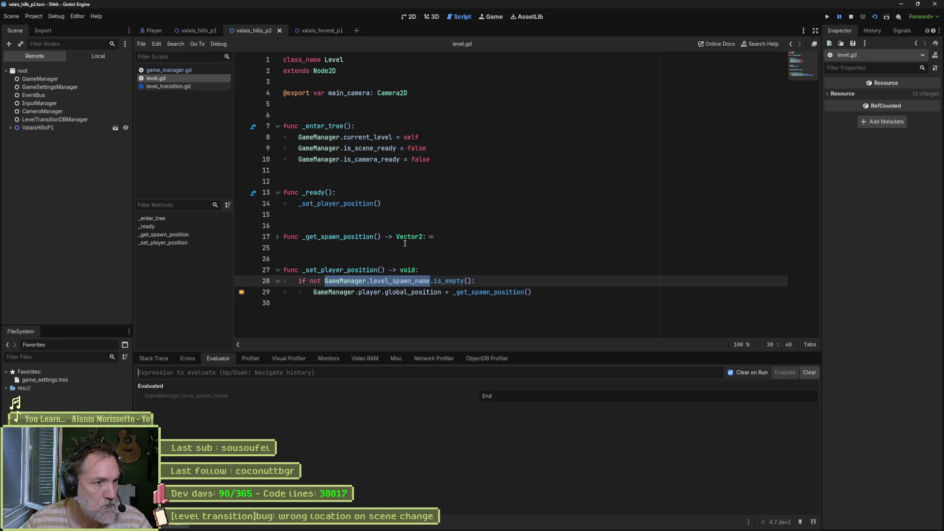
- Add a breakpoint on line 18 inside _get_spawn_position and continue execution to it
click(273, 237)
scroll(535, 255, down, 2)
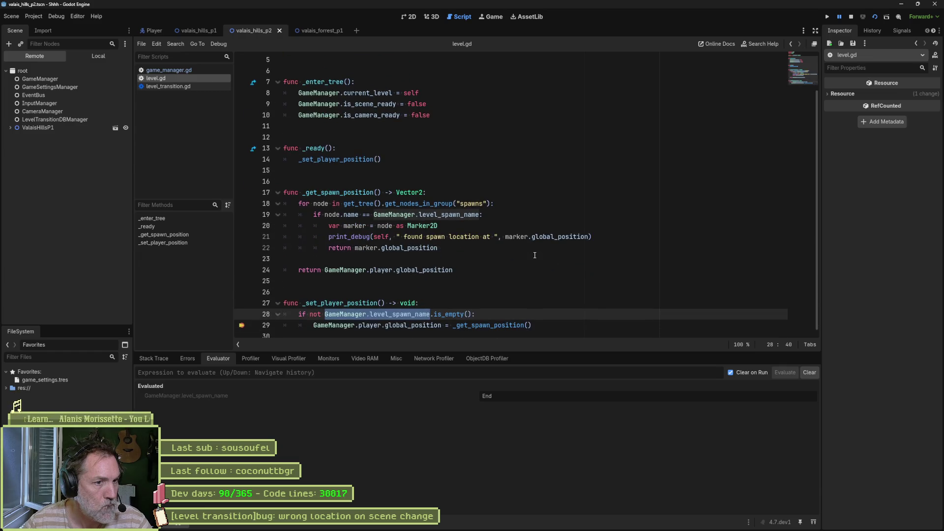
click(242, 204)
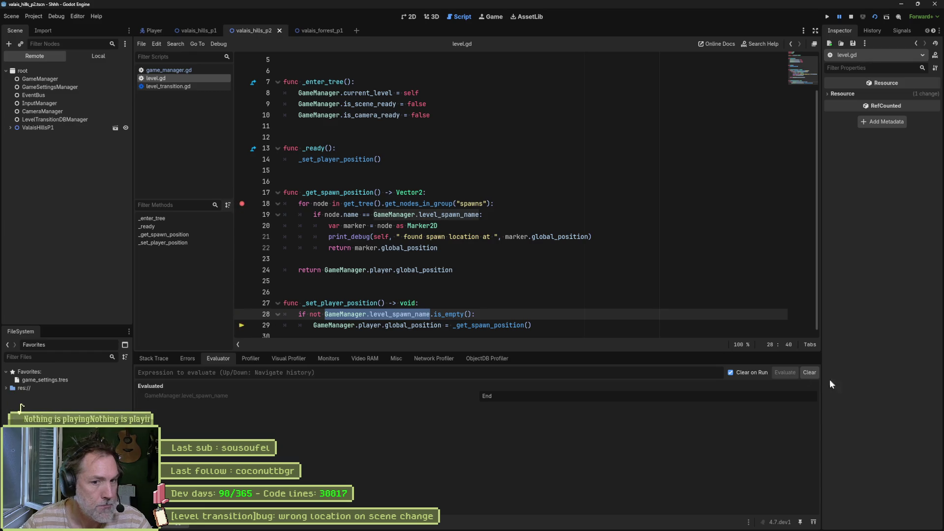
click(153, 359)
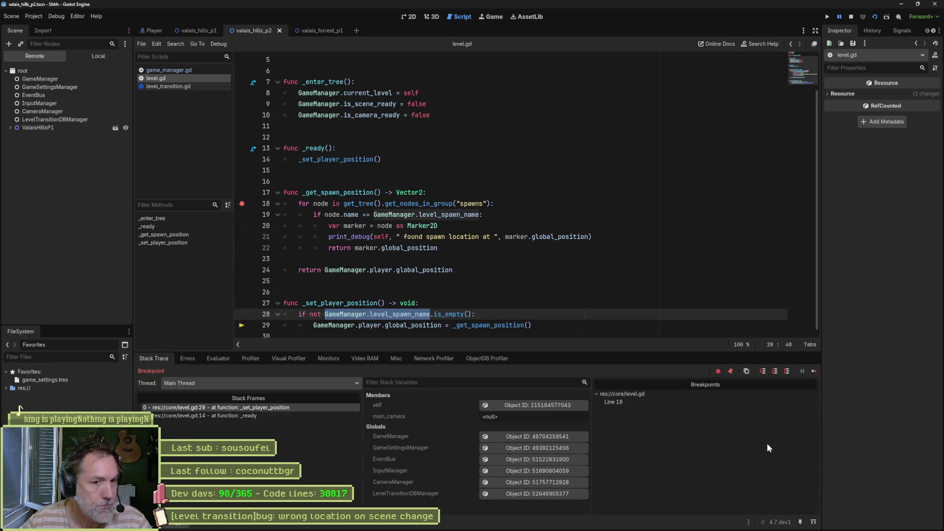
click(811, 371)
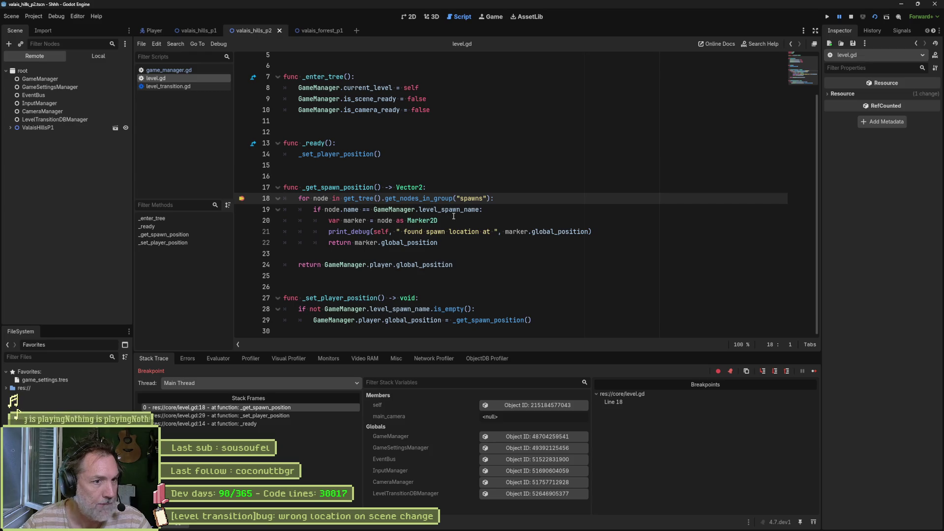
- Evaluate get_tree().get_nodes_in_group("spawns"), inspect its single CP2 marker, and stop the game
drag(344, 198, 491, 198)
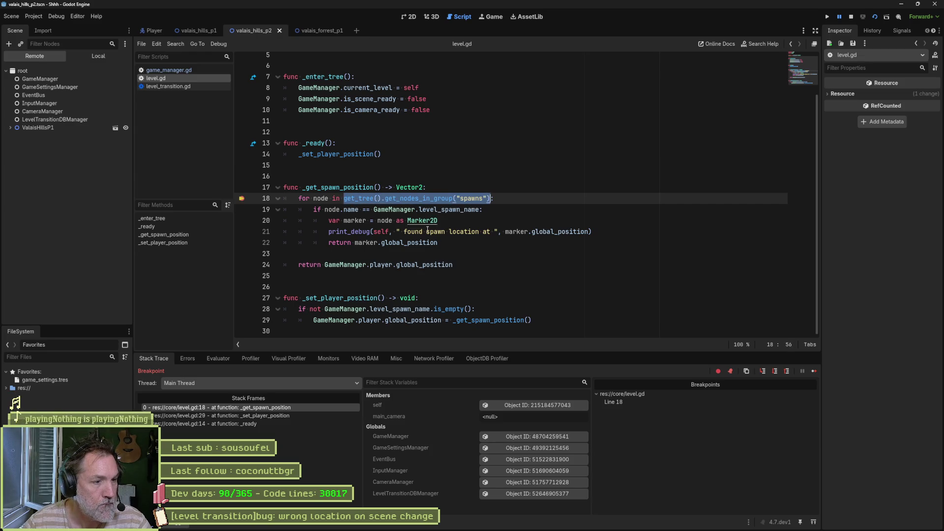
click(224, 359)
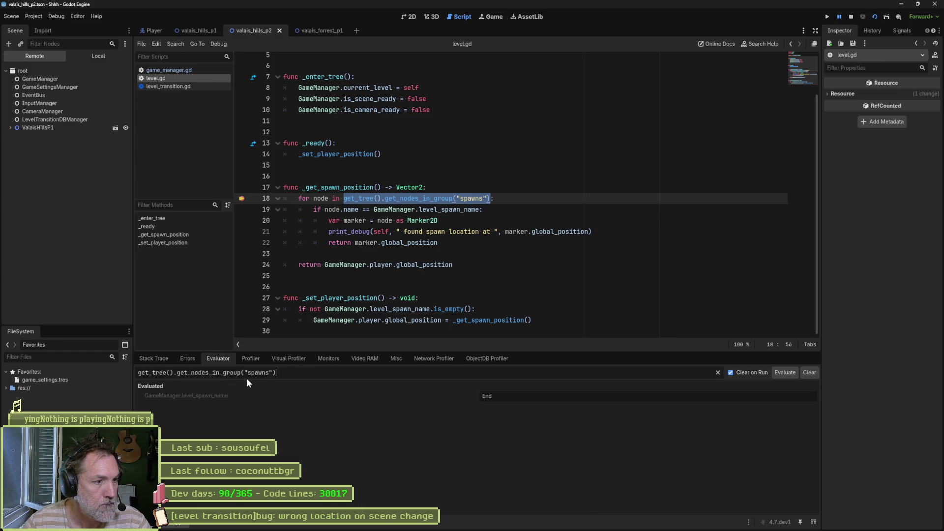
click(615, 397)
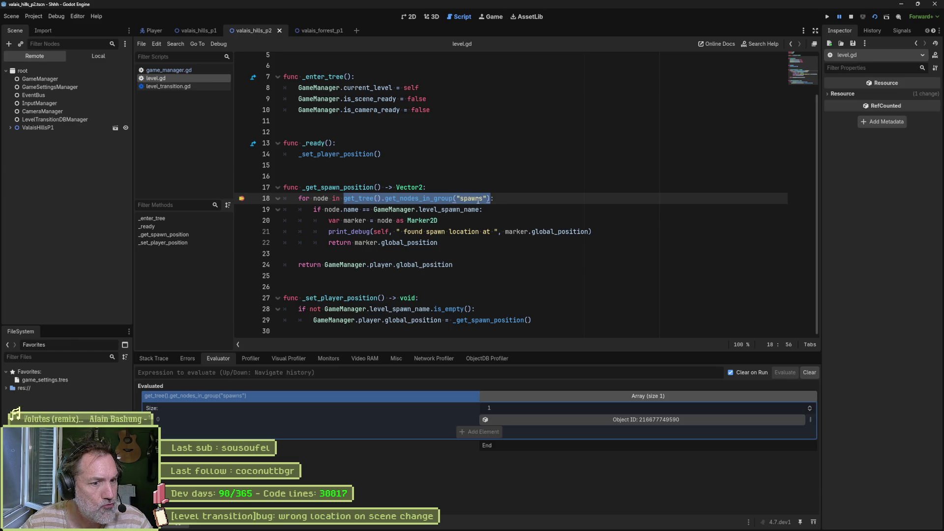
click(672, 419)
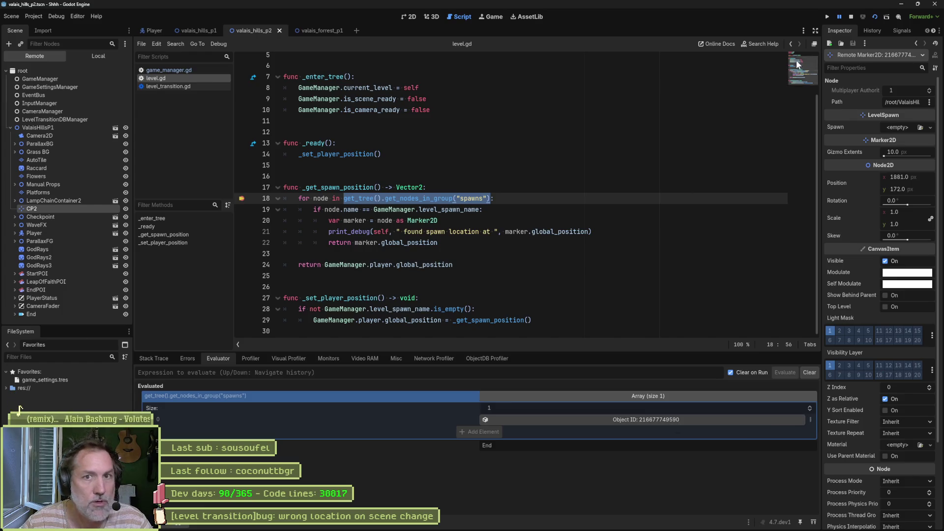
click(850, 18)
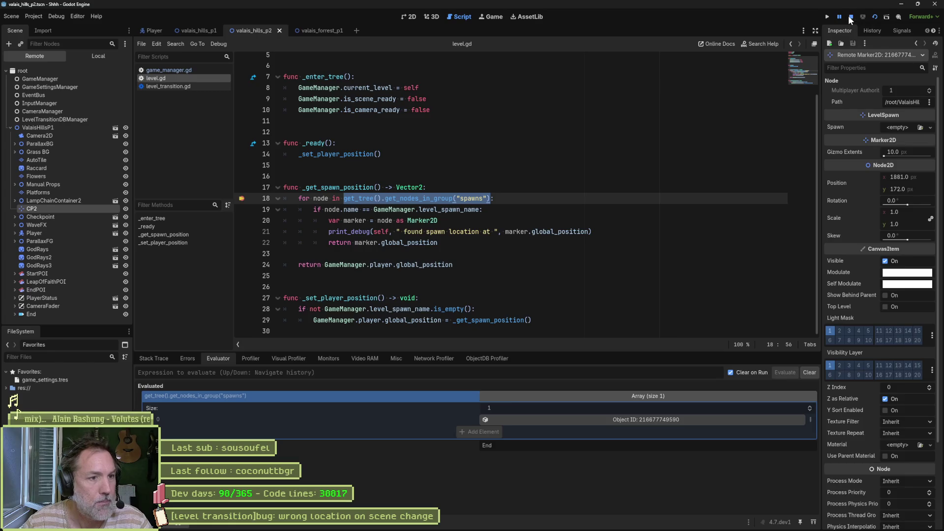
- Replace "spawns" on line 18 of level.gd with GameManager.spawn_group_name and save
drag(457, 198, 488, 199)
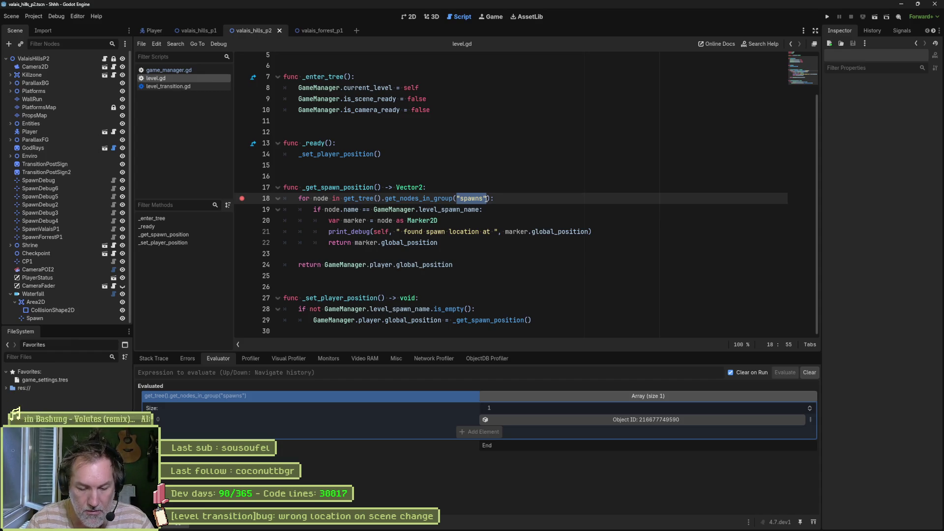
text(Game)
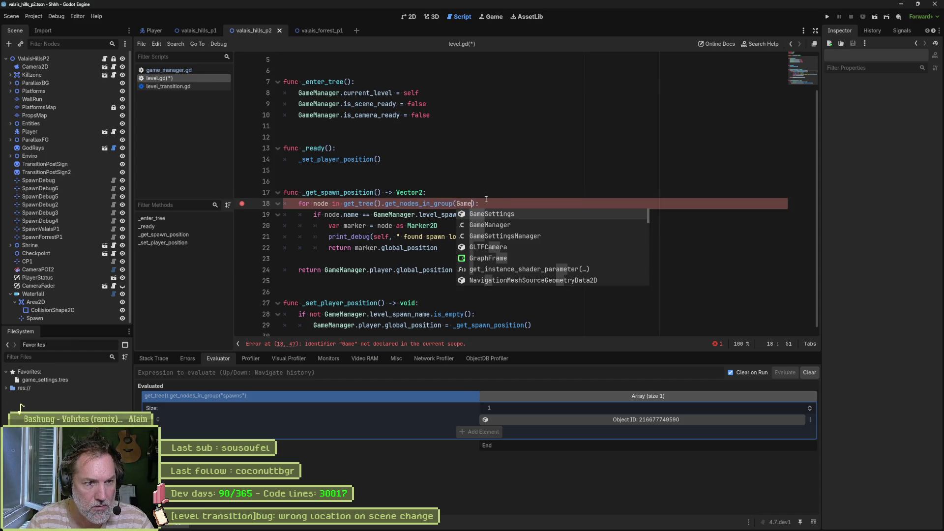
text(Manager.)
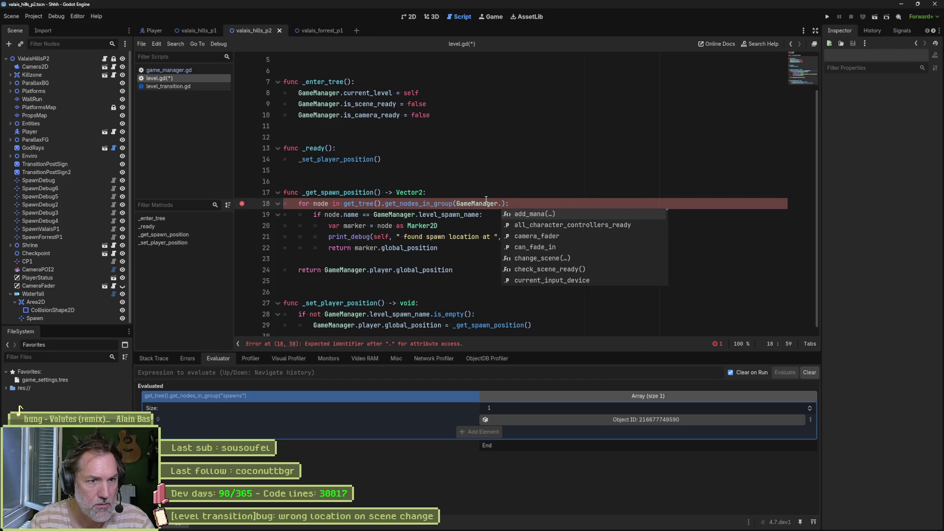
text(player_group_name)
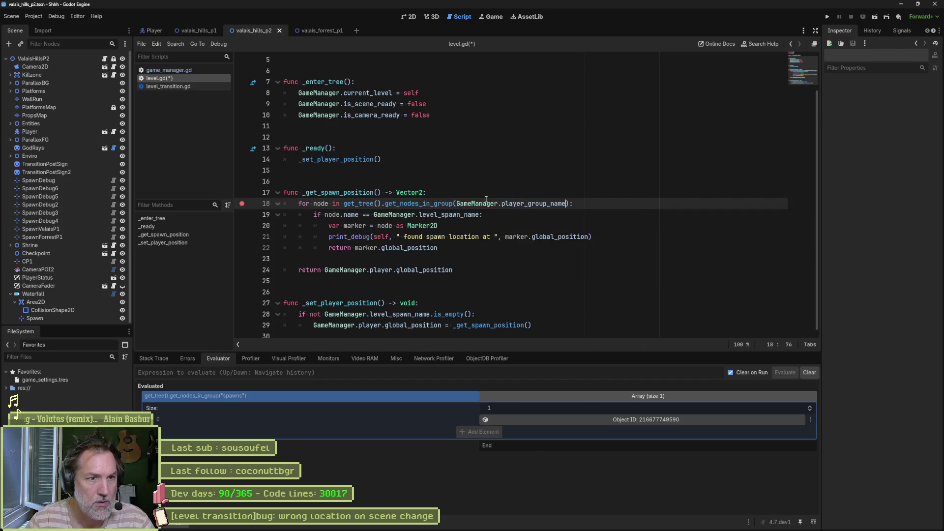
key(ctrl+BackSpace)
text(spa)
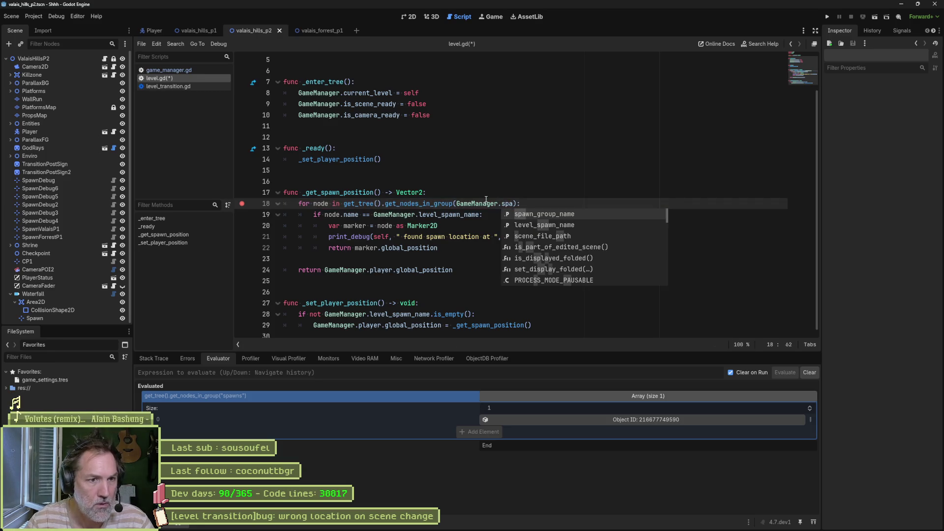
key(Return)
key(ctrl+s)
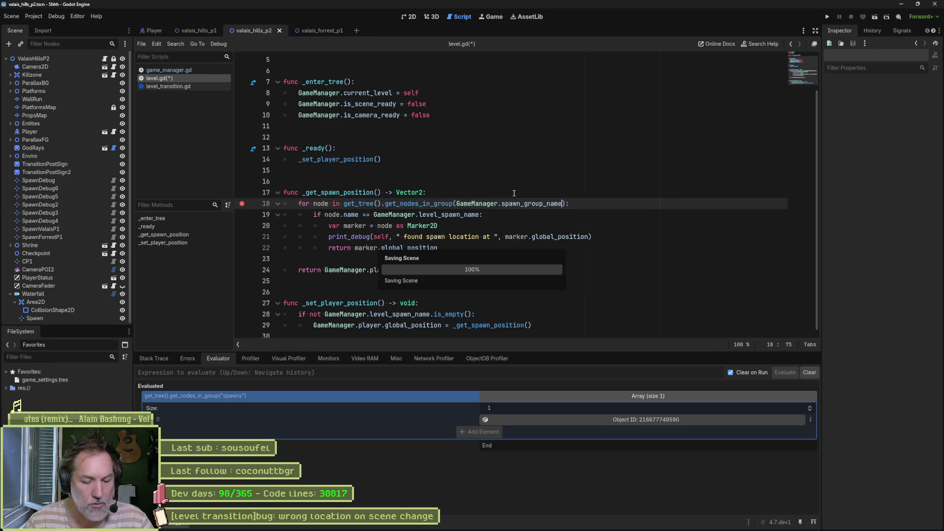
- Search the project for "spawns" and open the matching line in level_spawn.gd
key(ctrl+shift+f)
text("spawns)
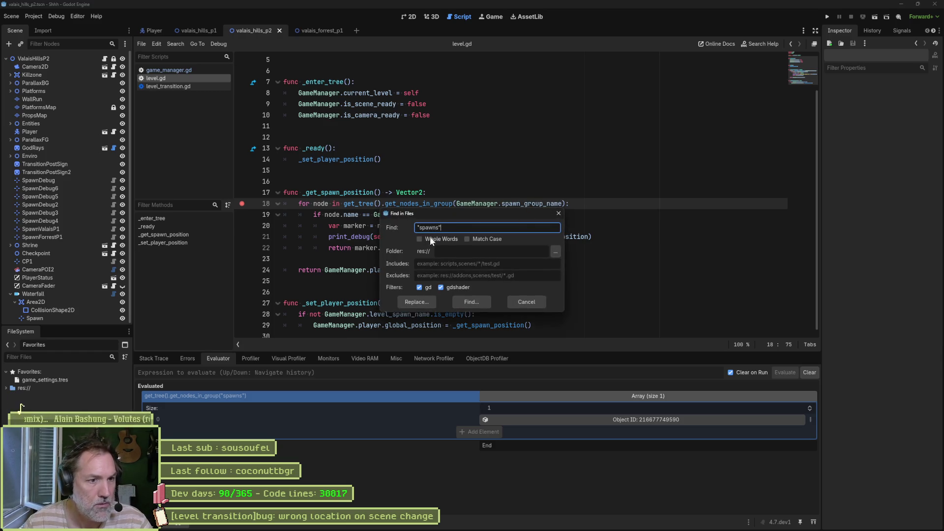
click(477, 301)
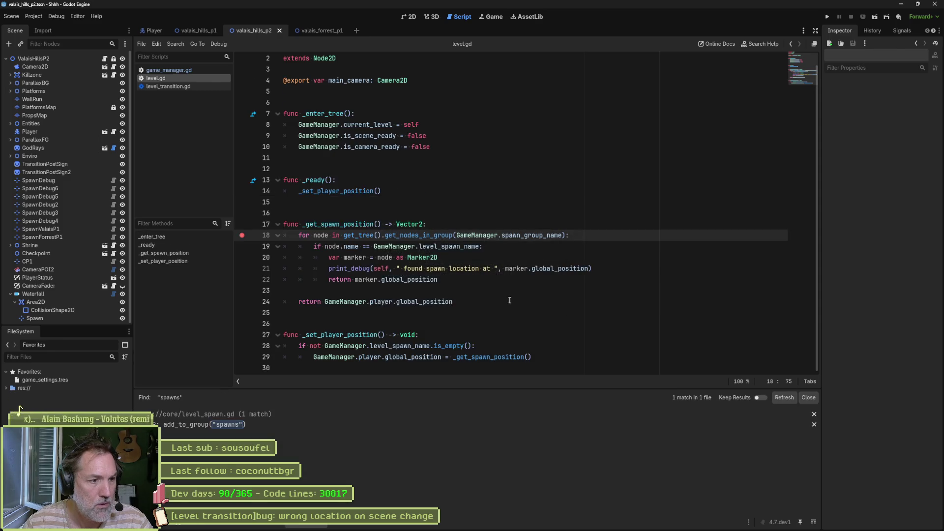
click(306, 424)
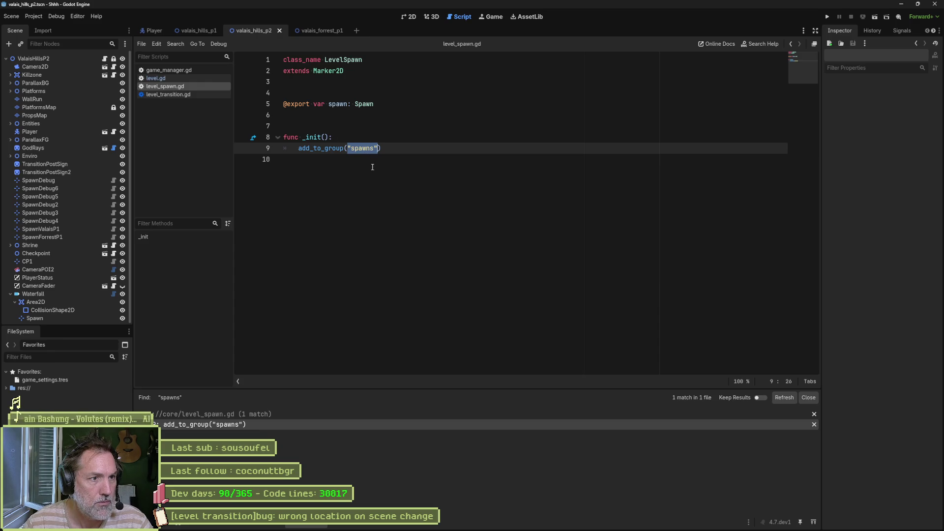
- Change level_spawn.gd's group to GameManager.spawn_group_name, save, and show the debugger's stack trace
text(Gam)
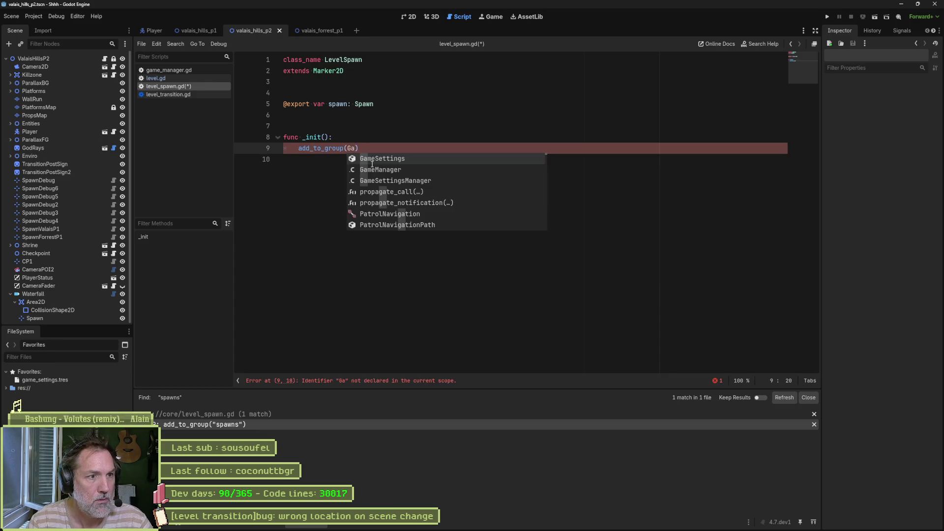
text(eM)
key(Return)
text(.s)
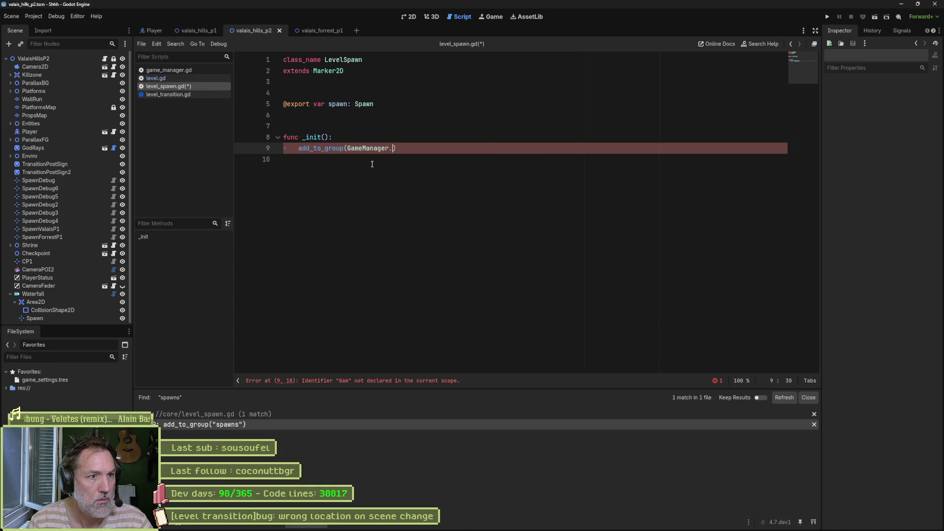
text(p)
key(Return)
key(ctrl+s)
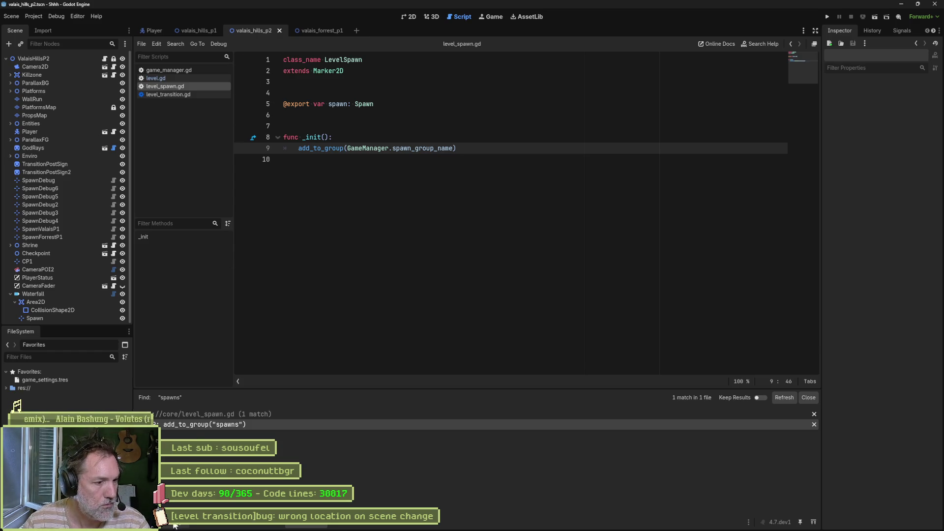
key(alt+d)
click(156, 359)
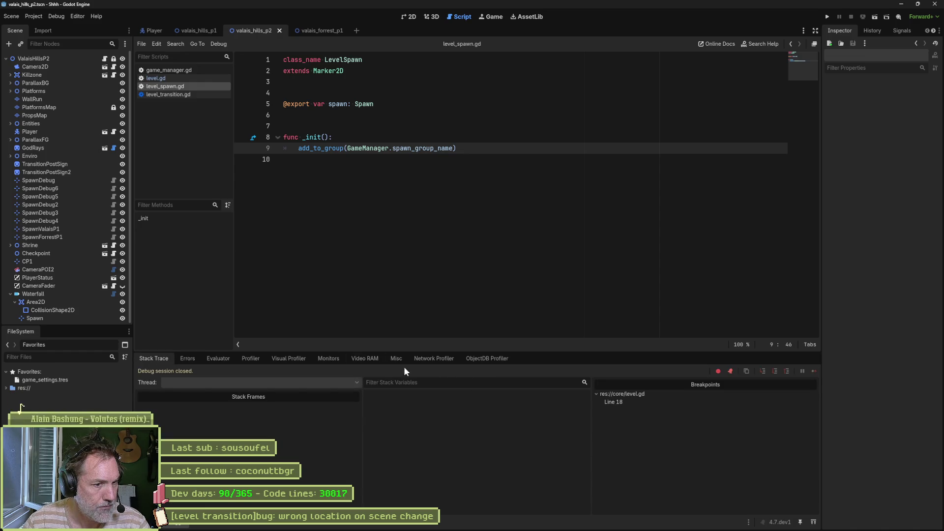
- Rerun to the line-18 breakpoint, evaluate get_tree().get_nodes_in_group, inspect the single marker, then stop
double_click(614, 402)
key(F5)
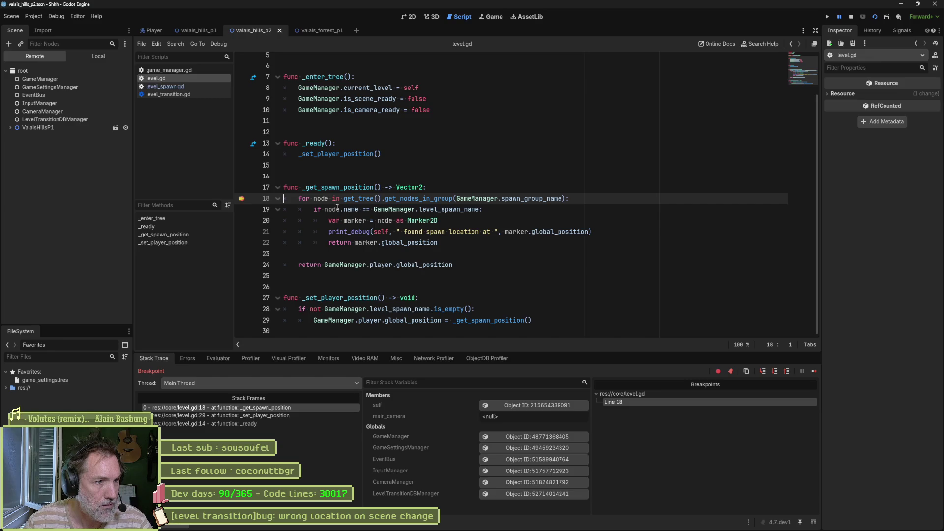
drag(344, 198, 566, 198)
key(ctrl+c)
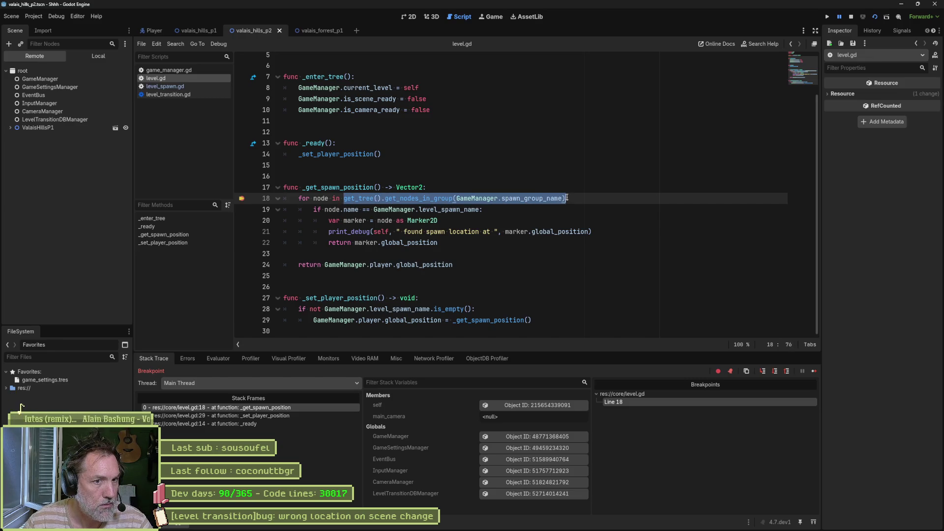
click(219, 359)
key(ctrl+v)
key(Return)
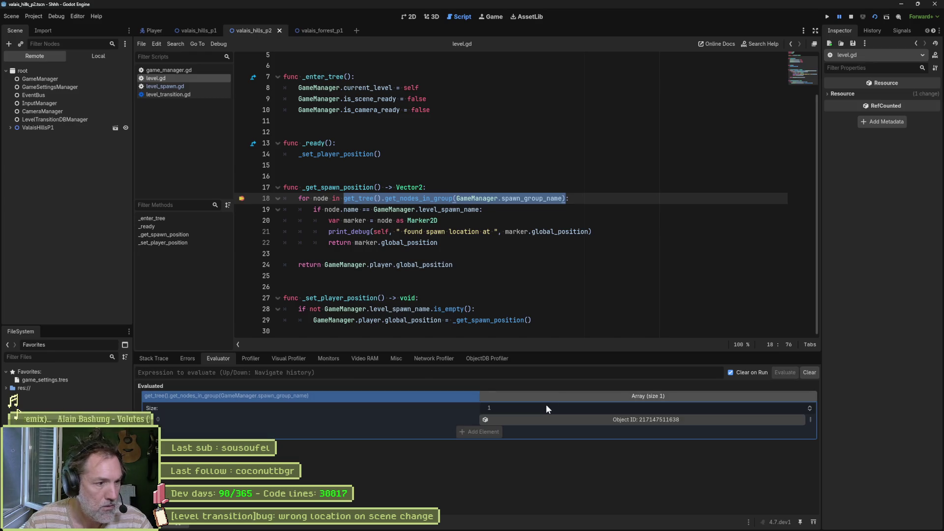
click(612, 419)
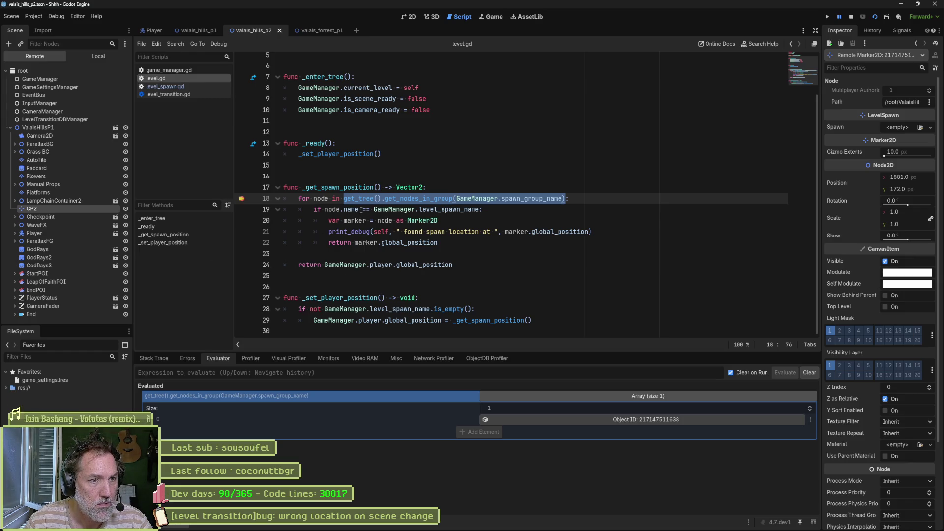
click(851, 17)
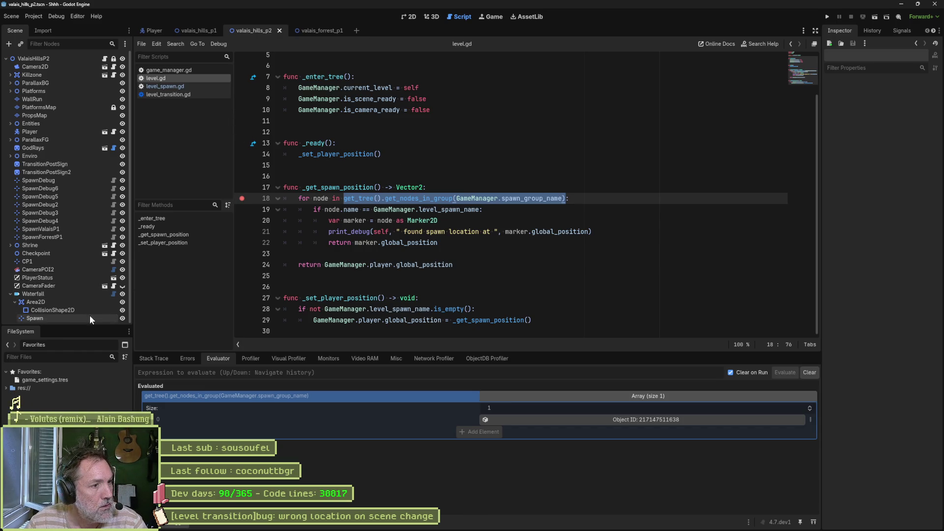
- Open level_transition.gd and check which groups the Waterfall's Spawn node belongs to
click(113, 293)
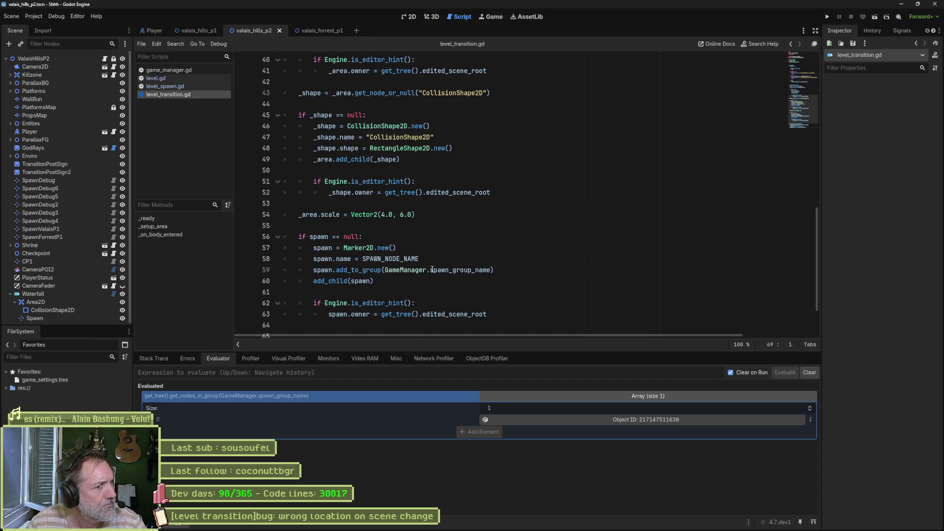
scroll(431, 268, down, 1)
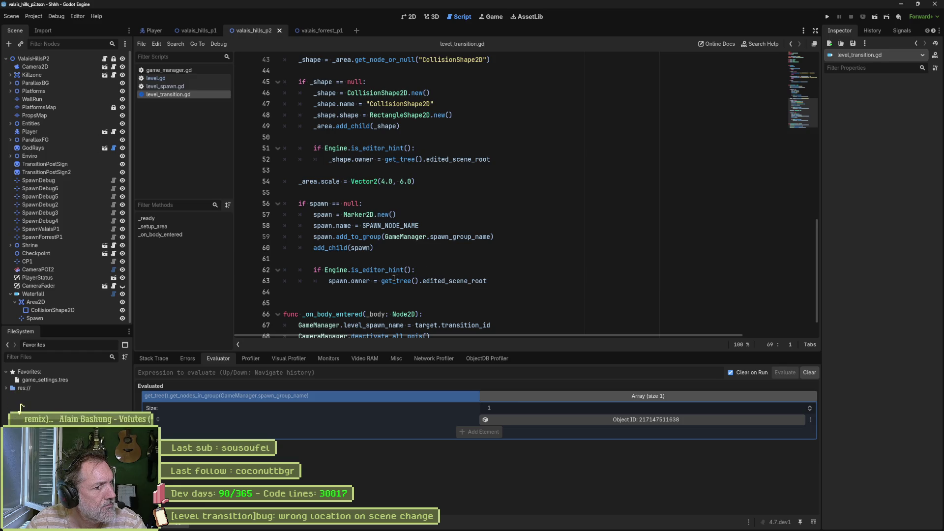
drag(492, 237, 313, 236)
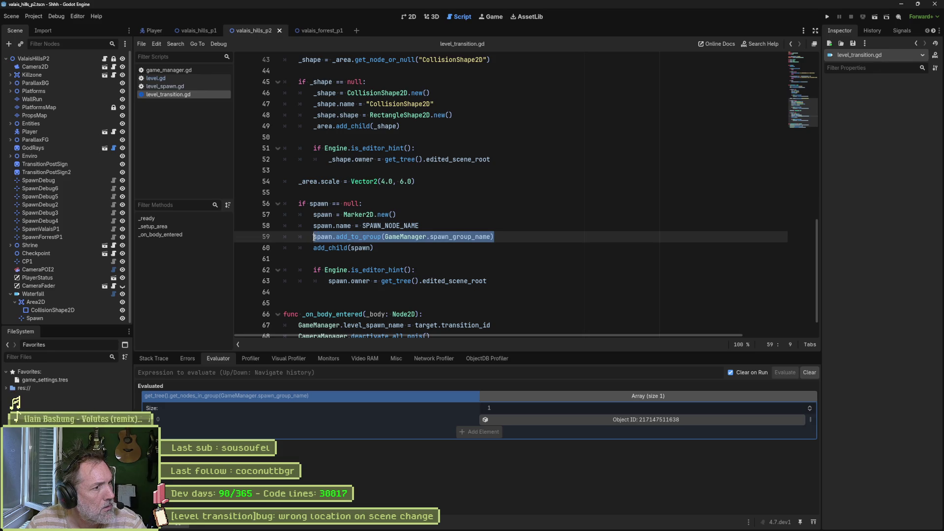
click(91, 317)
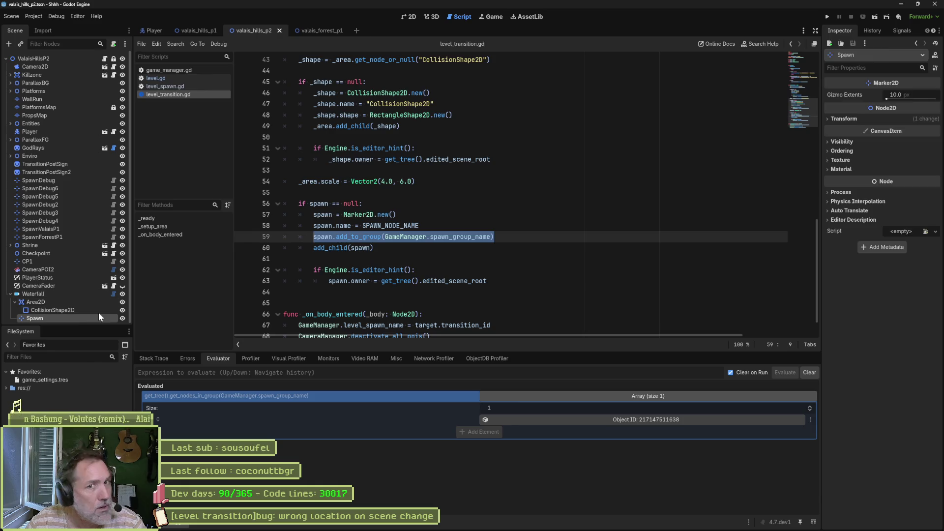
click(875, 31)
drag(821, 69, 798, 69)
click(909, 31)
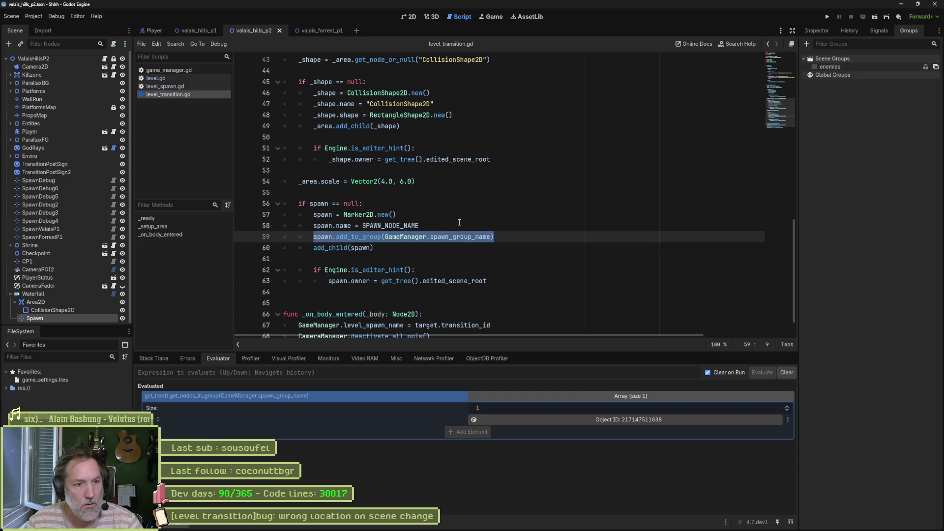
click(512, 232)
scroll(337, 93, up, 4)
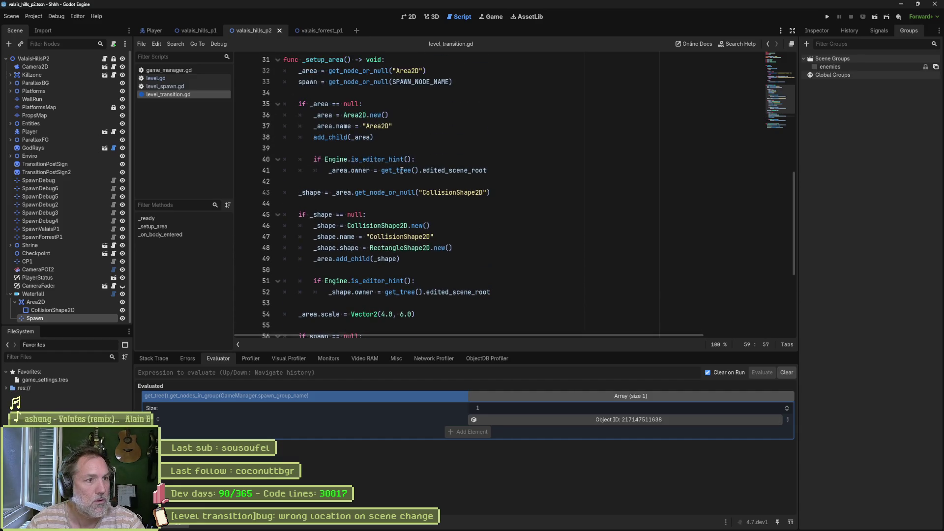
- Find where _setup_area is called and review the calling _ready function
double_click(323, 59)
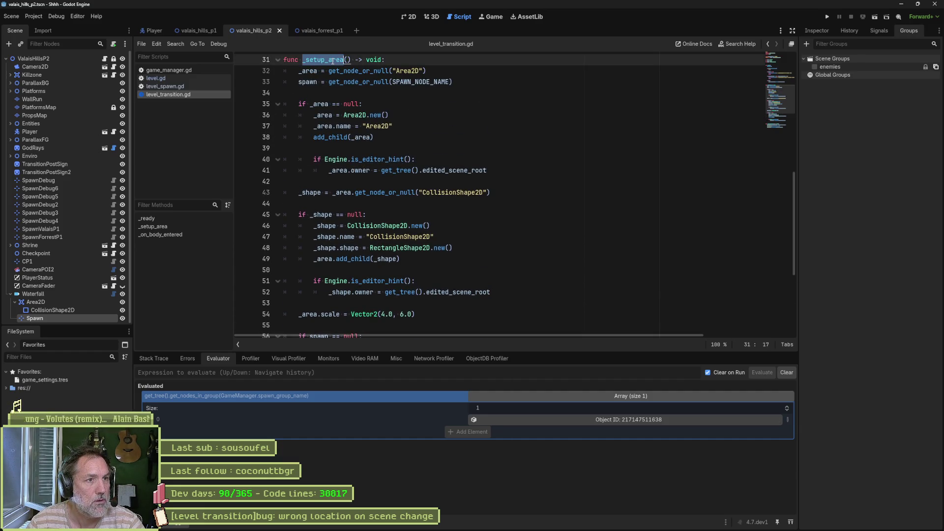
key(ctrl+shift+f)
click(486, 304)
click(234, 425)
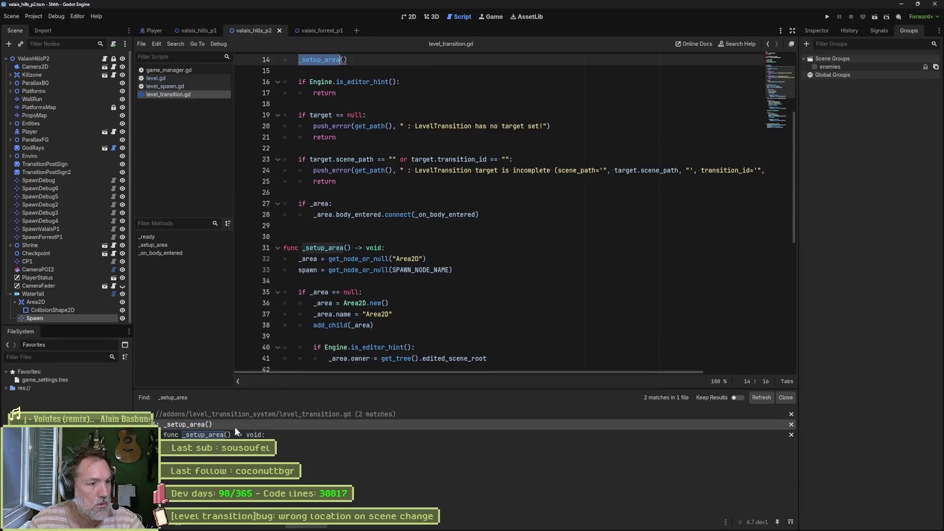
click(327, 188)
scroll(403, 312, down, 8)
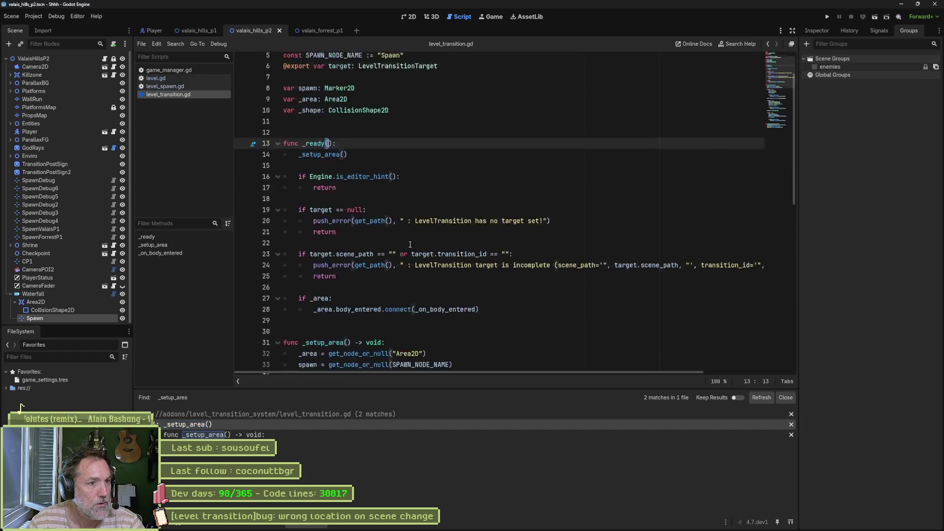
scroll(402, 312, down, 4)
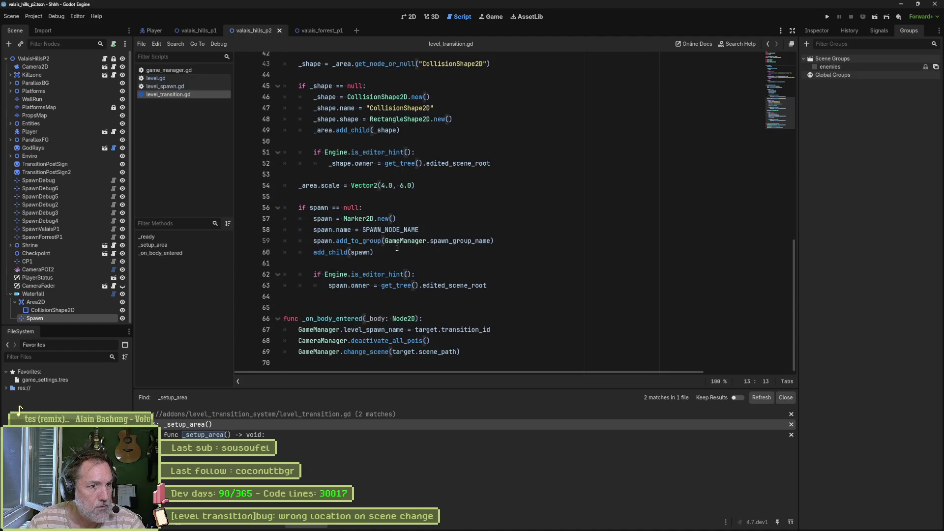
- Move spawn.add_to_group below the if spawn == null block, save, and run the scene
click(499, 241)
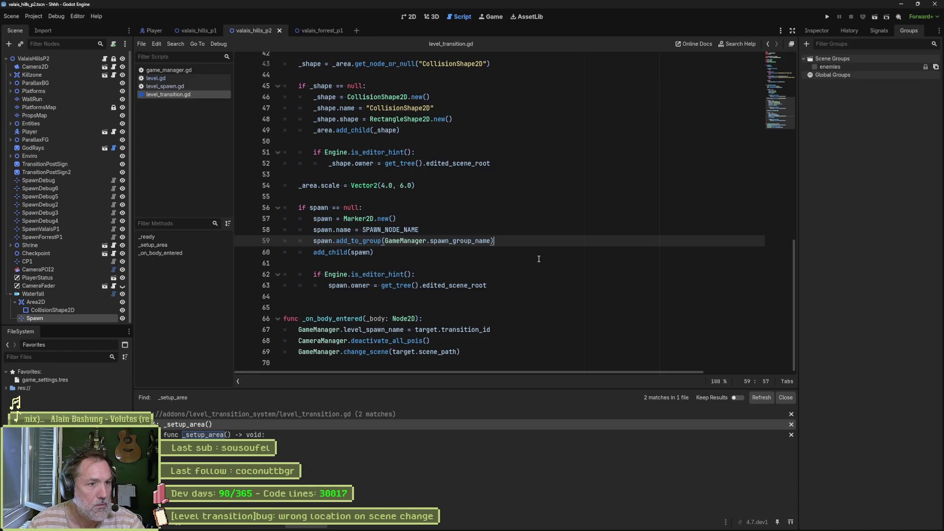
key(alt+Down)
key(alt+Down)
key(alt+Down)
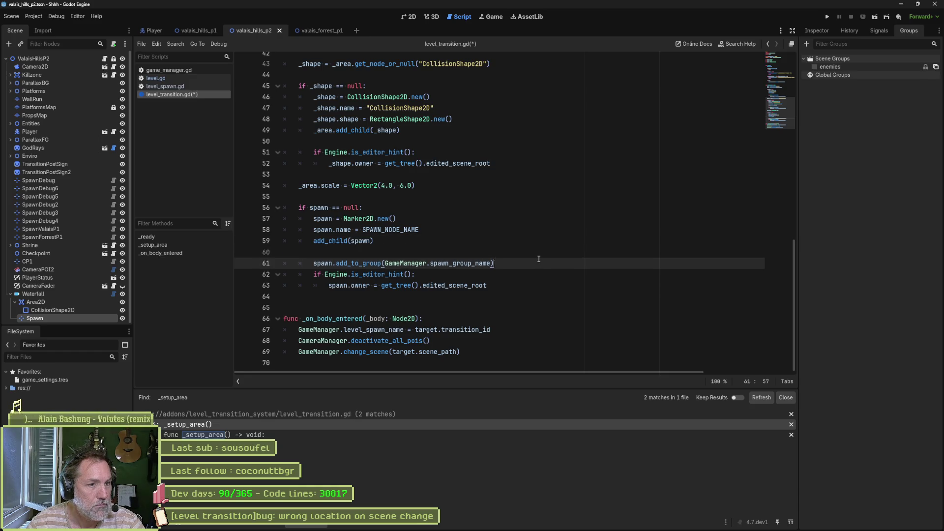
key(shift+Tab)
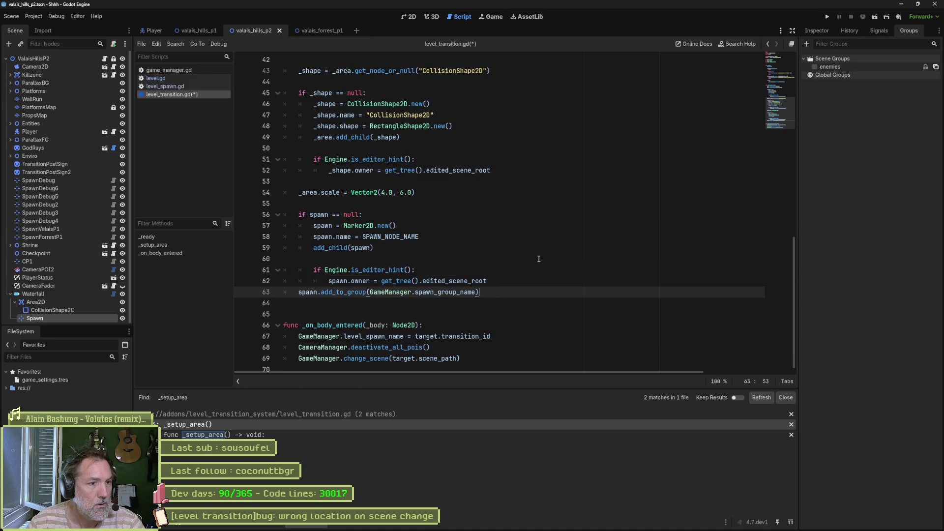
key(ctrl+shift+Return)
key(ctrl+s)
key(F6)
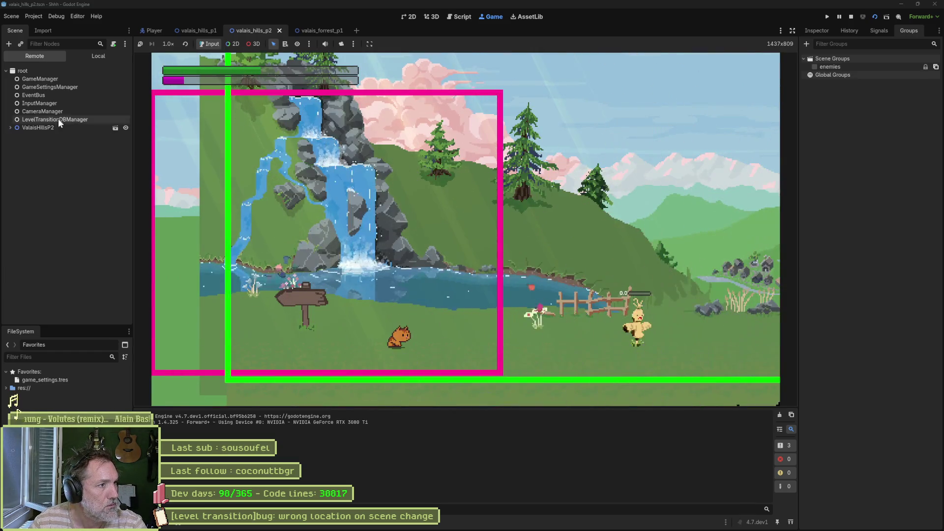
- Inspect Spawn under ValaisHillsP2 > Waterfall in the Remote tree, then walk the cat left
click(10, 128)
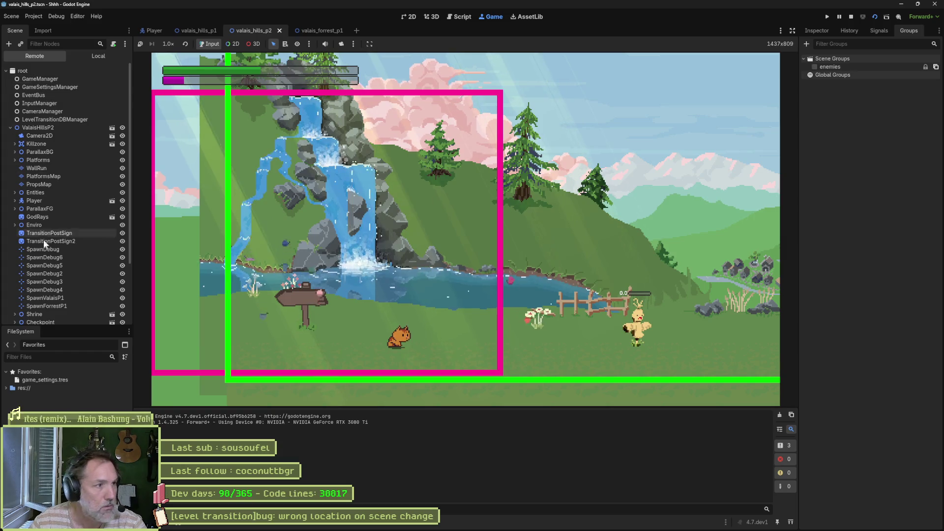
scroll(52, 281, down, 3)
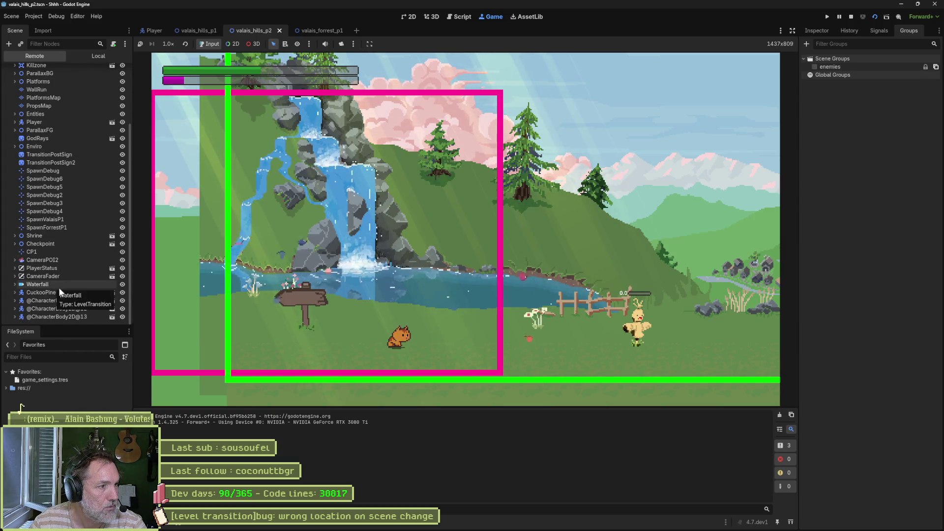
double_click(37, 308)
scroll(32, 305, down, 2)
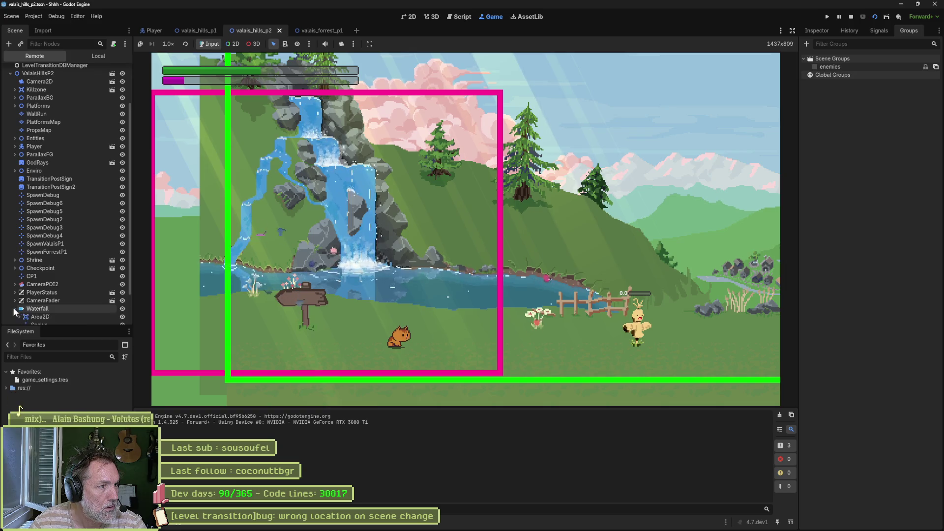
click(39, 284)
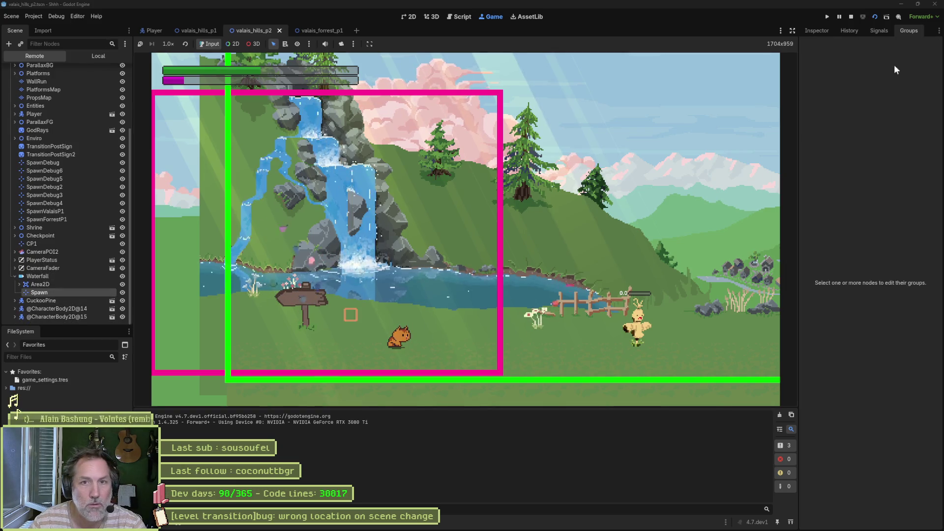
click(816, 34)
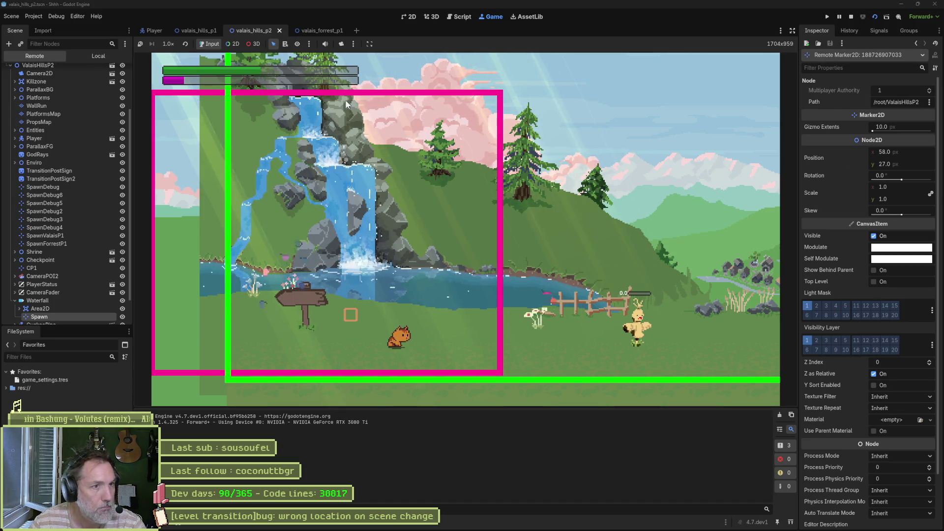
key(Left)
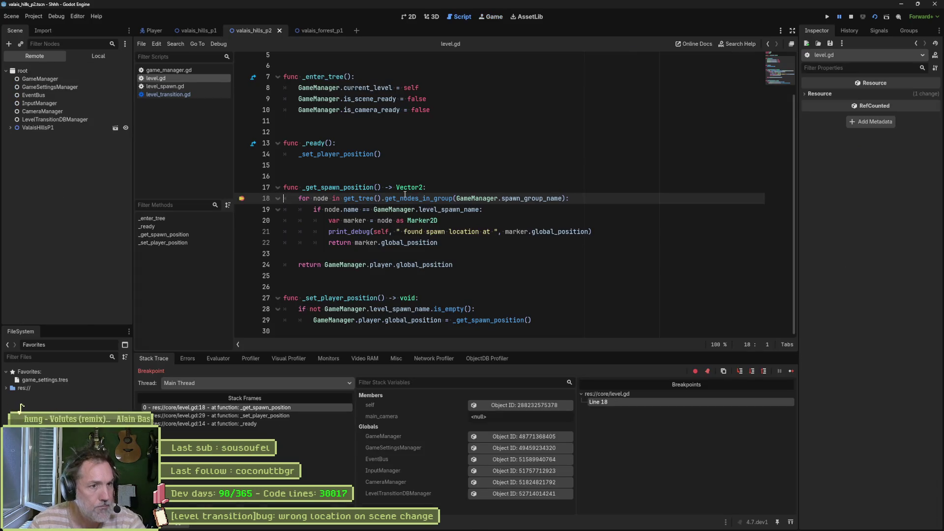
drag(344, 199, 567, 199)
key(ctrl+c)
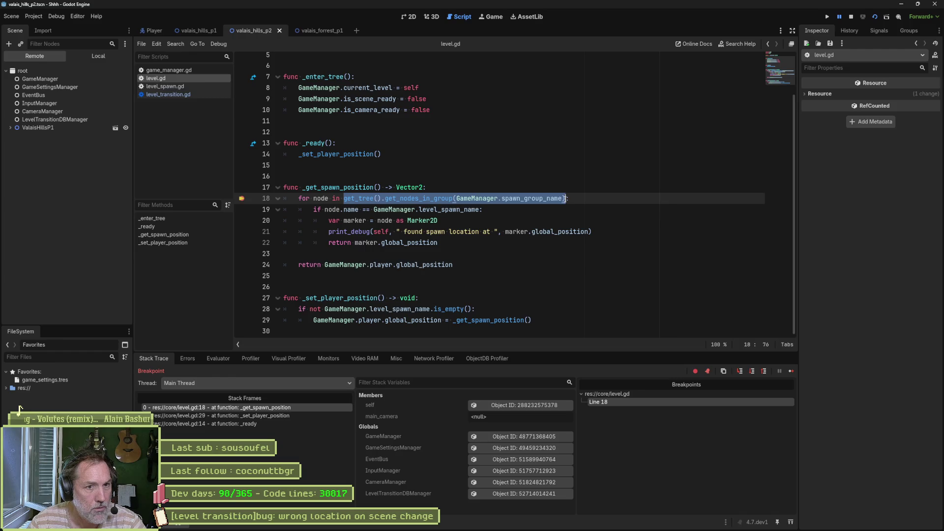
click(219, 359)
key(ctrl+v)
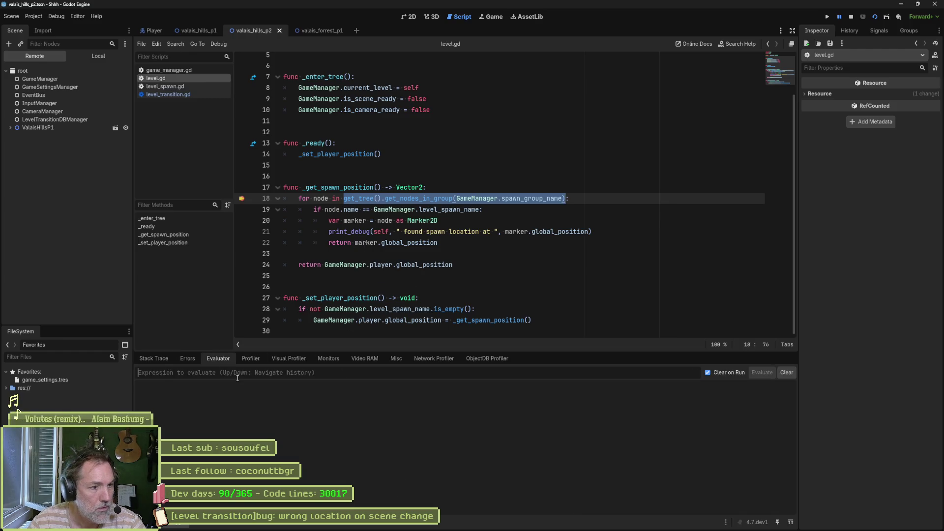
key(Return)
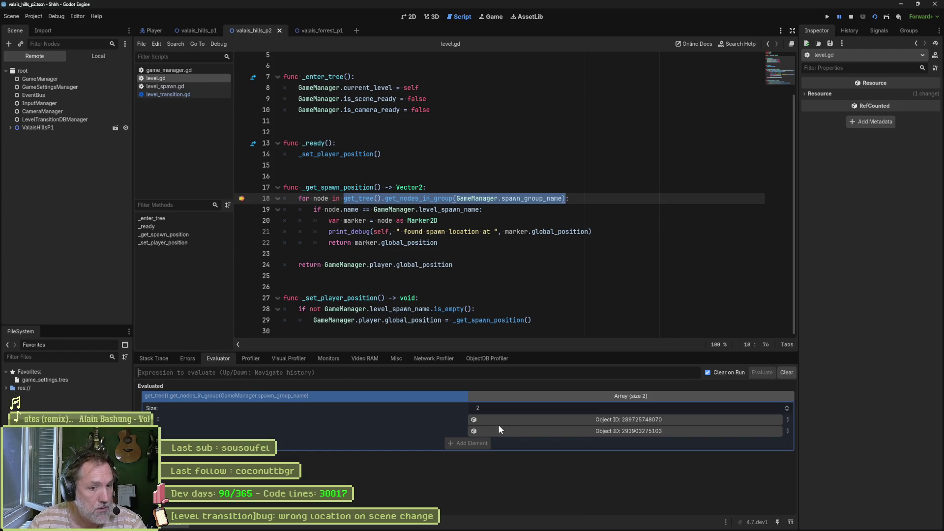
click(601, 418)
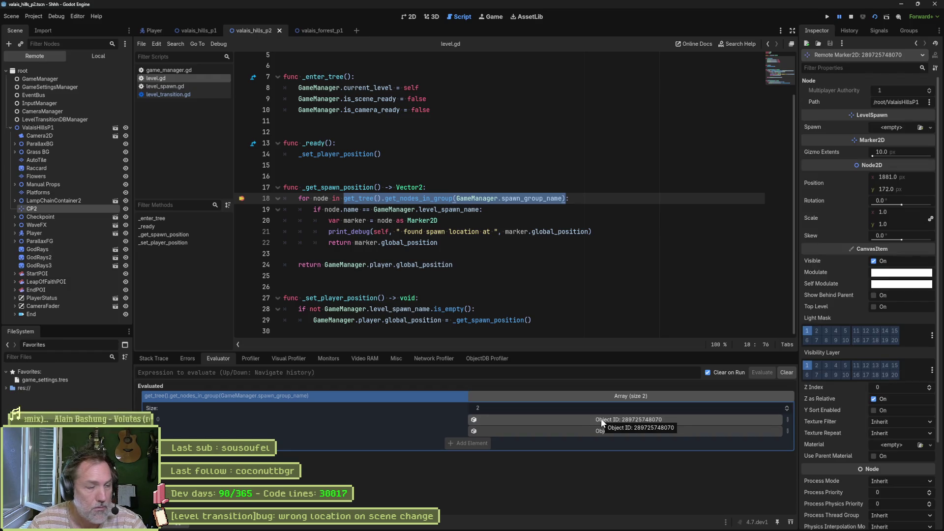
click(602, 433)
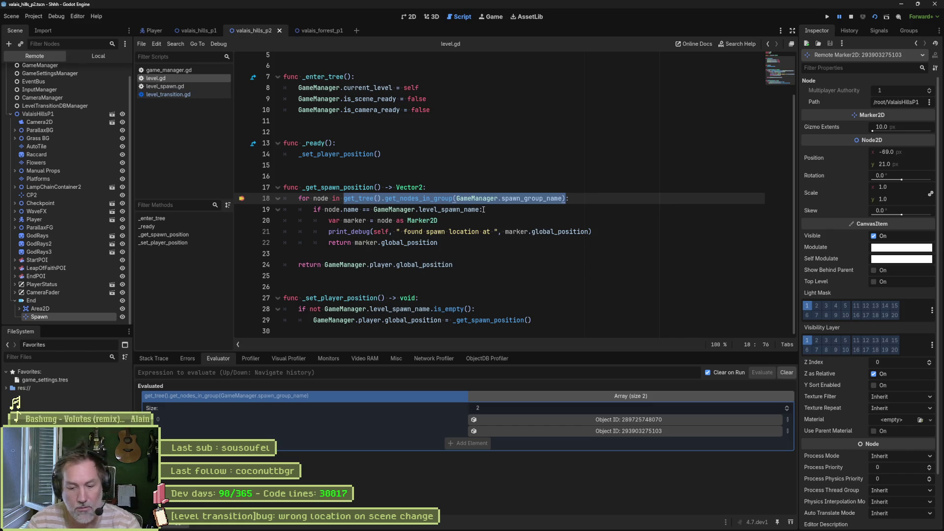
key(F10)
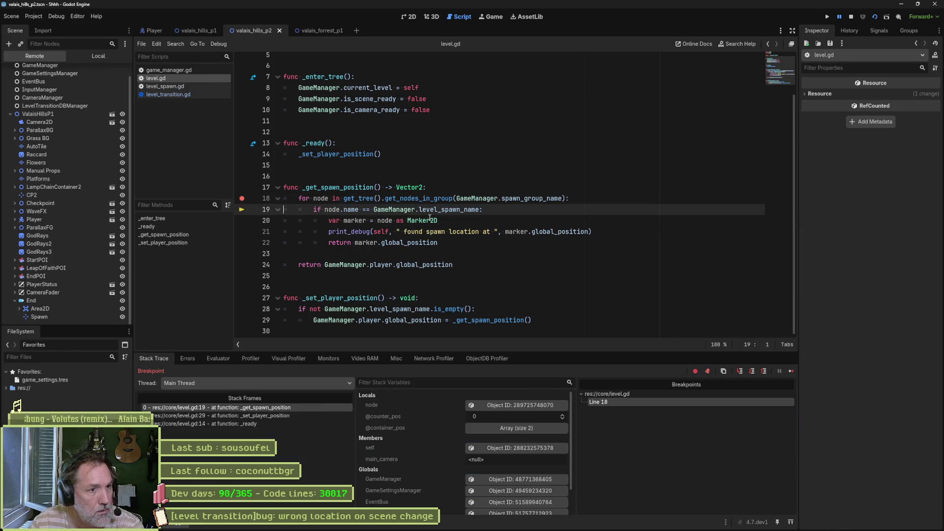
key(F10)
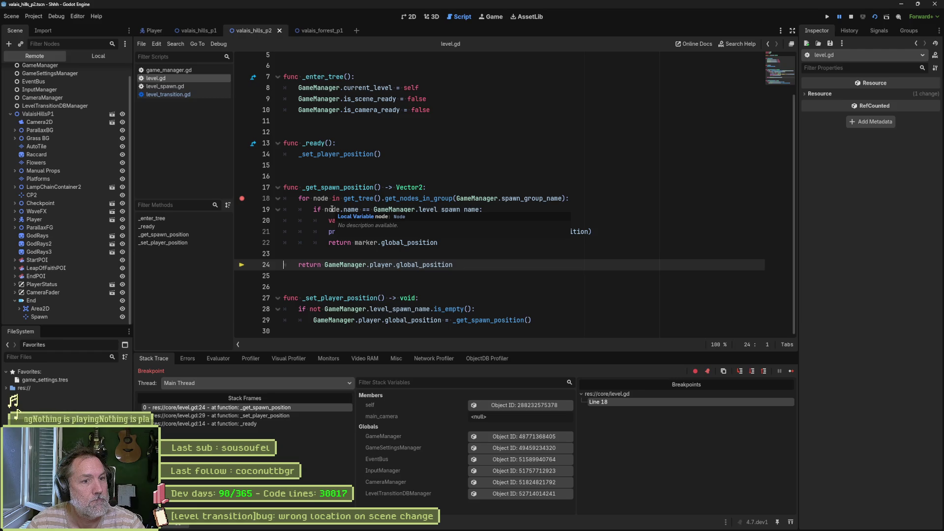
mouse_move(332, 209)
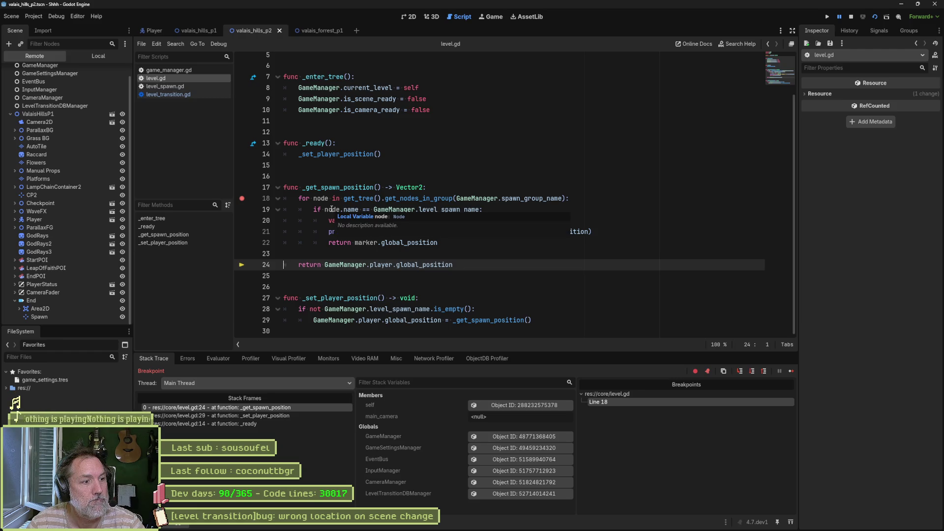
mouse_move(439, 212)
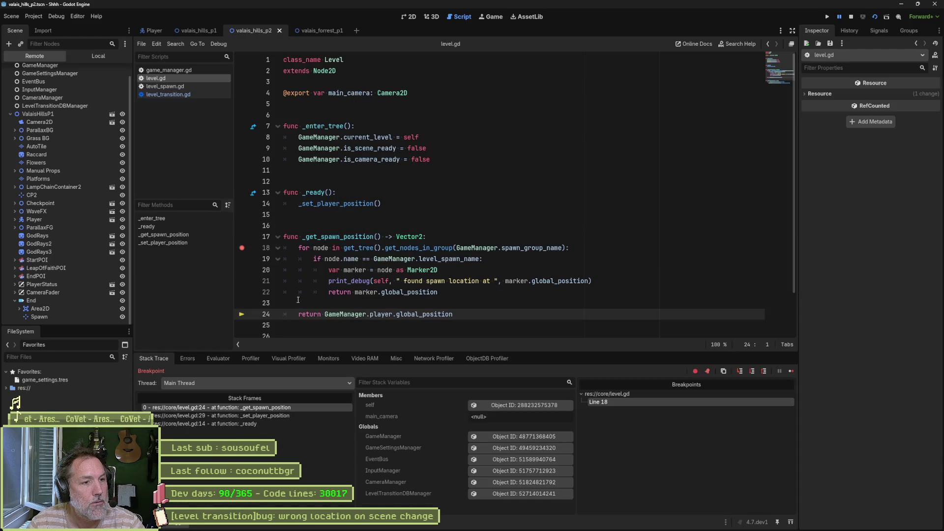
click(242, 258)
- Move the breakpoint to line 19 and restart the game
click(242, 248)
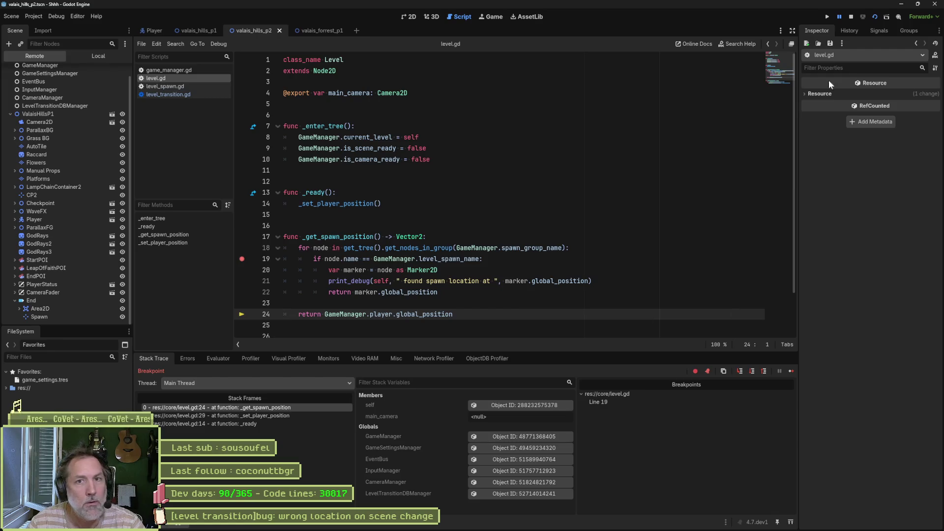
click(852, 17)
key(F5)
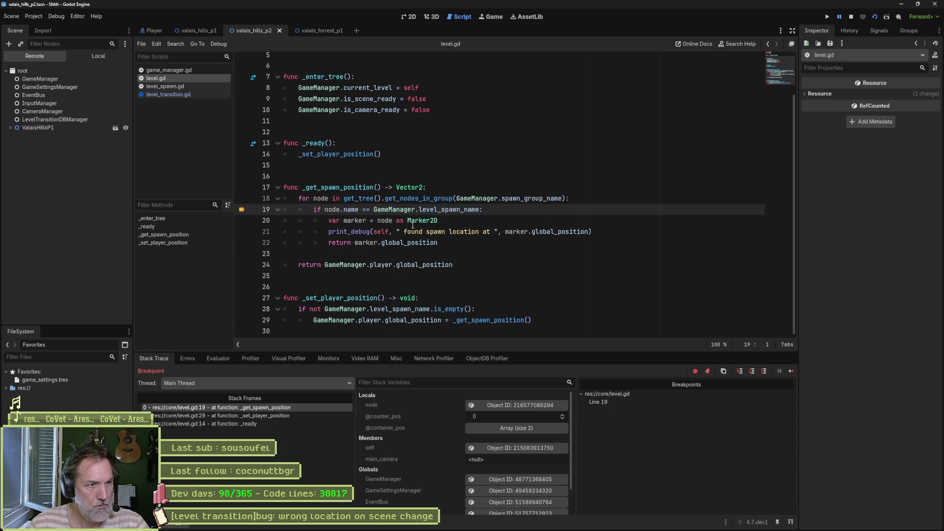
- Evaluate node.name (Spawn) and GameManager.level_spawn_name (End) in the evaluator
drag(325, 209, 359, 209)
key(ctrl+c)
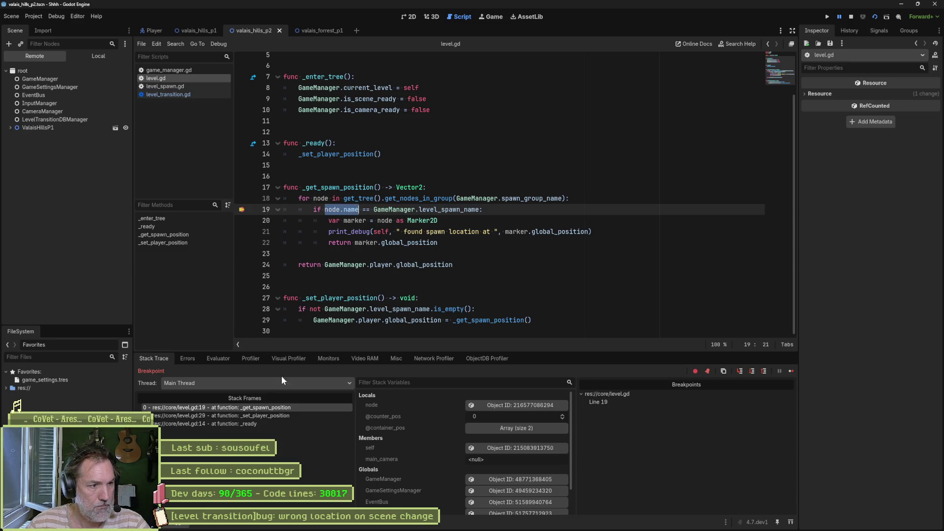
click(224, 361)
key(ctrl+v)
key(Return)
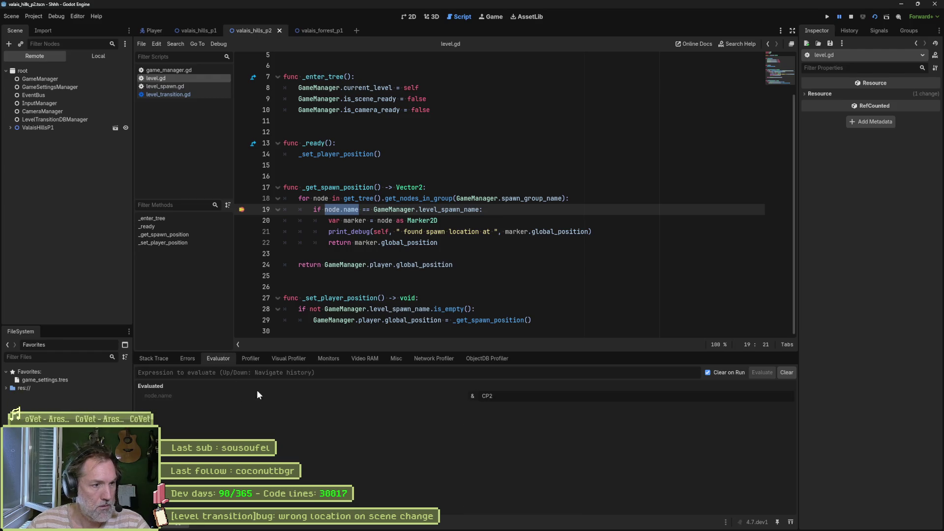
drag(374, 210, 479, 209)
click(221, 373)
text(GameManager.level_spawn_name)
key(Return)
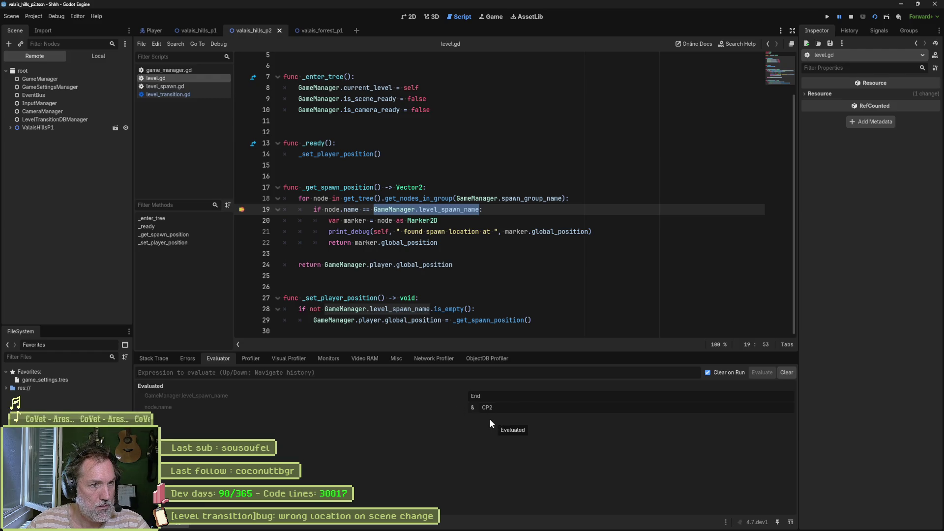
- Continue to the next breakpoint hit and re-evaluate node.name
click(470, 224)
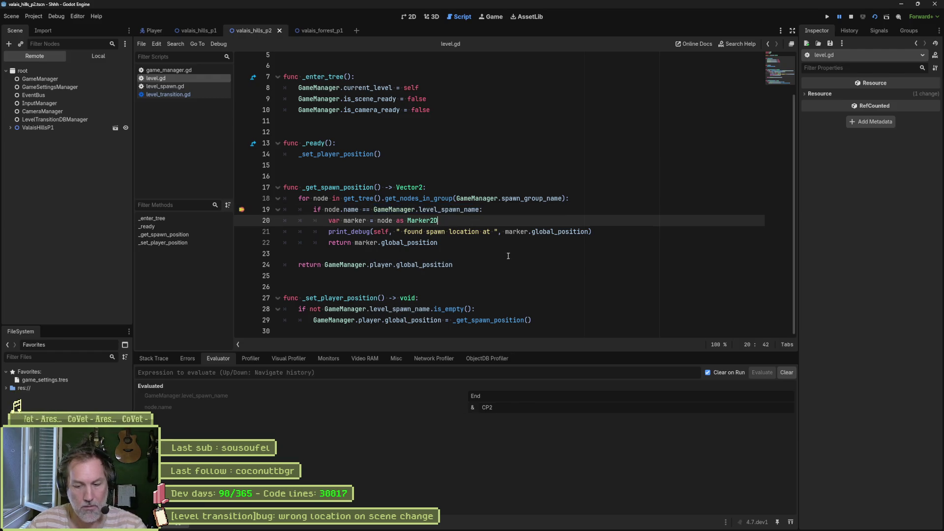
key(F12)
click(218, 358)
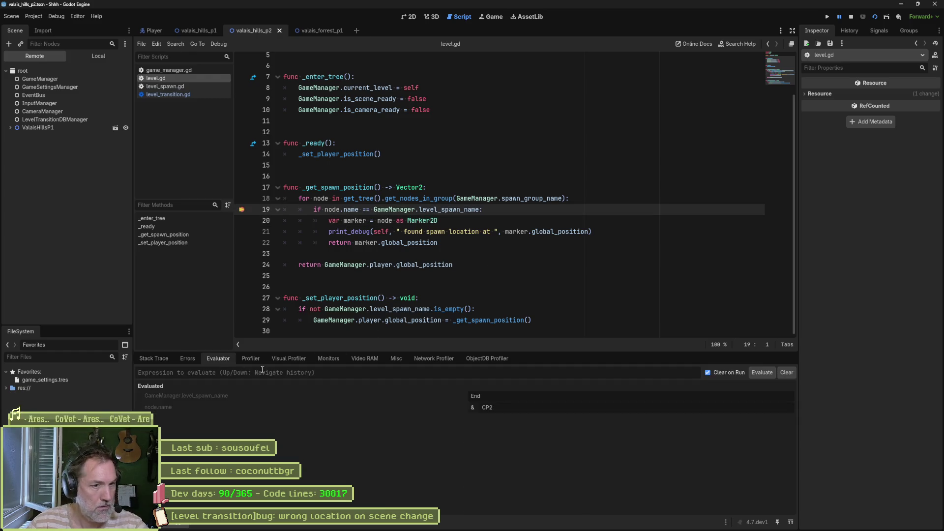
drag(325, 209, 360, 210)
click(372, 375)
key(Up)
key(Up)
key(Return)
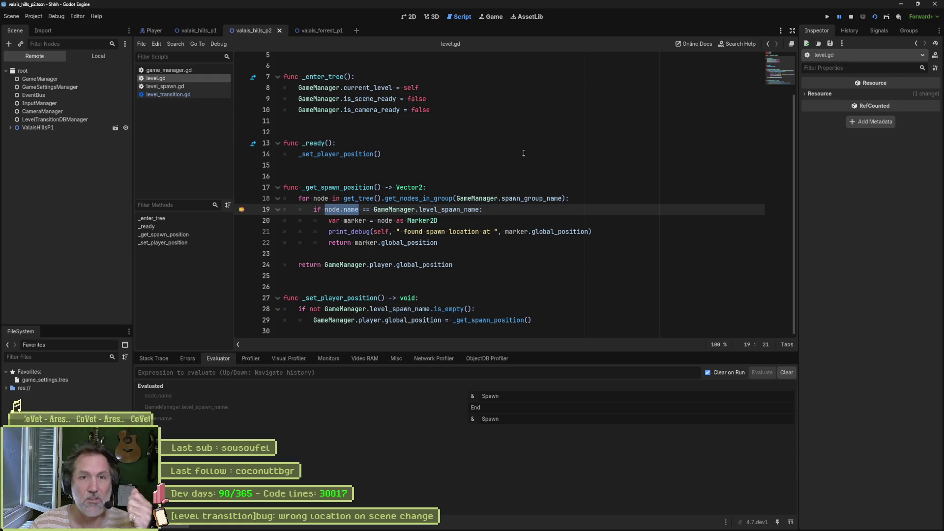
- End the debug run so the Scene dock shows the local ValaisHillsP2 tree
click(850, 20)
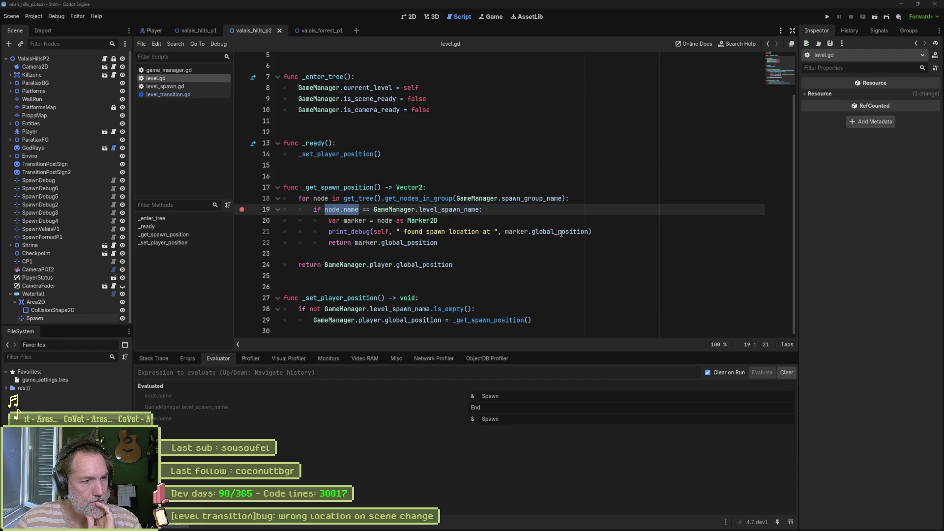
mouse_move(561, 233)
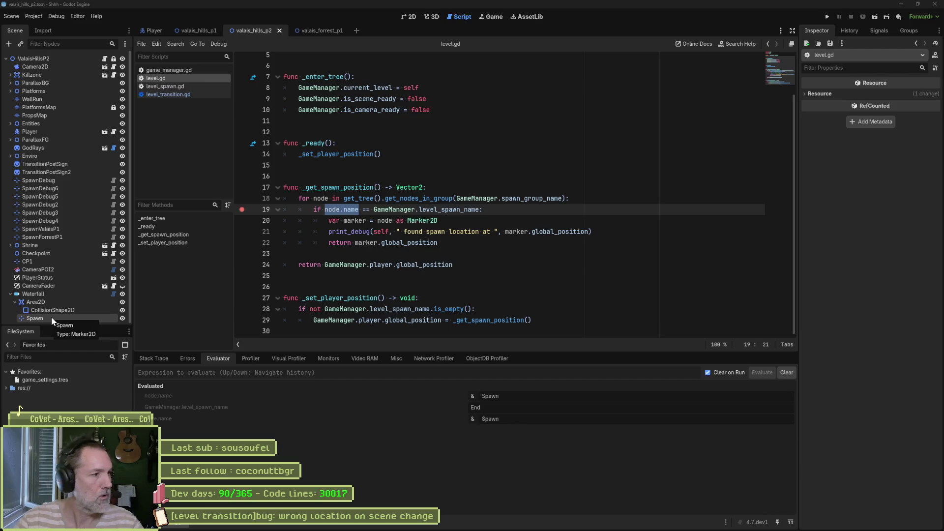
- Select Waterfall's Spawn marker, then open level_transition.gd at line 59
click(55, 317)
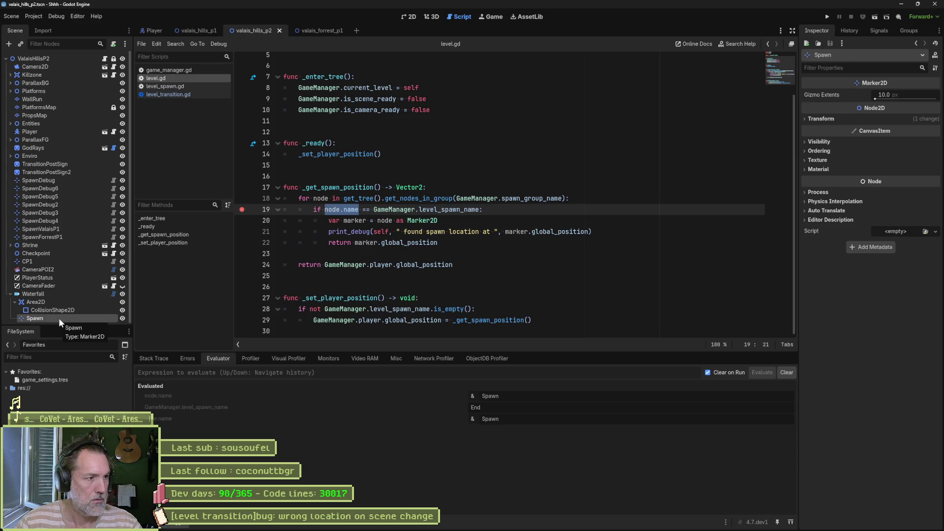
click(111, 294)
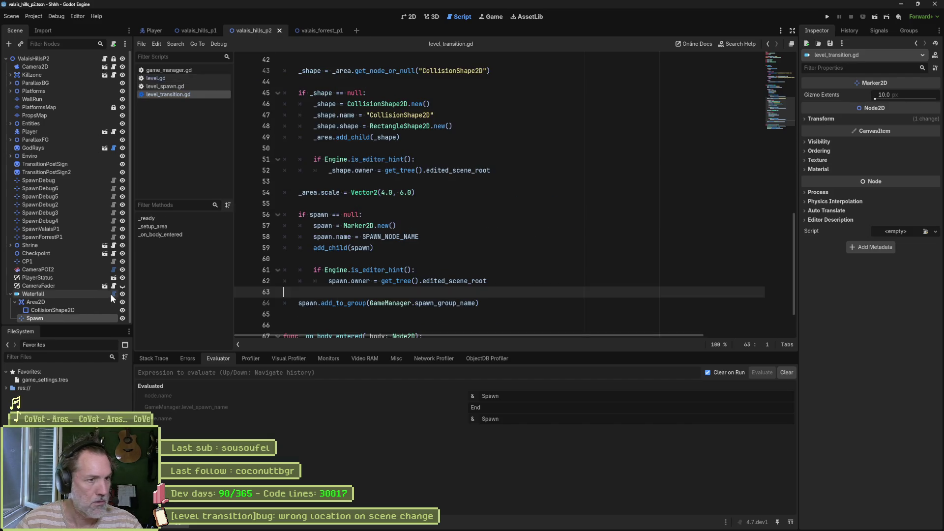
click(412, 247)
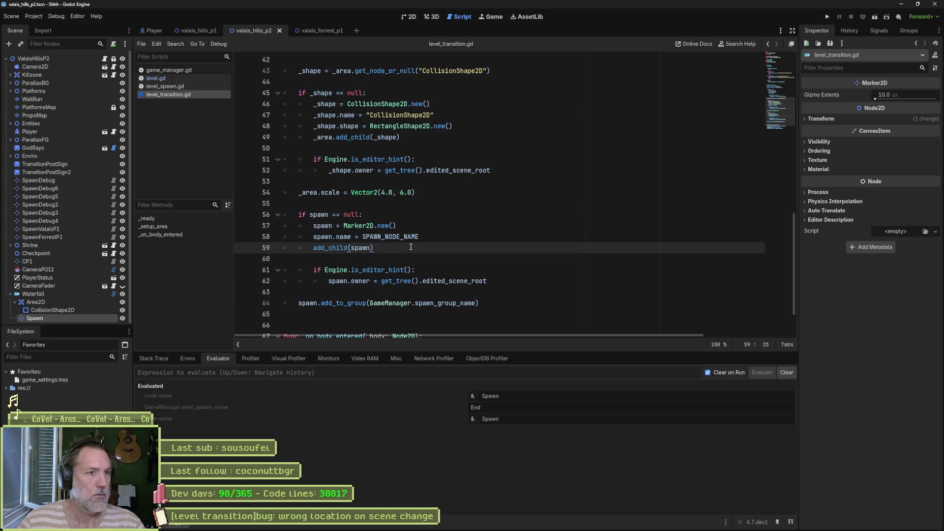
- Set spawn.name to name + SPAWN_NODE_NAME on line 58
mouse_move(398, 239)
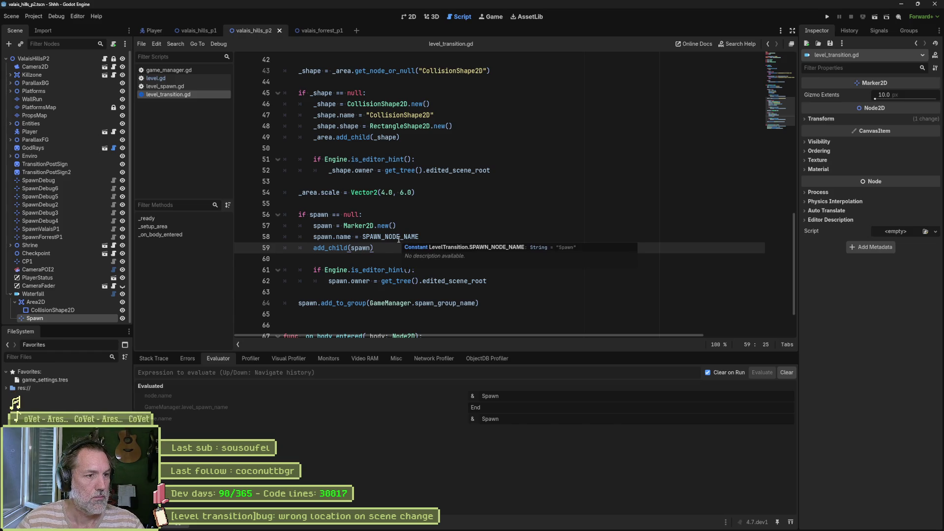
click(363, 237)
text(nam)
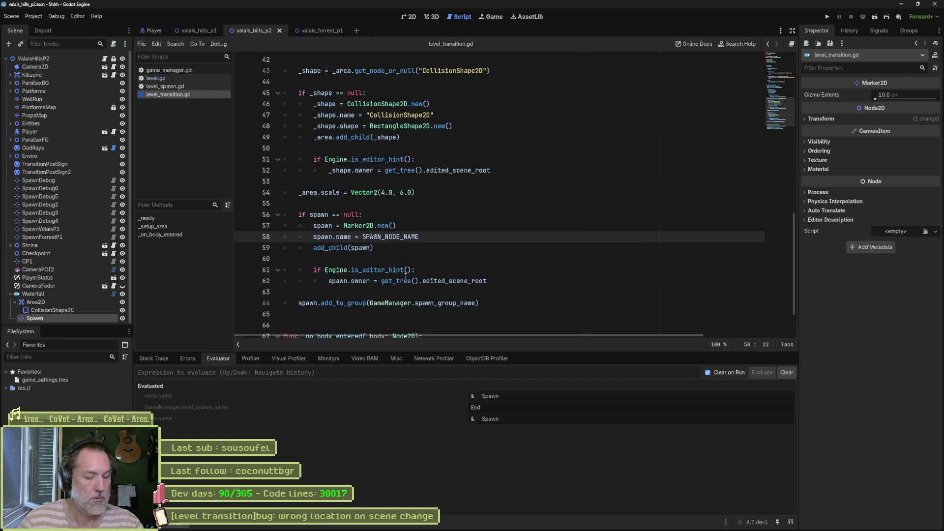
text(e )
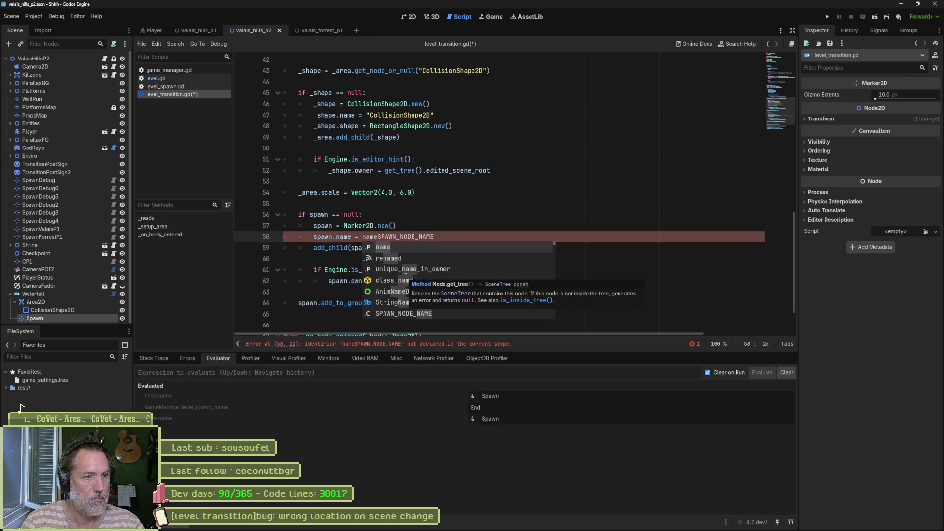
text(+)
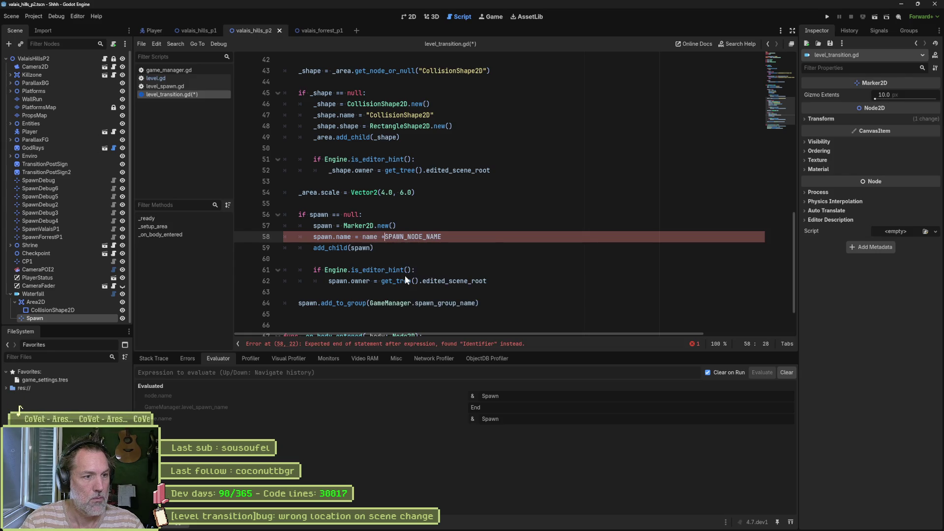
- Add spawn.set_script(LevelSpawn) on a new line and save level_transition.gd
click(459, 238)
key(Return)
text(spawn.add)
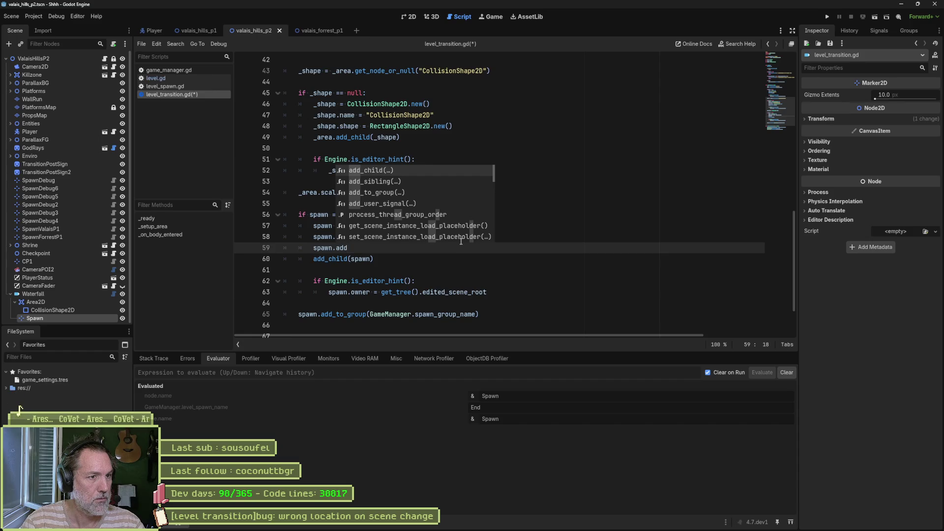
key(BackSpace)
key(BackSpace)
key(BackSpace)
text(script)
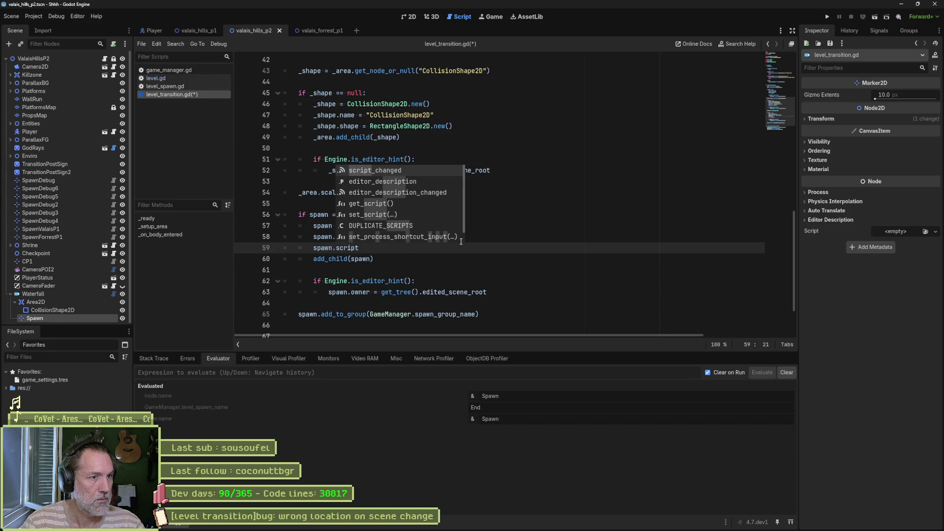
key(Down)
key(Down)
key(Down)
key(Return)
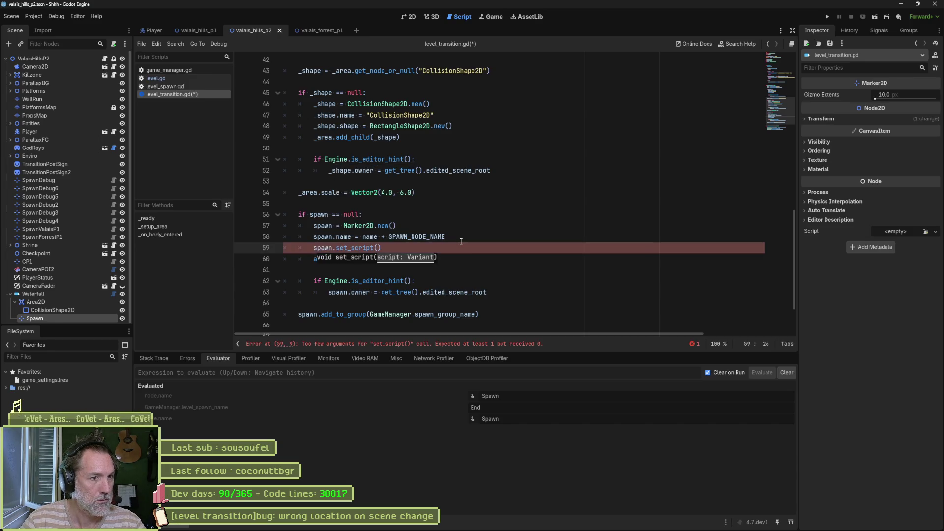
text(LEvel)
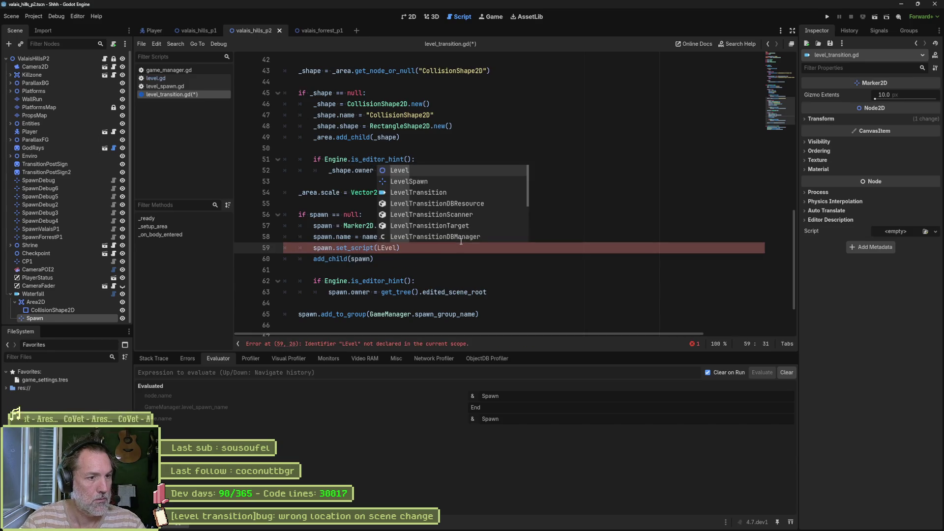
key(Down)
key(Return)
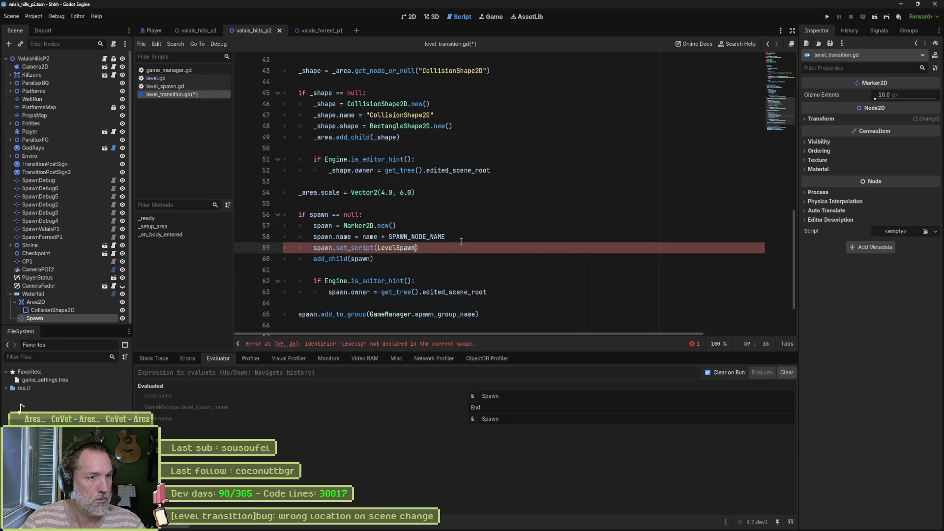
key(ctrl+s)
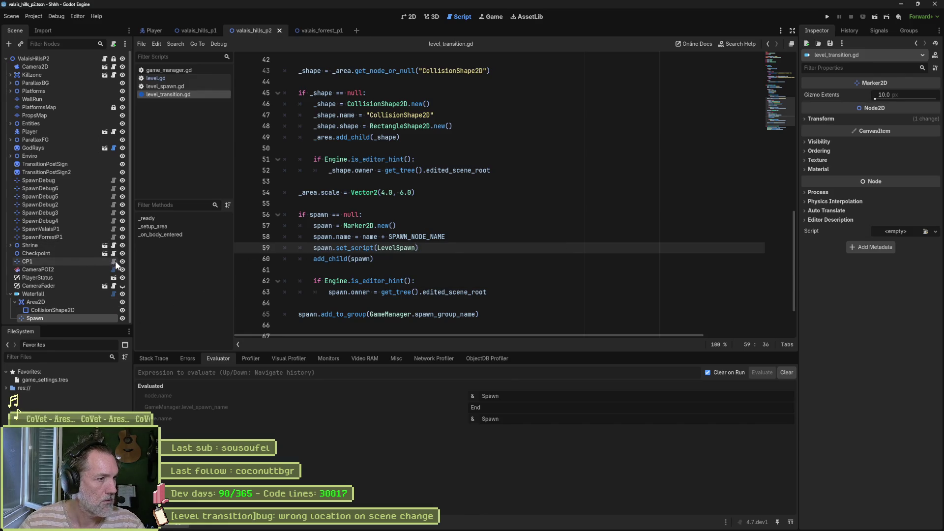
key(F12)
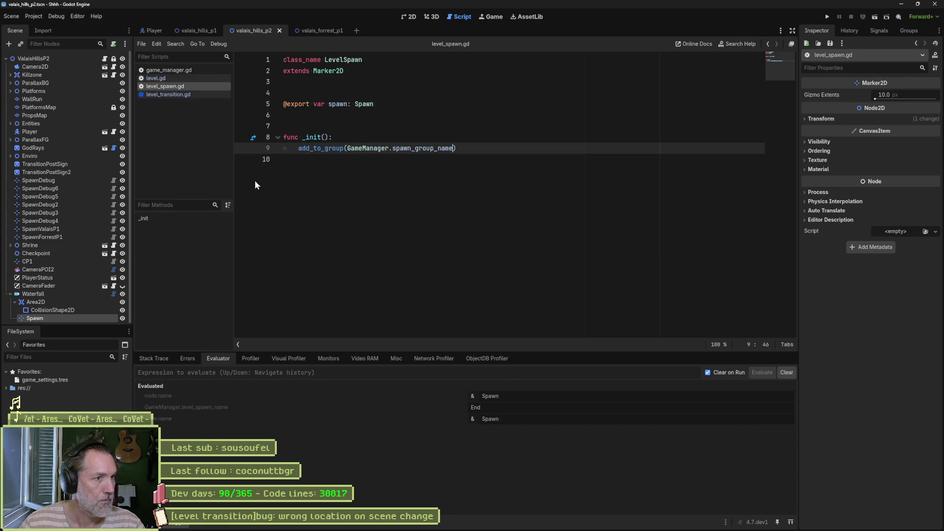
- Review the spawn export line and CP1's checkpoint script level_spawn_name reference on line 53
click(266, 102)
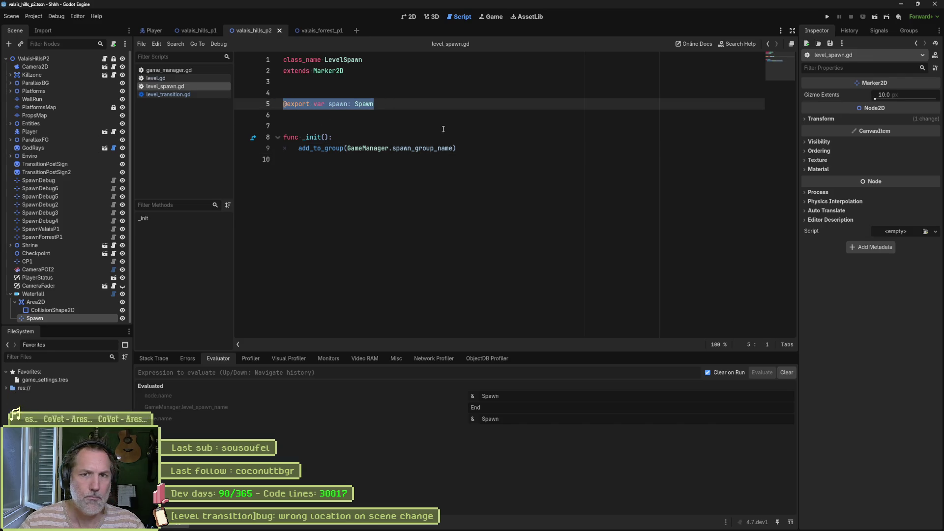
click(64, 261)
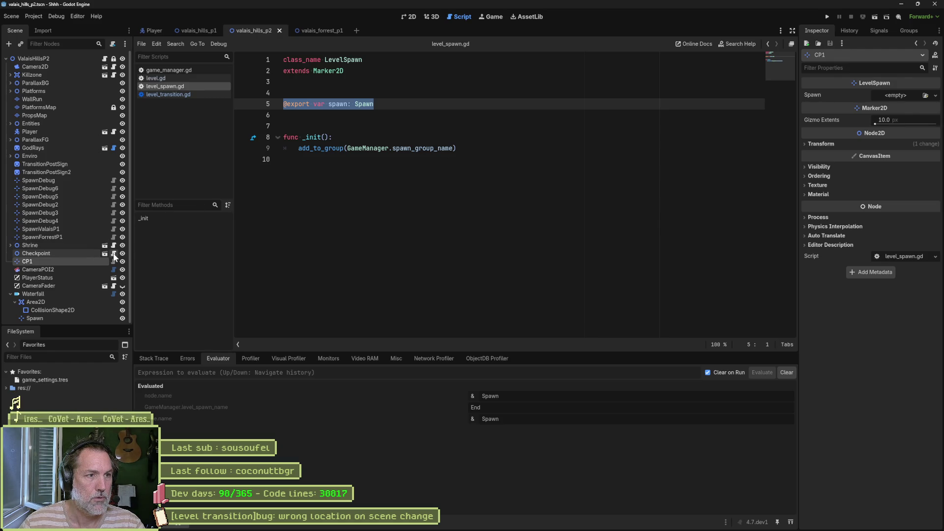
click(113, 253)
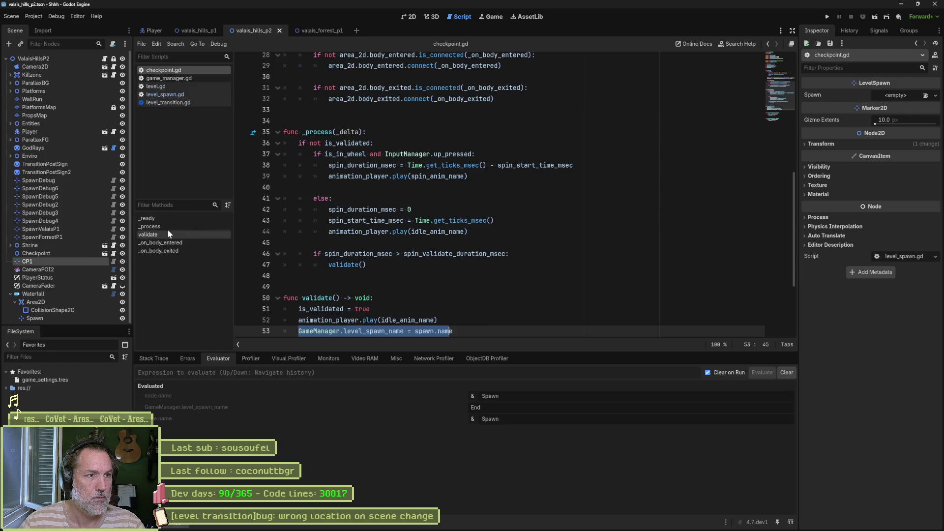
double_click(383, 331)
scroll(445, 314, up, 2)
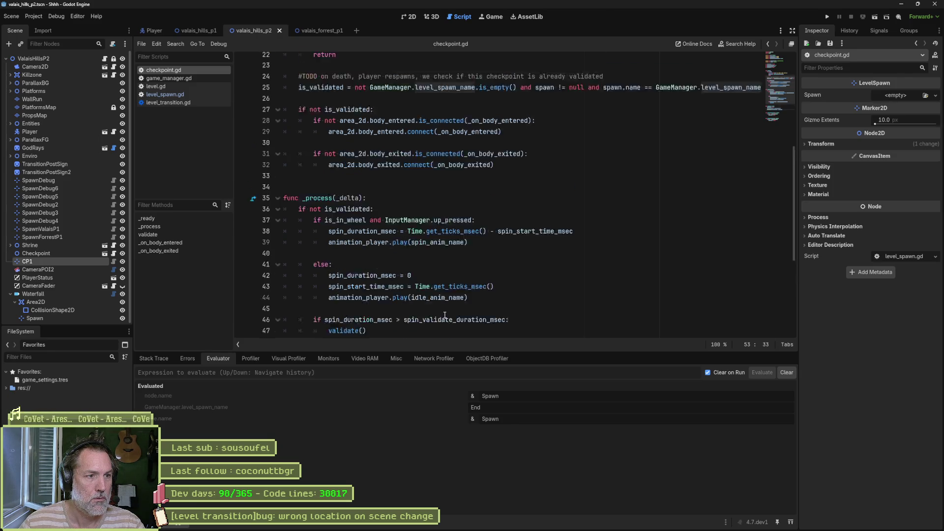
scroll(445, 315, up, 3)
- Open level_spawn.gd and search the project for the word spawn
click(194, 95)
double_click(338, 104)
key(ctrl+shift+f)
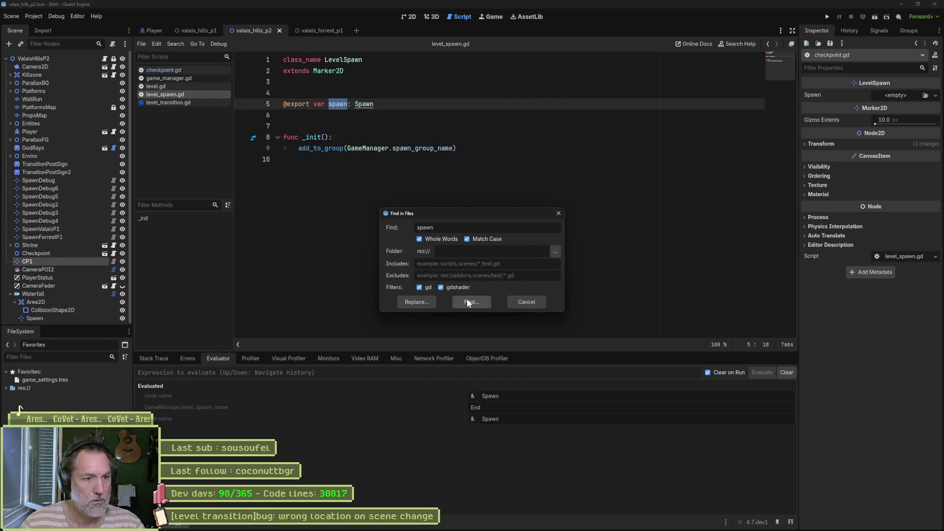
- Run the 'spawn' search and browse its 18 matches across 5 files
click(467, 301)
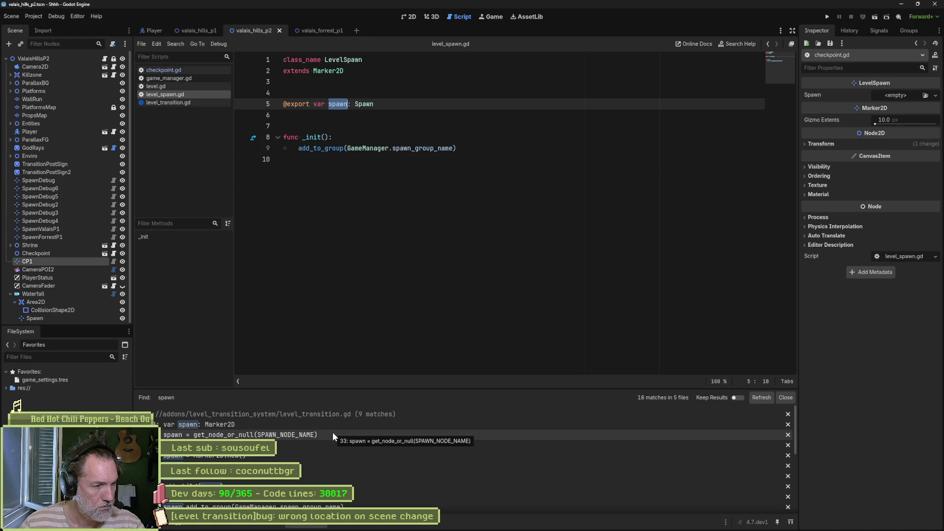
scroll(334, 451, down, 2)
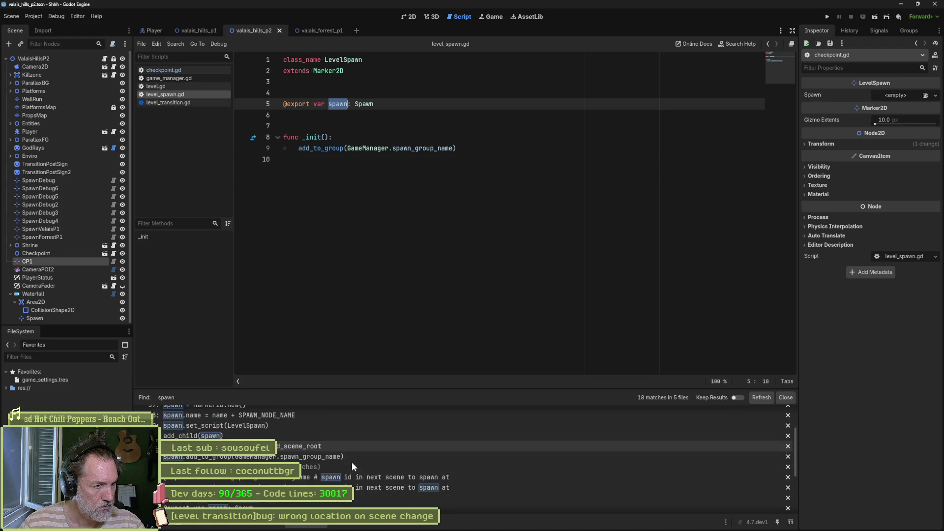
scroll(371, 465, up, 2)
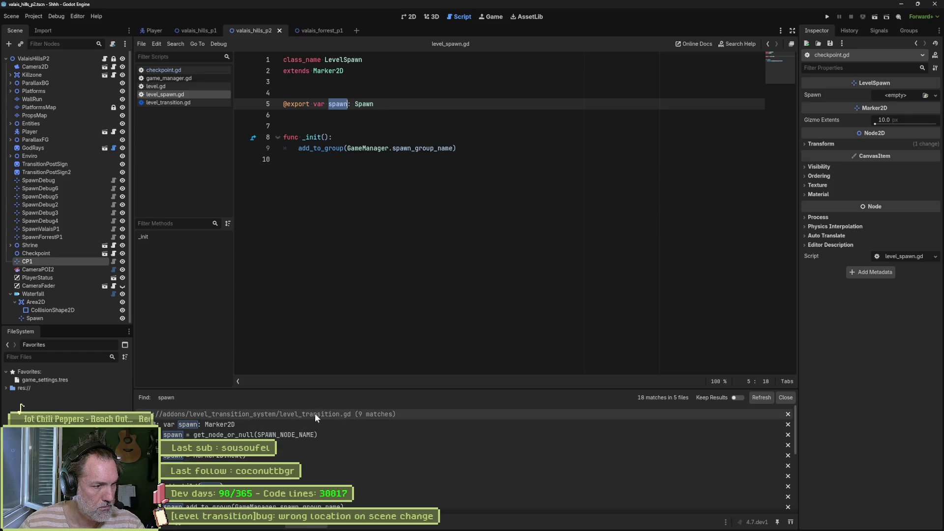
scroll(357, 463, down, 2)
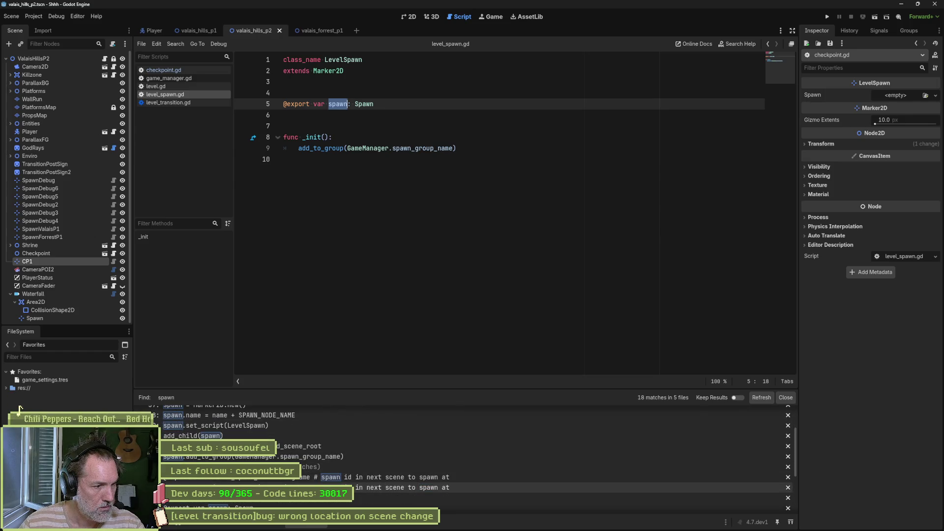
scroll(423, 488, down, 4)
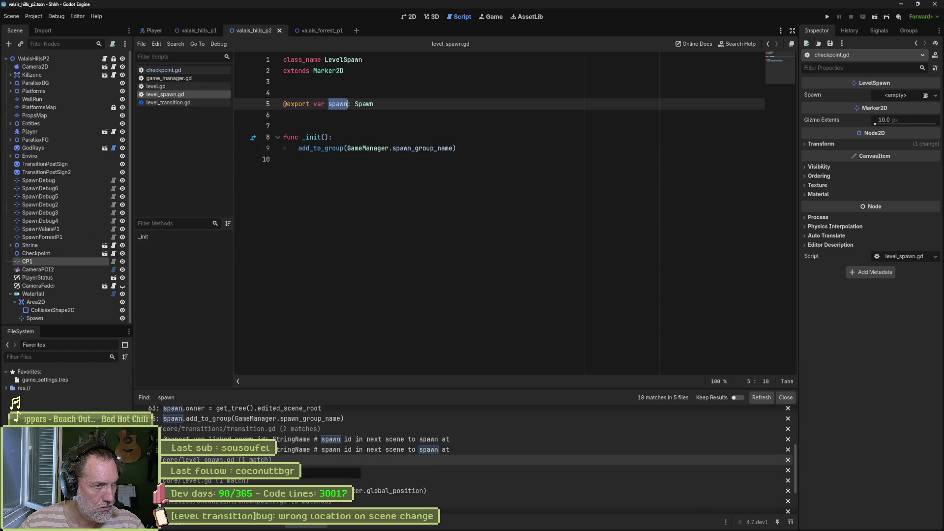
scroll(417, 492, down, 4)
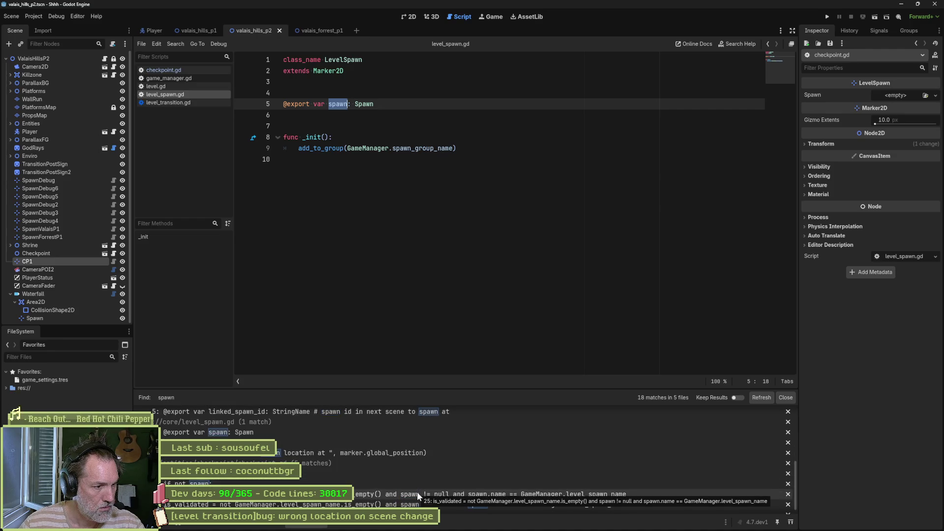
scroll(415, 491, down, 1)
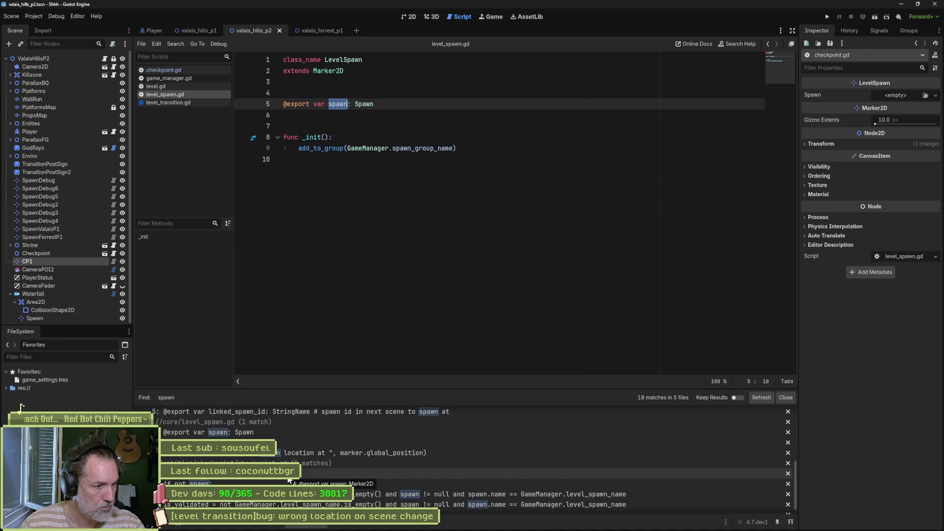
scroll(289, 479, up, 1)
click(385, 104)
key(ctrl+shift+k)
key(ctrl+shift+k)
key(ctrl+shift+k)
key(ctrl+s)
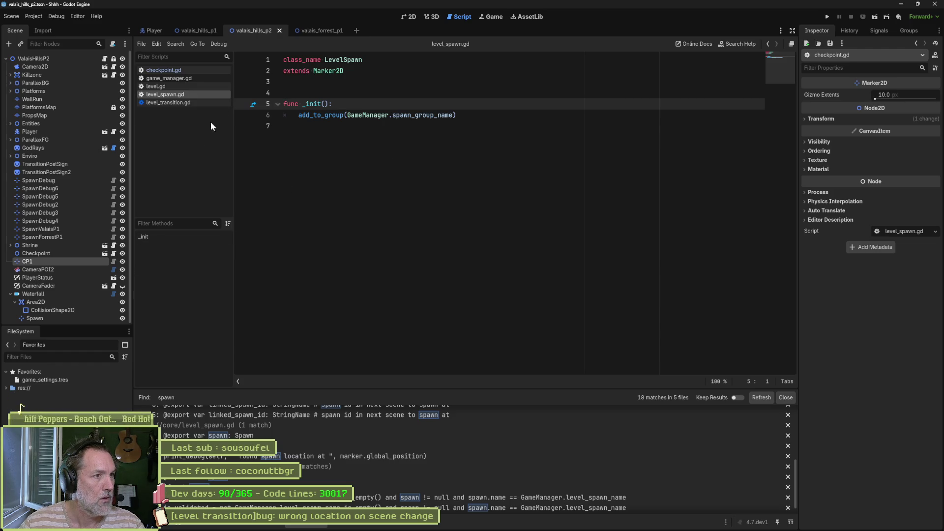
- Delete the spawn.add_to_group(GameManager.spawn_group_name) line from level_transition.gd, save, and begin renaming the Waterfall node
click(189, 102)
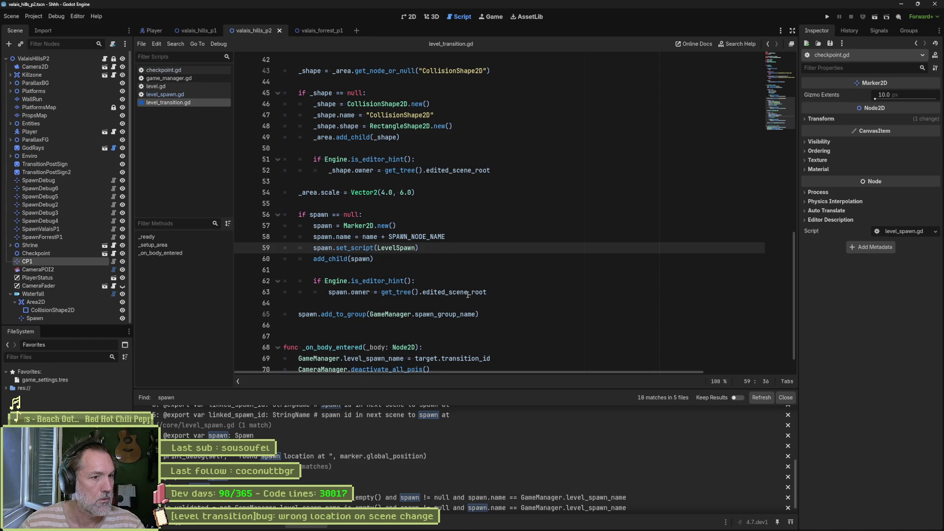
click(483, 313)
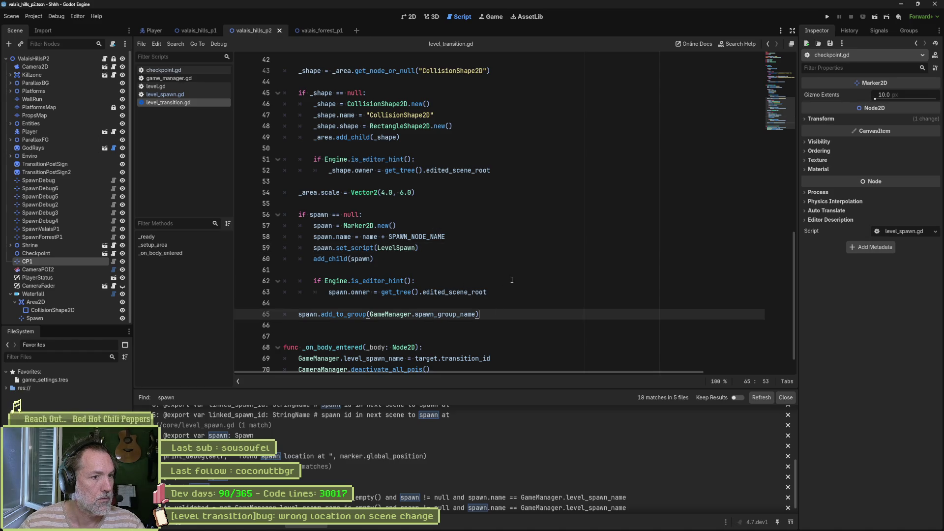
key(ctrl+x)
key(ctrl+x)
key(ctrl+s)
click(75, 294)
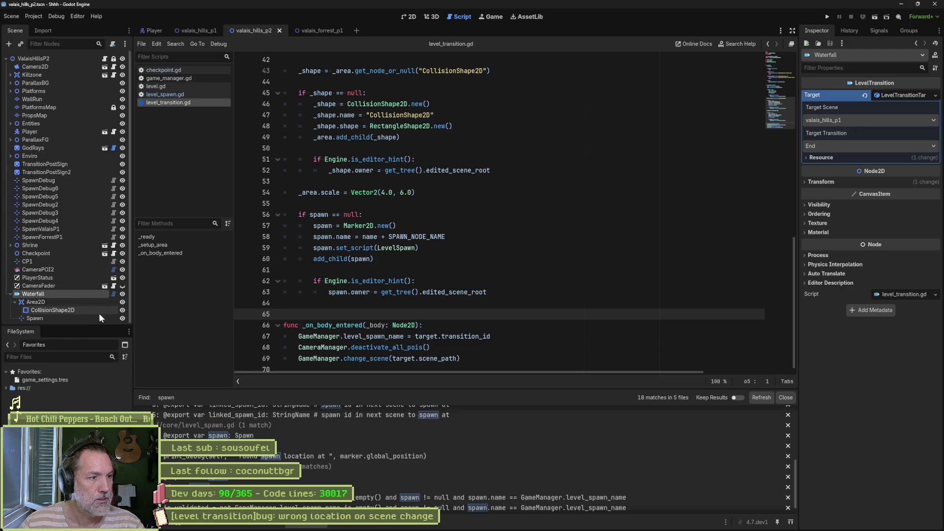
key(F2)
- Rename Waterfall to WaterfallOld and add a test LevelTransition node under the ValaisHillsP2 root
text(Old)
key(Return)
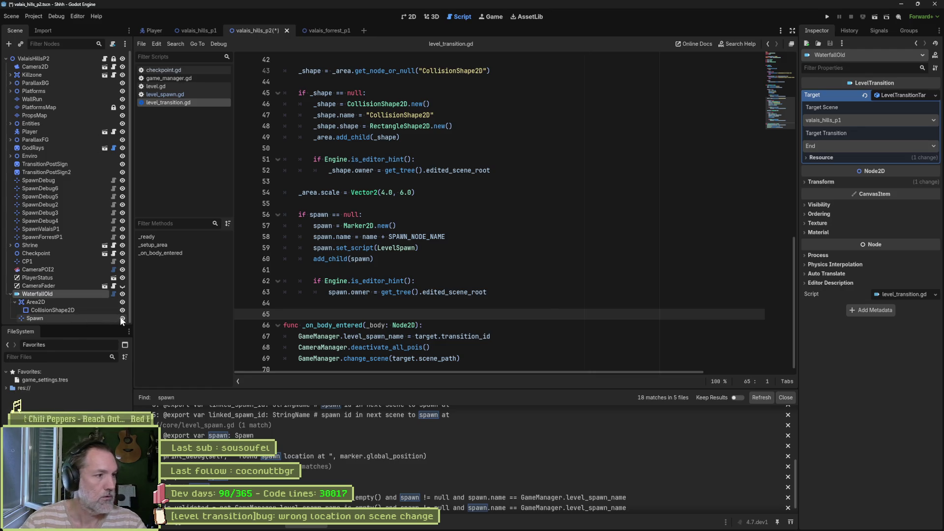
click(54, 59)
key(ctrl+a)
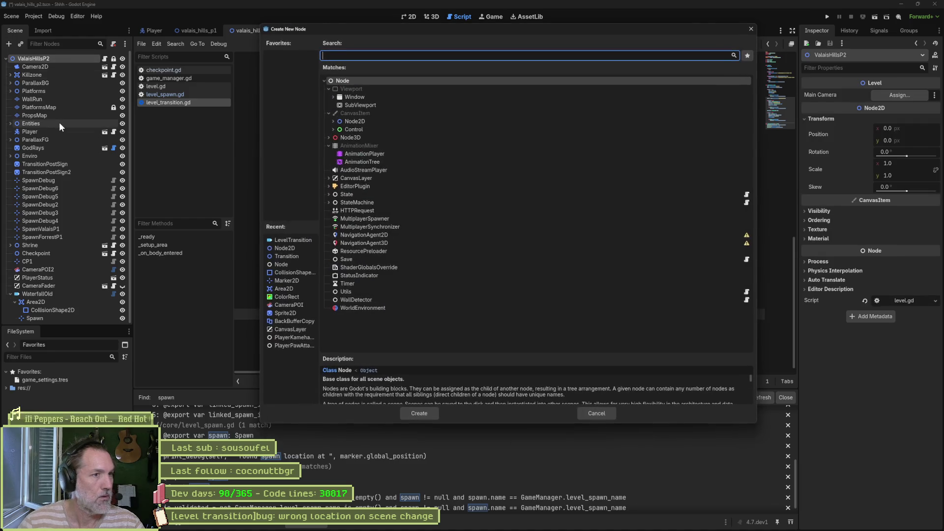
text(leveltr)
key(Return)
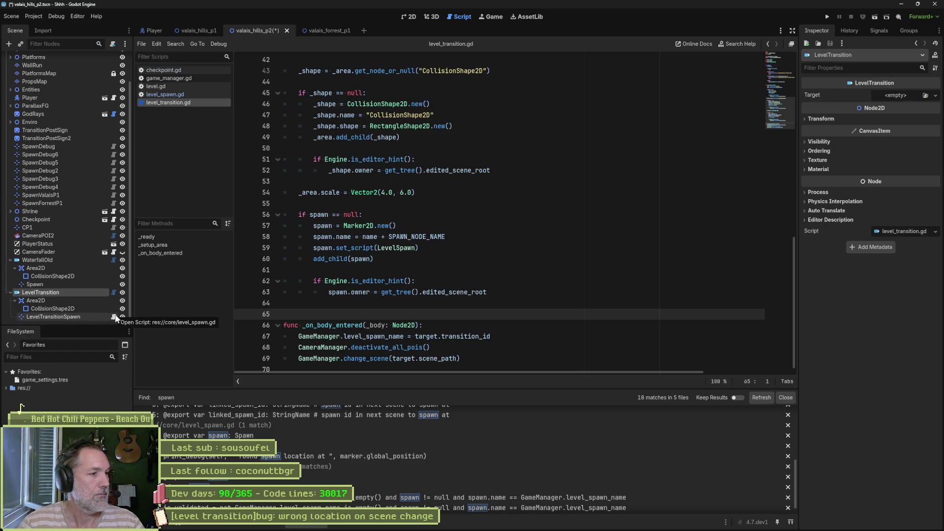
- Delete the test LevelTransition node with its children, then select WaterfallOld and line 58's spawn name expression
key(Delete)
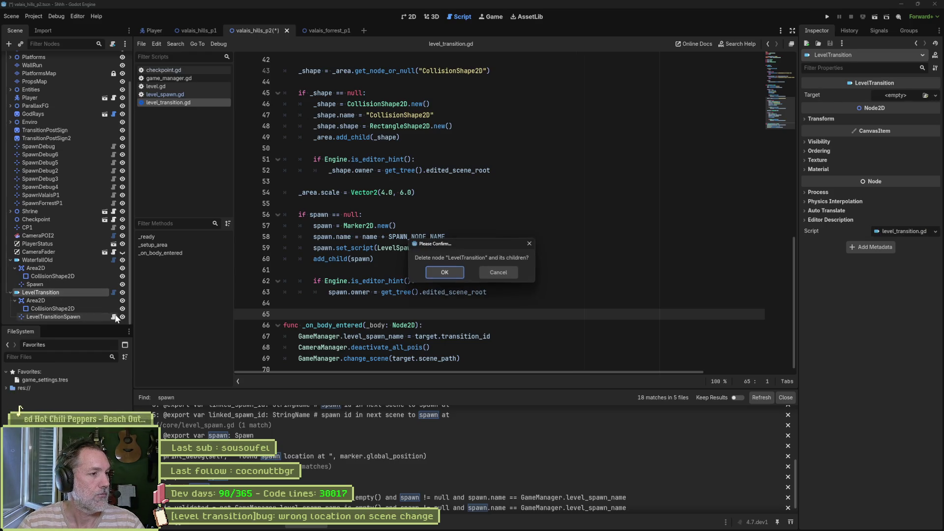
key(Return)
click(113, 294)
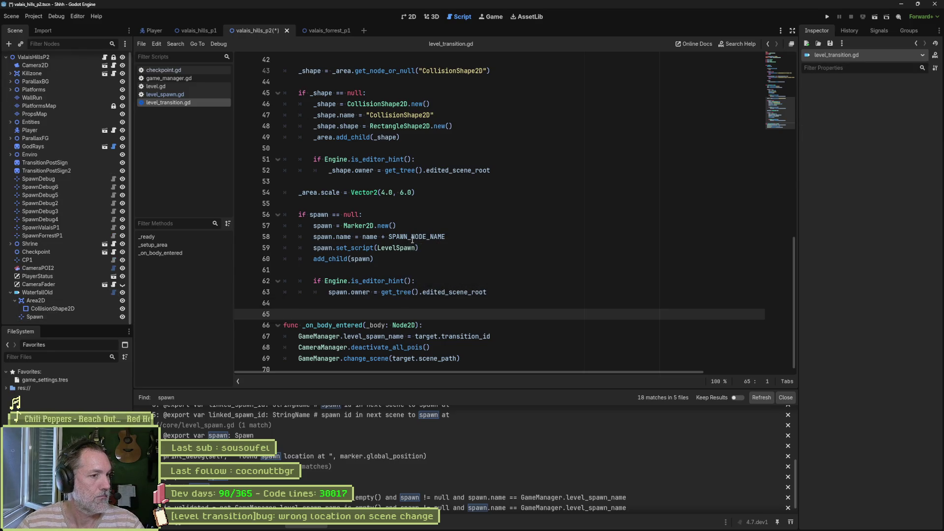
drag(363, 236, 445, 237)
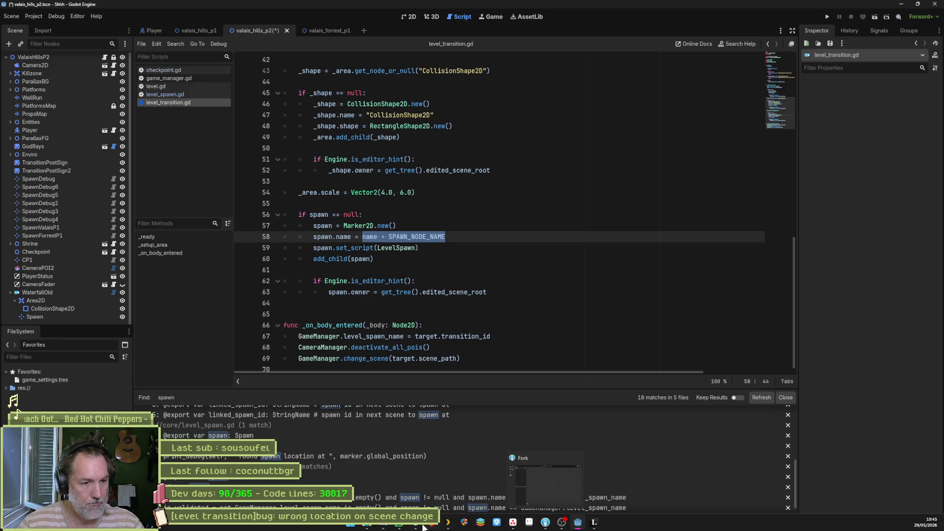
- Ask Claude 'node renamed hook in gdscript'
click(513, 523)
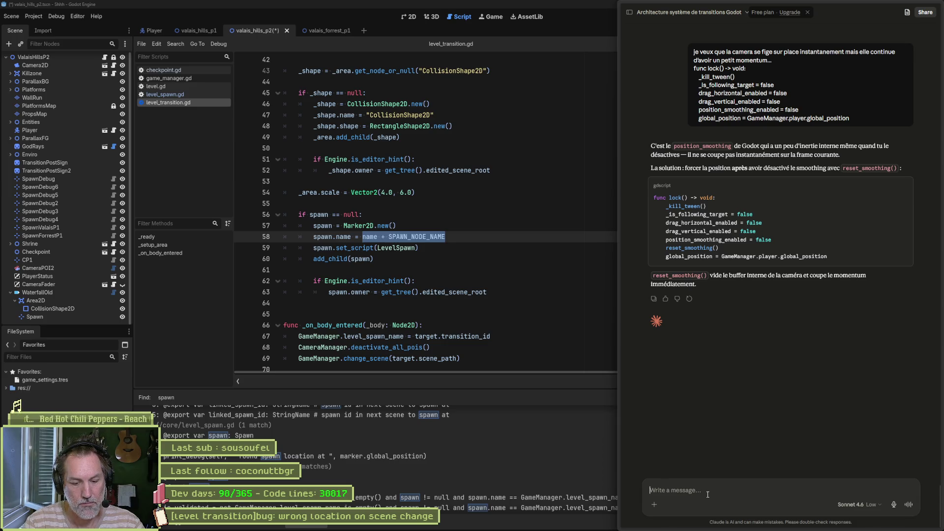
text(node ren)
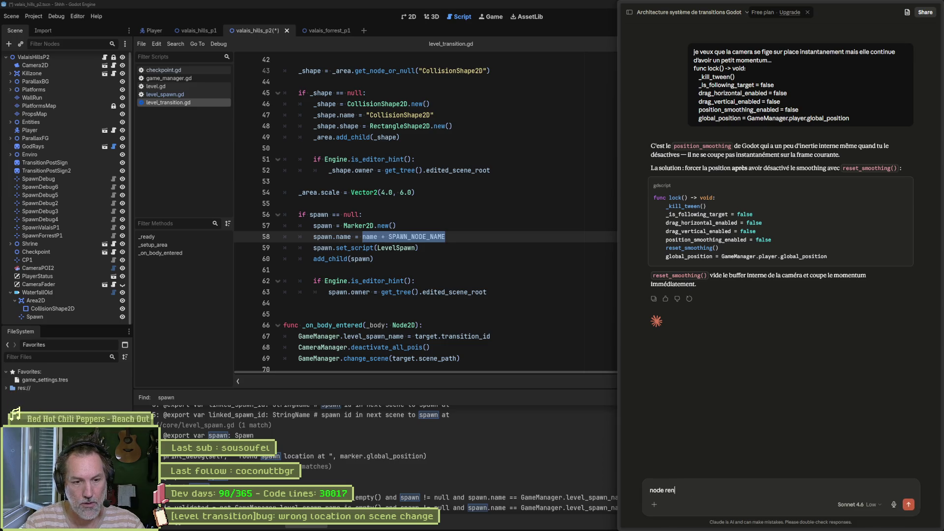
text(amed hook in g)
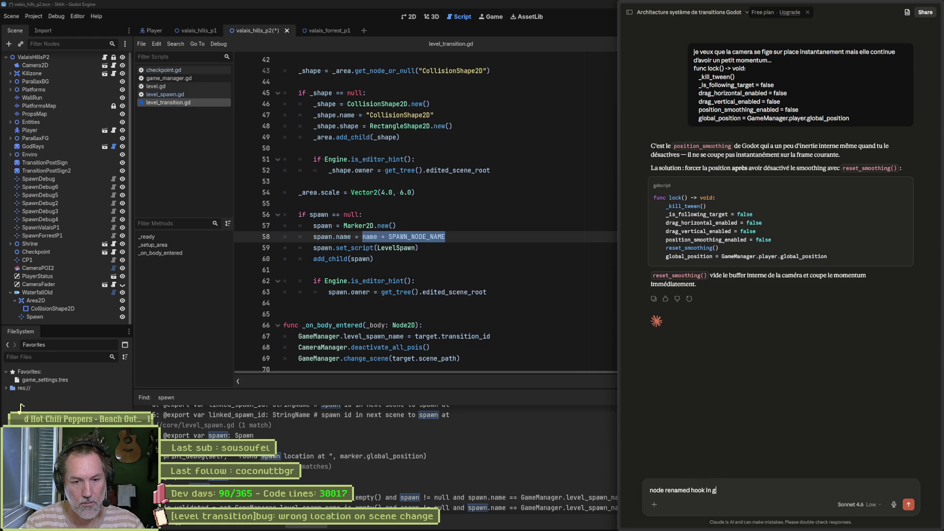
text(dscript)
key(Return)
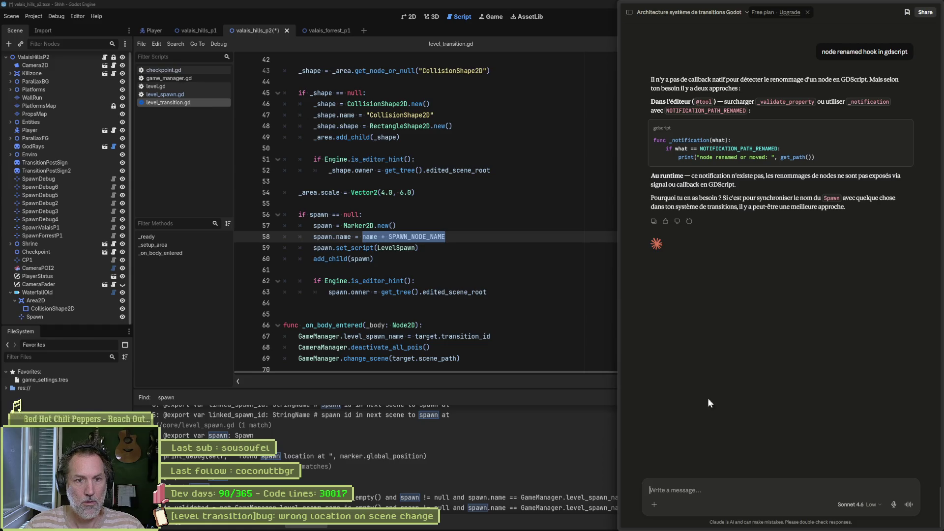
- Ask in French for the child Marker2D to use the LevelTransition's name plus 'Spawn', and copy the _notification code
click(709, 492)
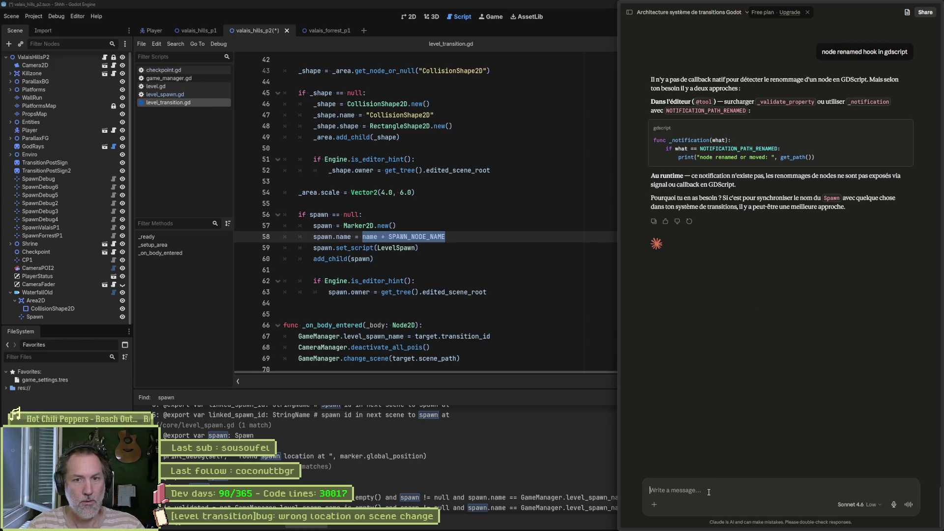
text(pour quand j)
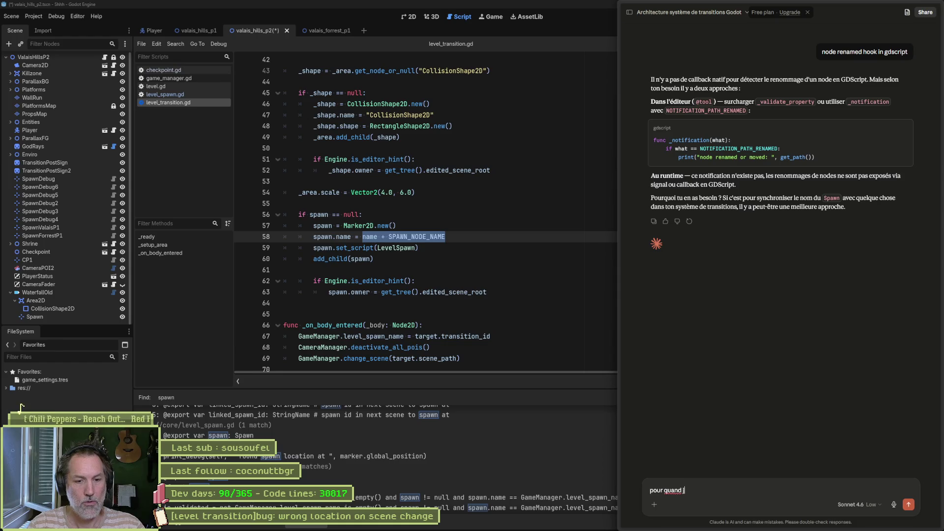
text(e renomme mon nodeud)
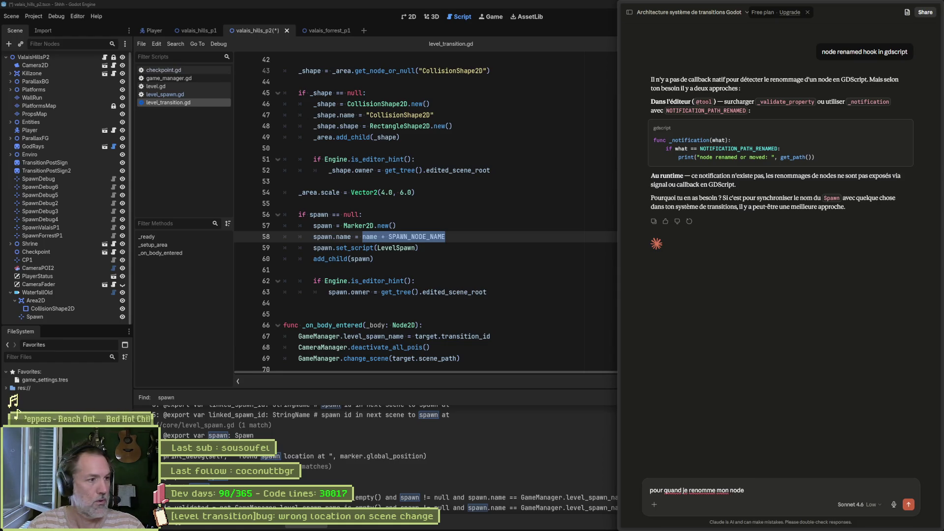
text( Level)
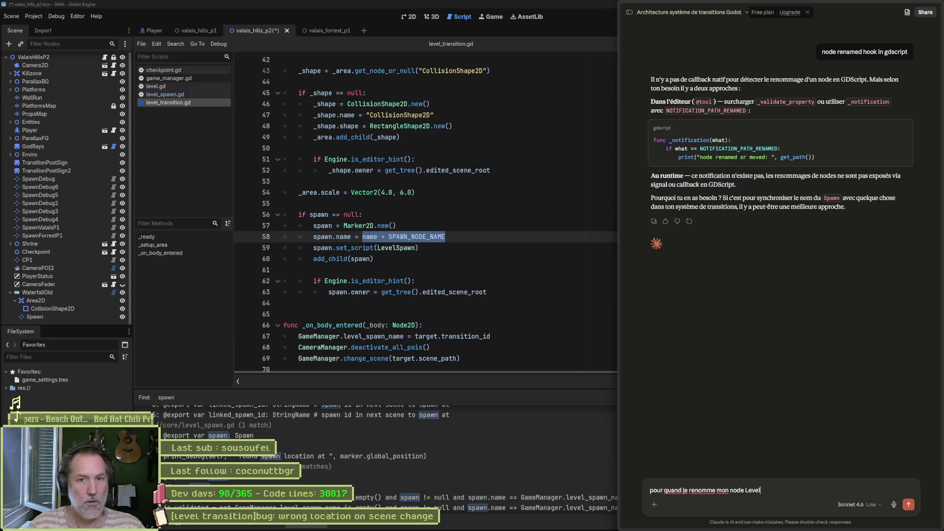
text(ansition, je veux que le mar)
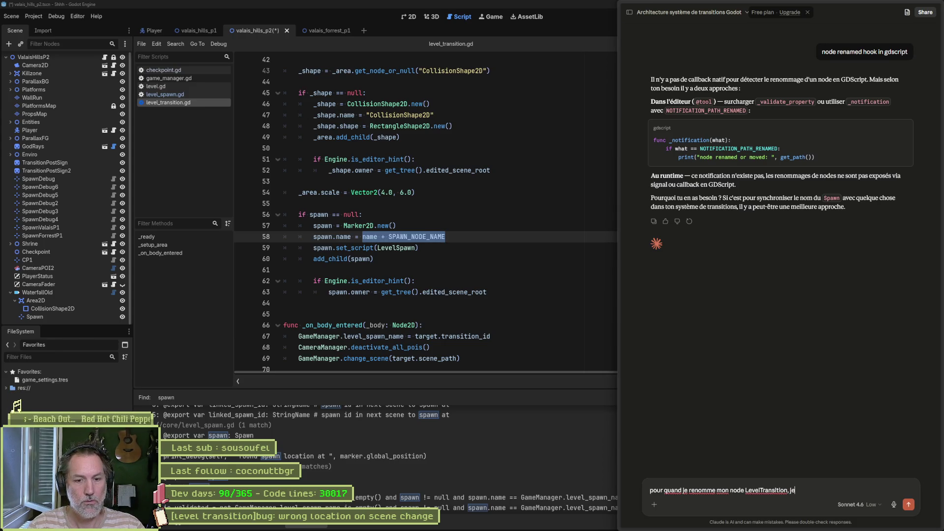
text(ker2d q)
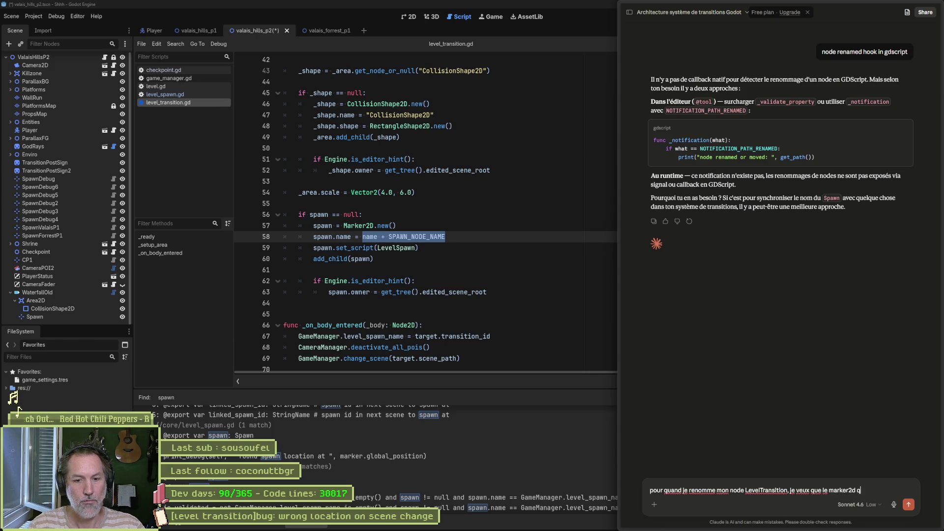
key(BackSpace)
text(enfant qui est cree)
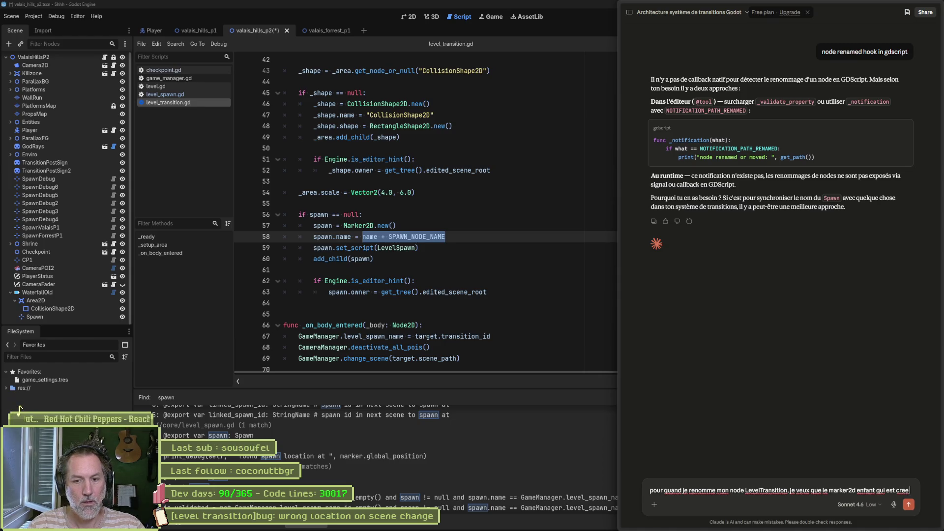
text( utilise)
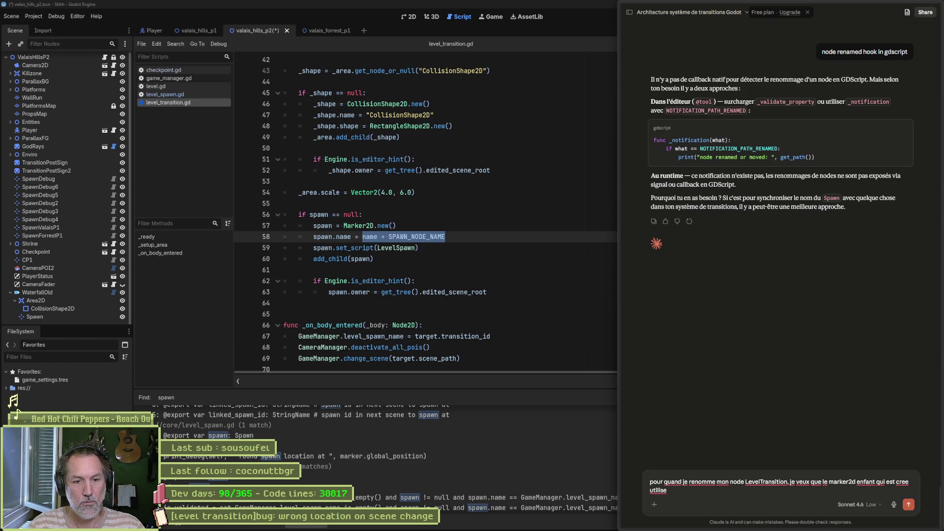
key(BackSpace)
key(BackSpace)
text(son)
key(BackSpace)
key(BackSpace)
key(BackSpace)
text(le nom d)
text(u pa)
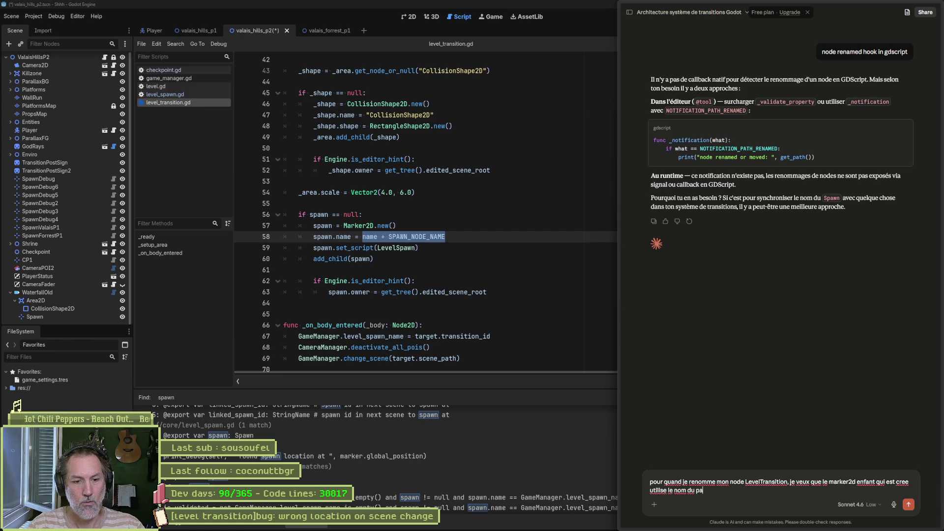
key(BackSpace)
key(BackSpace)
text(LevelTransition)
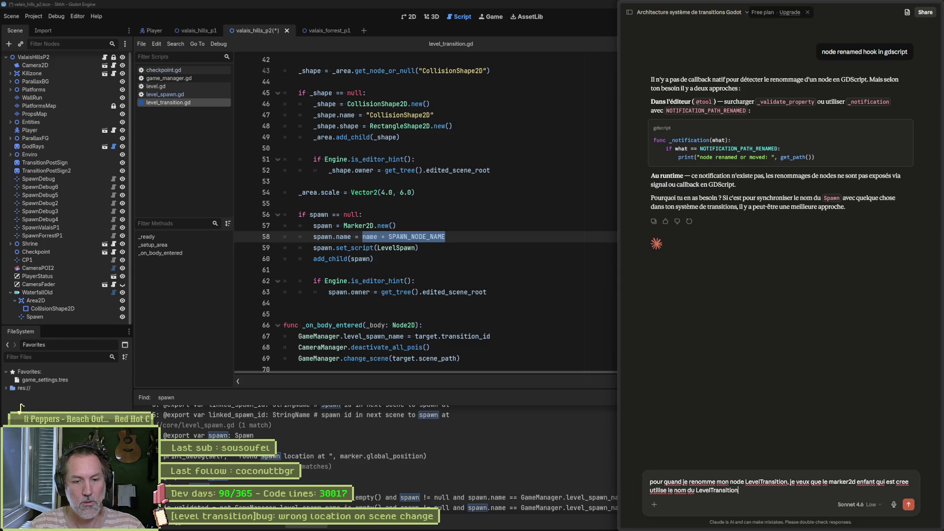
text( et postfixe "Spw)
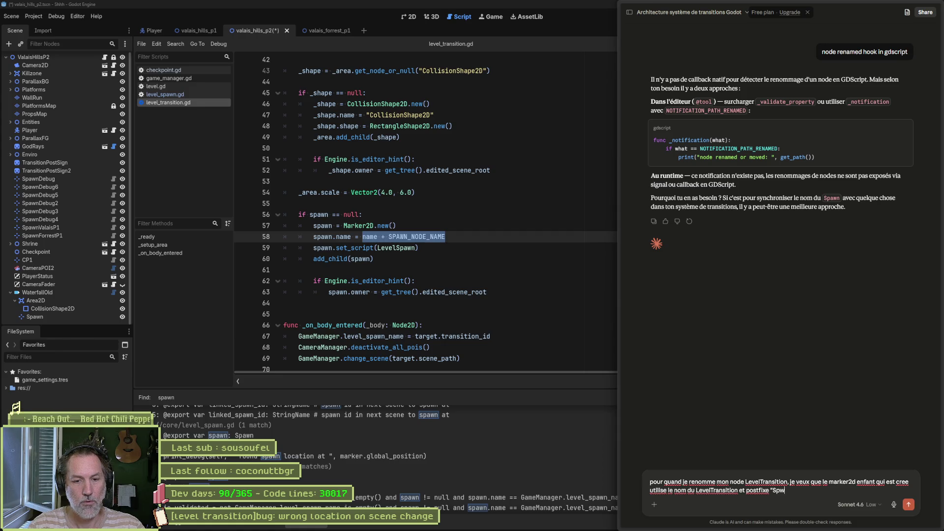
key(BackSpace)
text(awn)
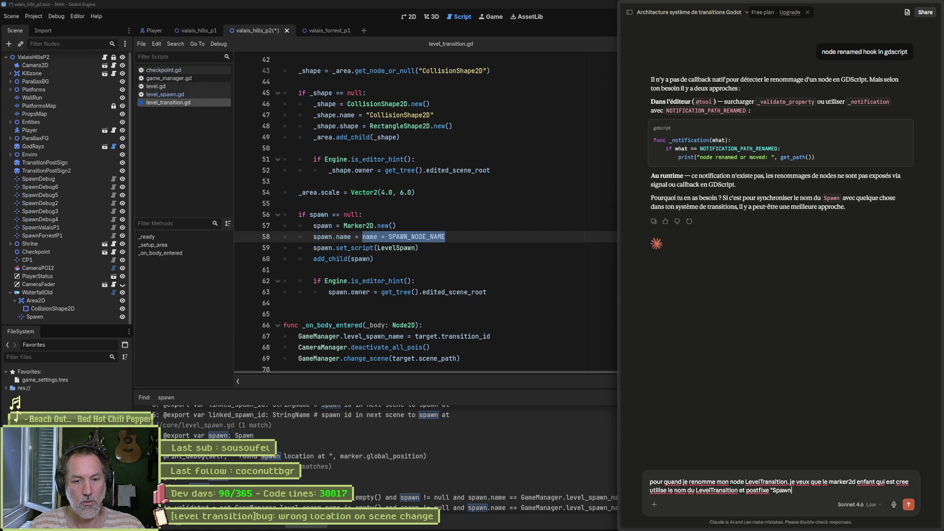
key(Return)
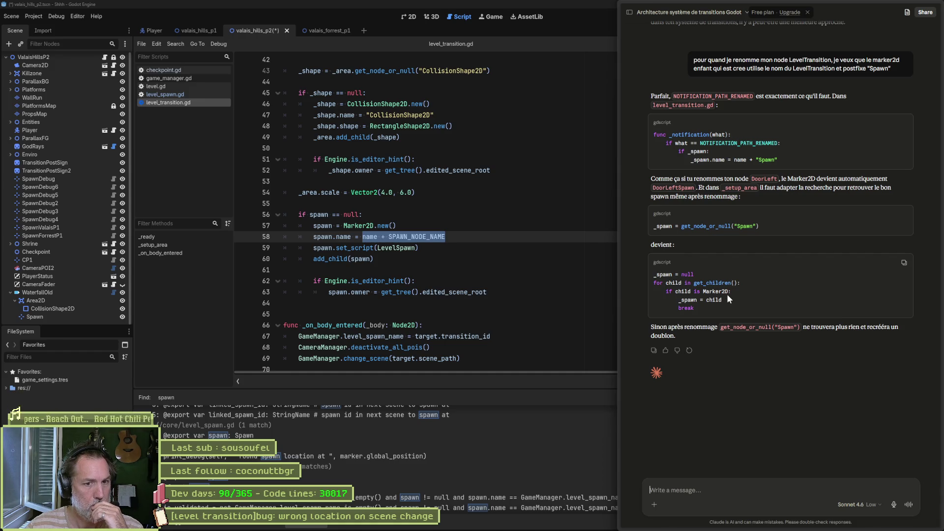
click(904, 123)
click(441, 272)
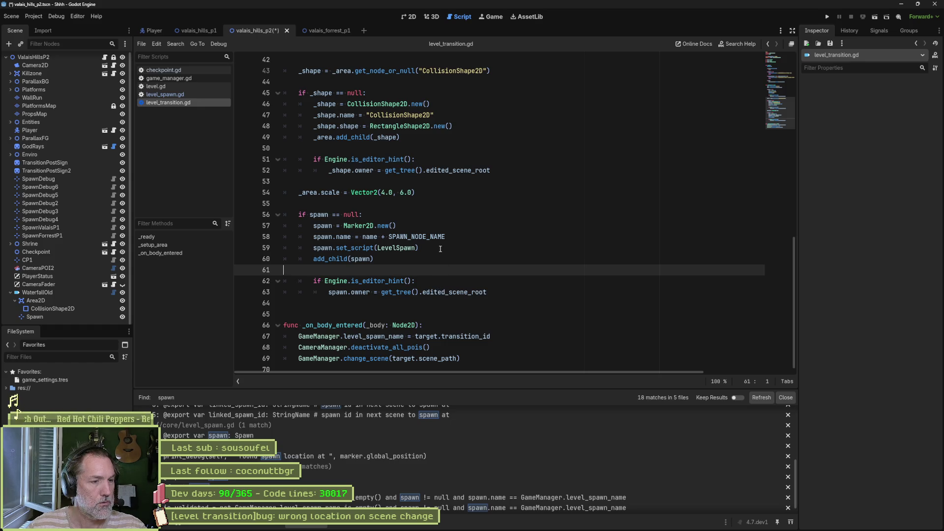
- Paste the _notification function at the end of level_transition.gd with blank lines before it, and save
scroll(391, 302, down, 1)
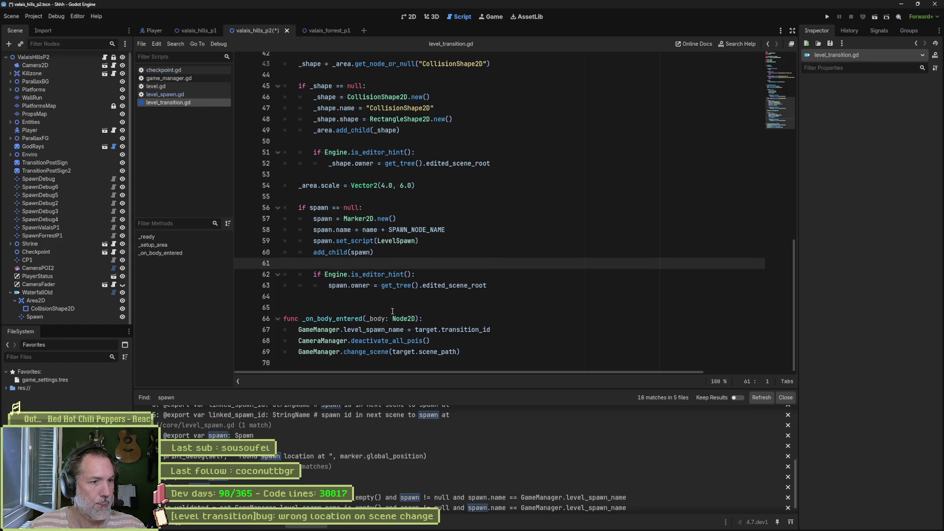
click(323, 359)
key(ctrl+v)
click(468, 327)
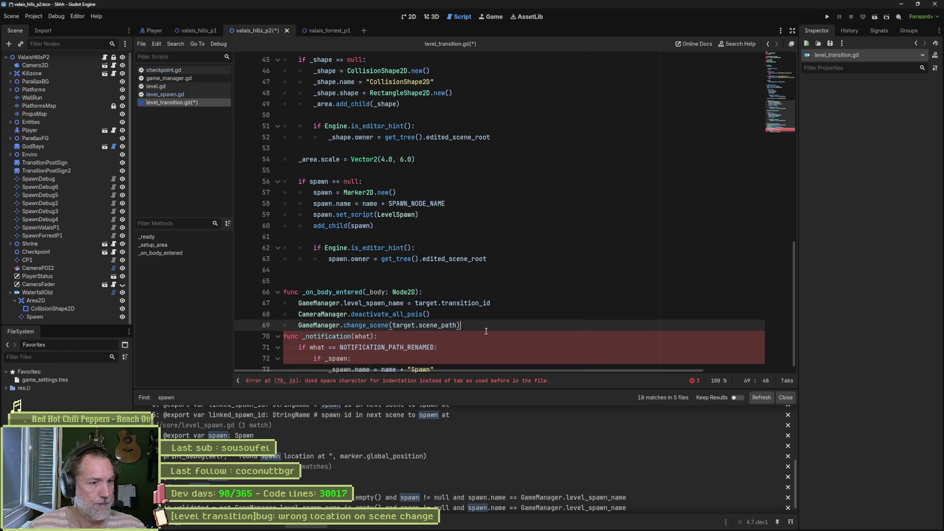
key(Return)
key(ctrl+s)
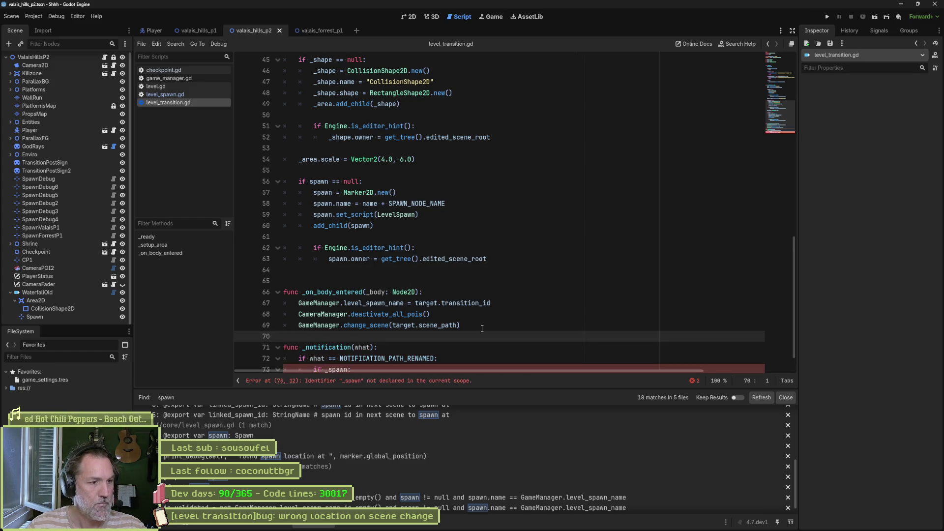
key(Return)
scroll(482, 300, down, 1)
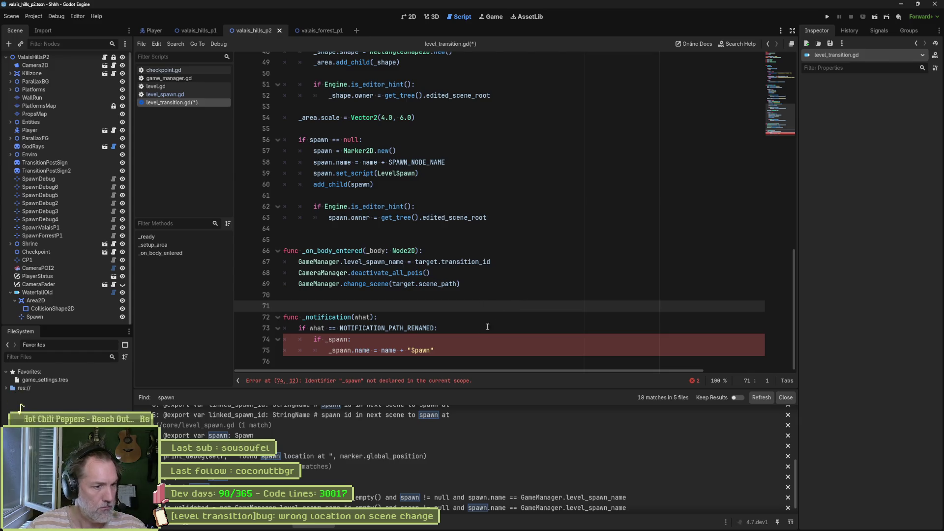
key(ctrl+s)
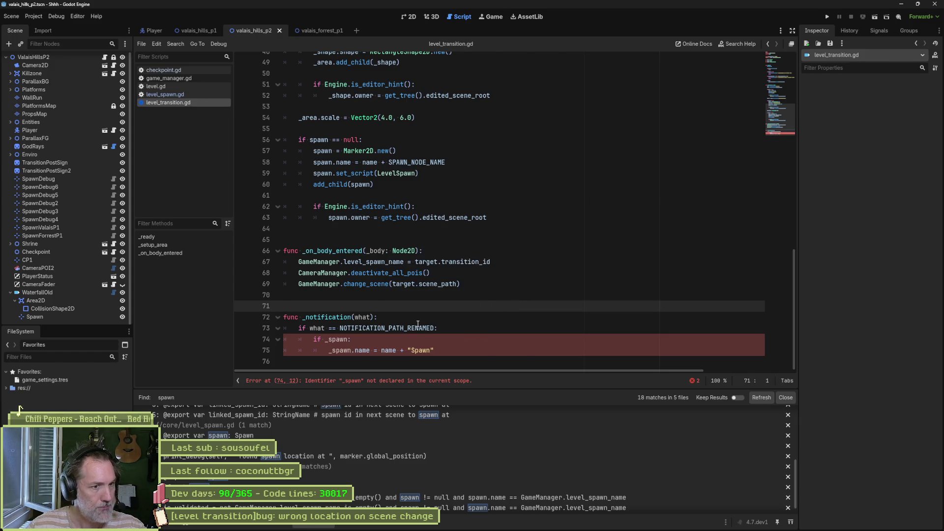
- Rename the spawn variable declaration to _spawn at the top of the script
mouse_move(418, 324)
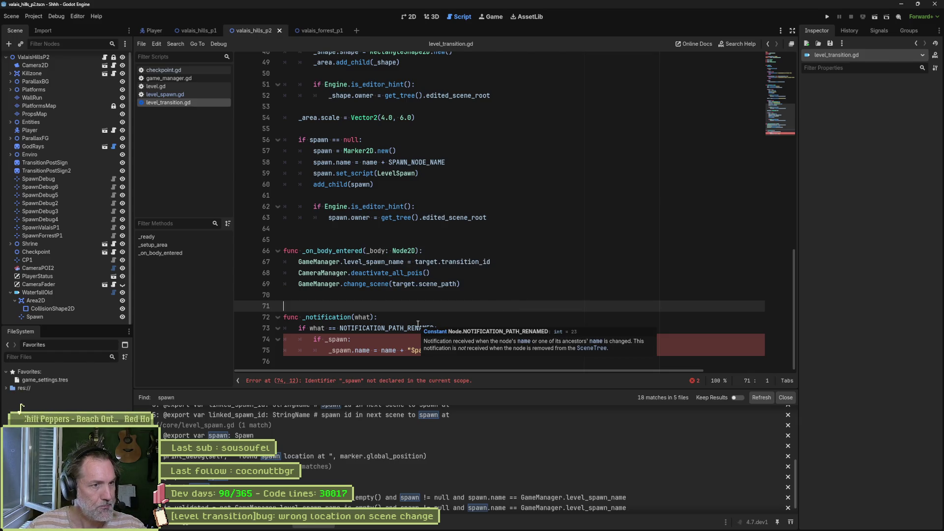
double_click(323, 151)
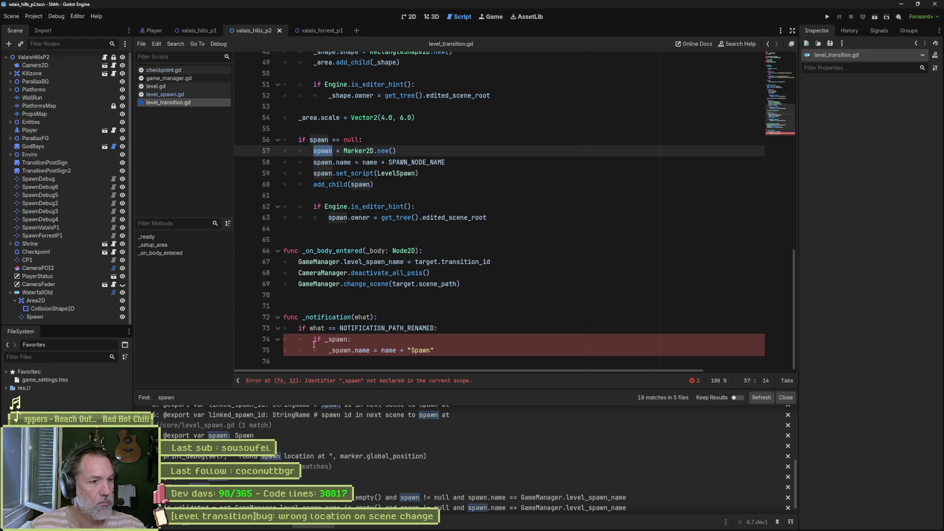
double_click(334, 343)
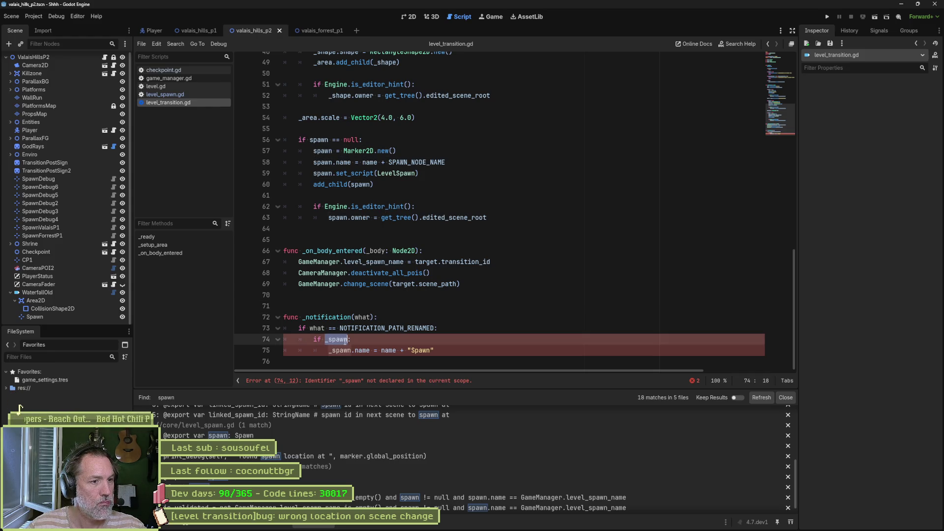
double_click(319, 142)
click(783, 73)
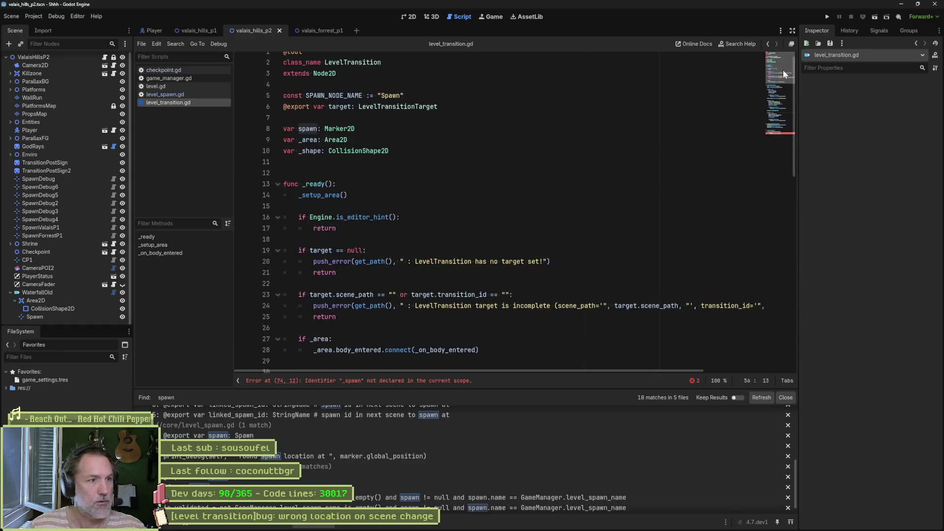
click(298, 128)
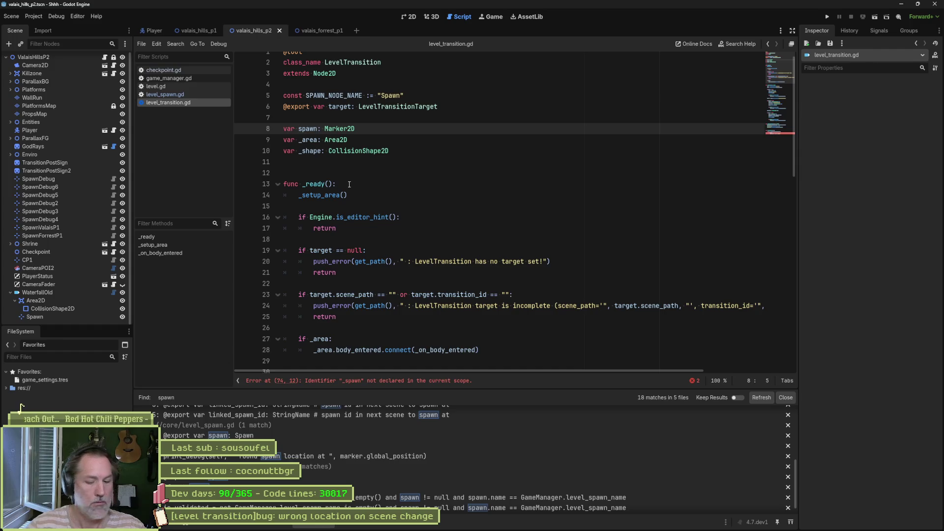
text(_)
double_click(305, 128)
- Replace spawn with _spawn on lines 33, 56, 57, 58, 59, 60 and 63, then save
scroll(340, 167, down, 5)
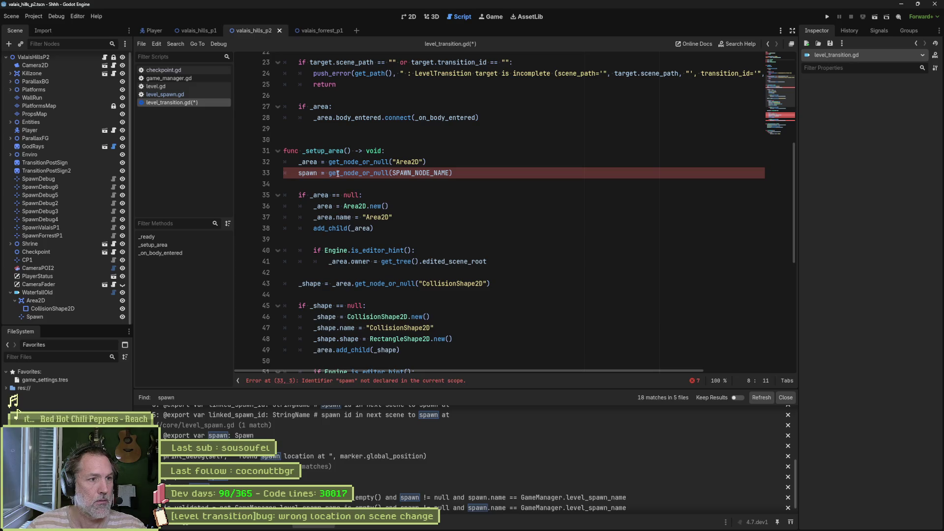
double_click(307, 173)
key(ctrl+v)
scroll(381, 230, down, 7)
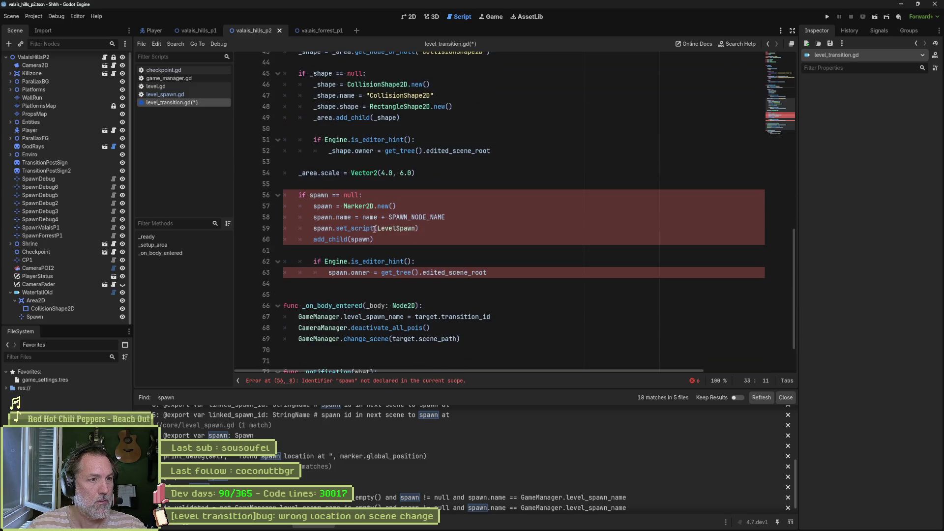
double_click(322, 195)
key(ctrl+v)
double_click(322, 206)
key(ctrl+v)
double_click(325, 218)
key(ctrl+v)
double_click(323, 228)
key(ctrl+v)
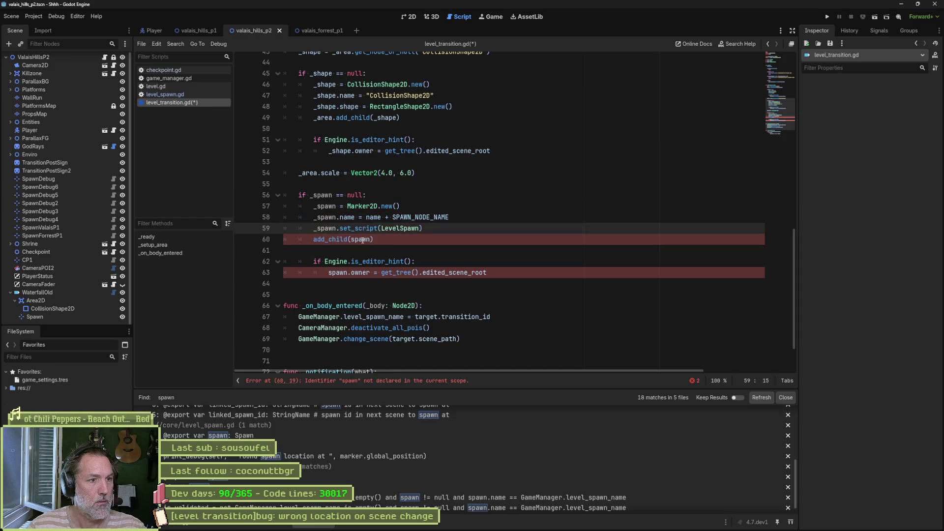
double_click(363, 240)
key(ctrl+v)
double_click(338, 273)
key(ctrl+v)
key(ctrl+s)
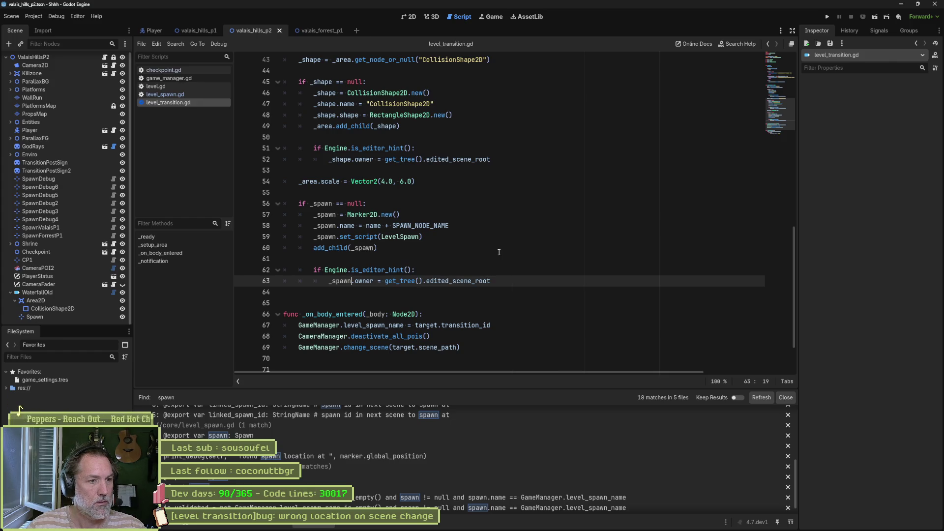
scroll(499, 252, down, 2)
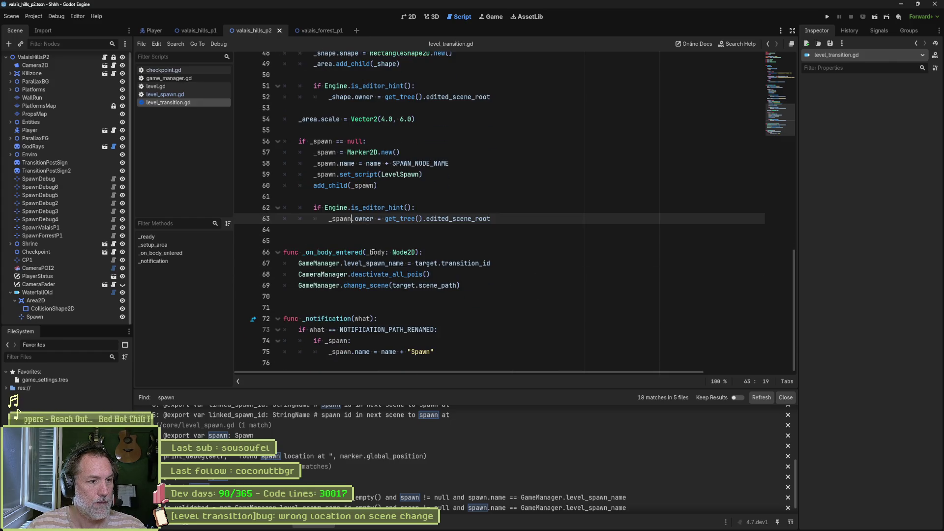
- Wrap the callback functions from _on_body_entered to the script's end in a Callbacks region, and save
click(358, 245)
key(Return)
text(#)
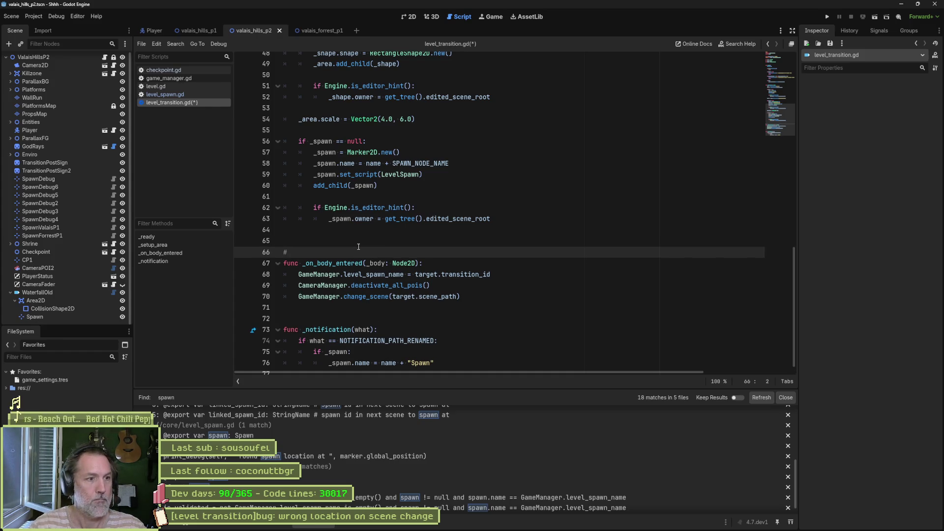
text(region Callbacks)
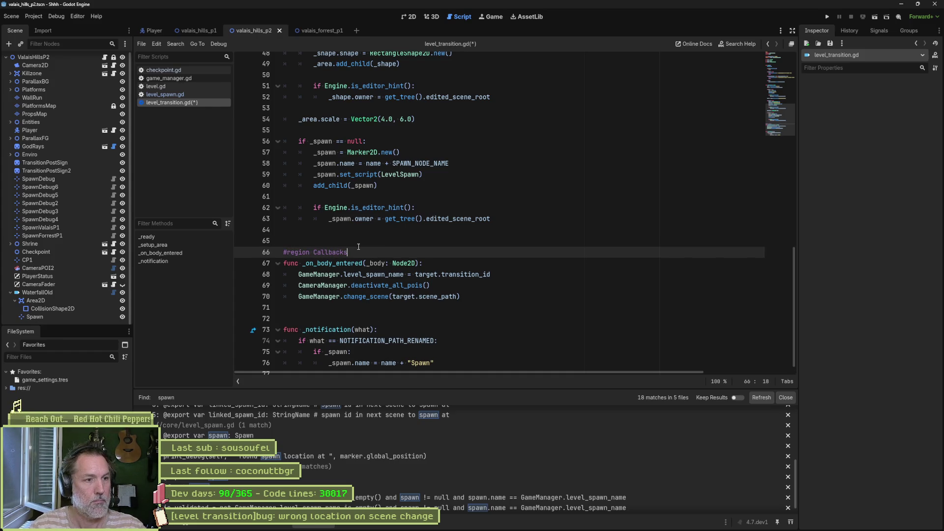
scroll(358, 246, down, 1)
click(382, 367)
text(#endregion)
key(ctrl+s)
- Enclose func _ready in a Lifecycle region with #endregion after its body
scroll(386, 295, up, 5)
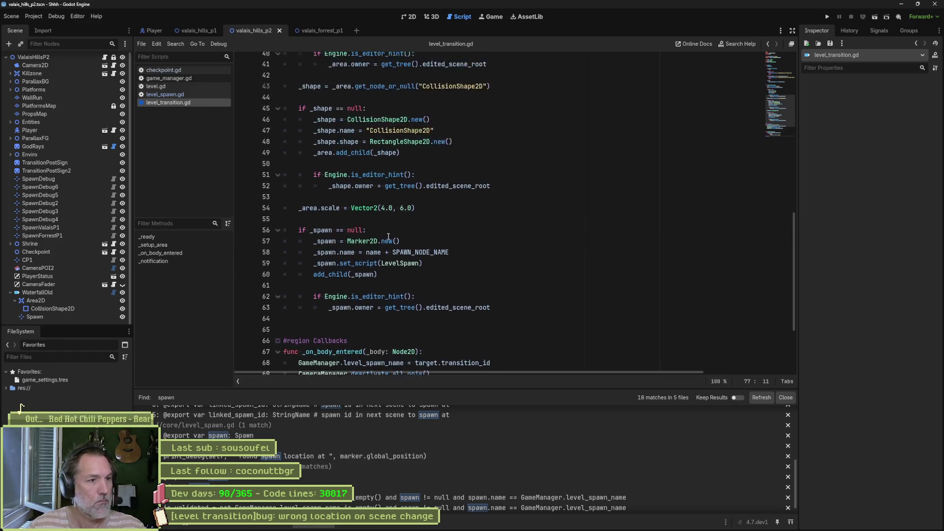
scroll(388, 227, up, 5)
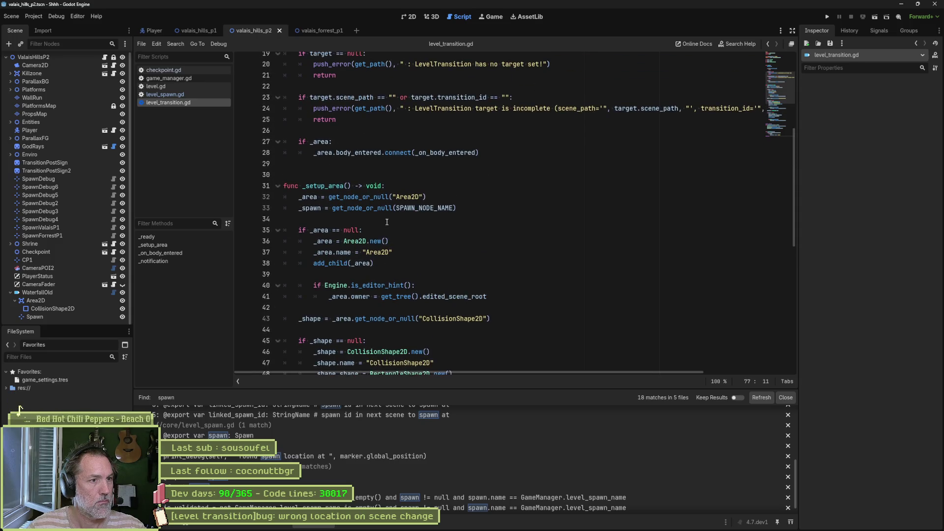
scroll(388, 222, up, 4)
click(302, 109)
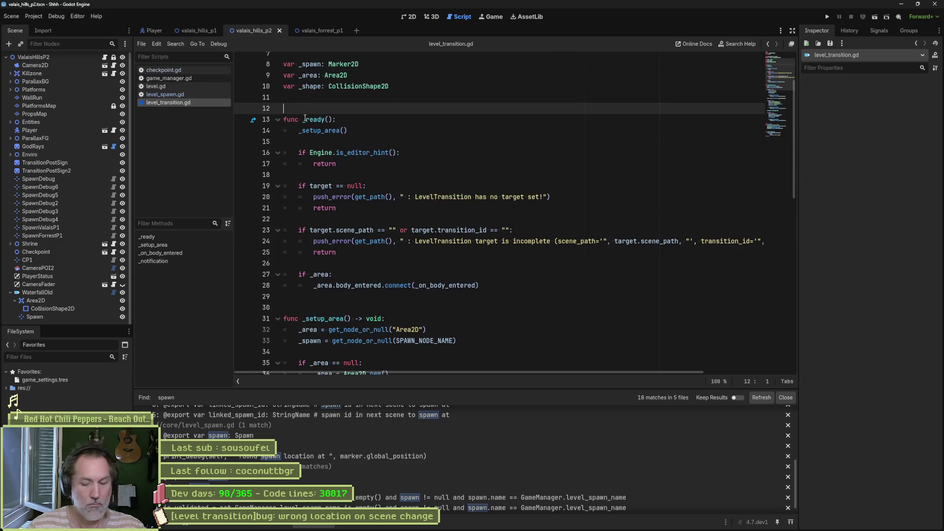
mouse_move(305, 118)
key(Return)
text(#region Life)
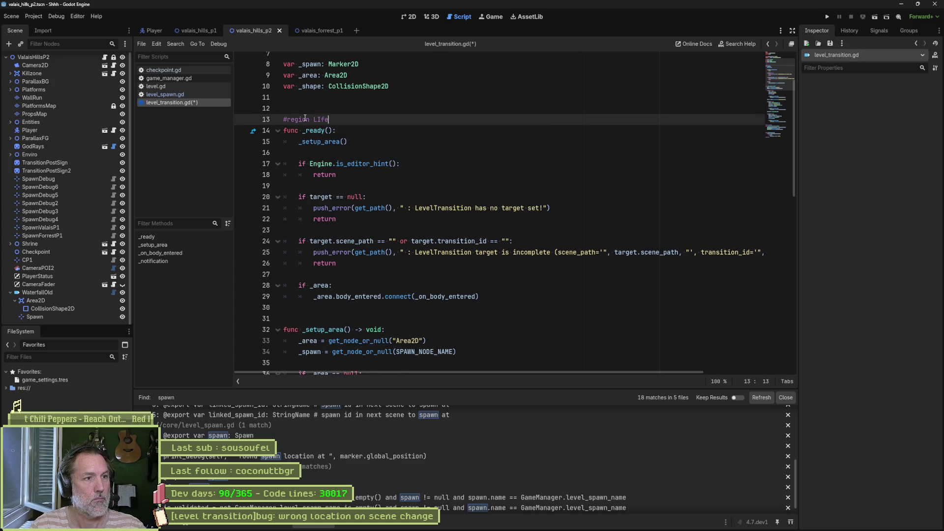
text(cycle)
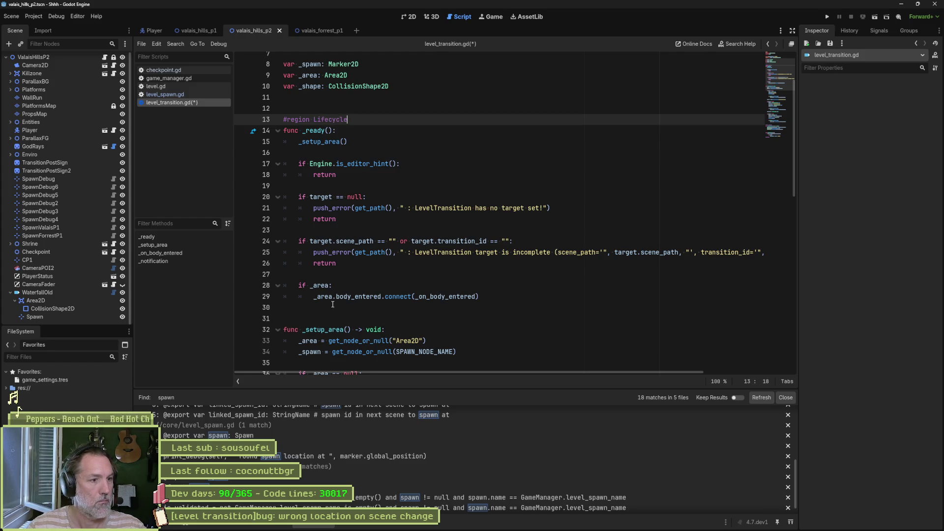
click(333, 307)
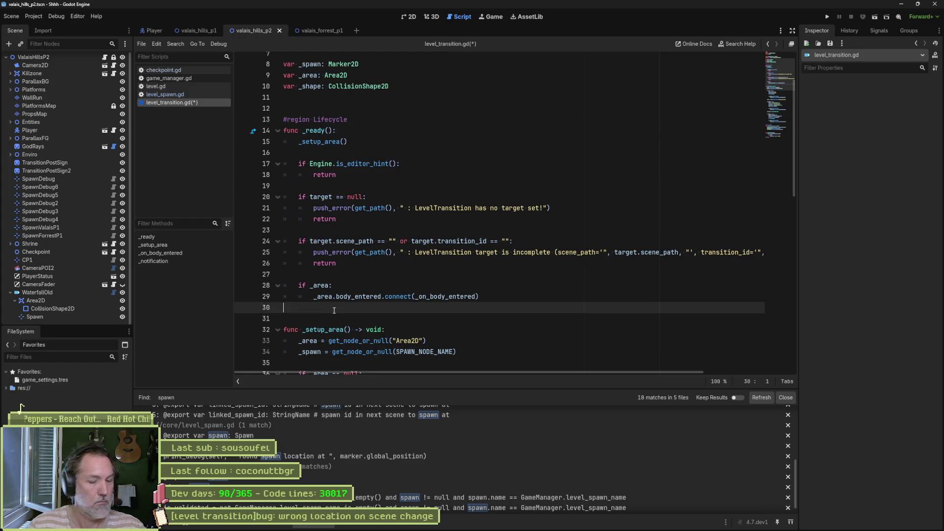
text(#endregion)
key(Return)
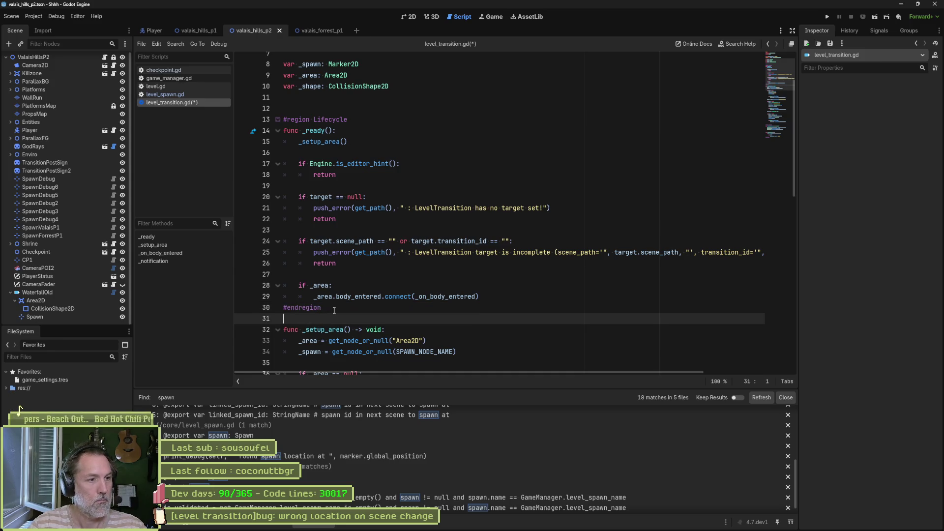
- Enclose the setup helper in a 'private funcs' region closed by #endregion, and save
key(Down)
text(#region )
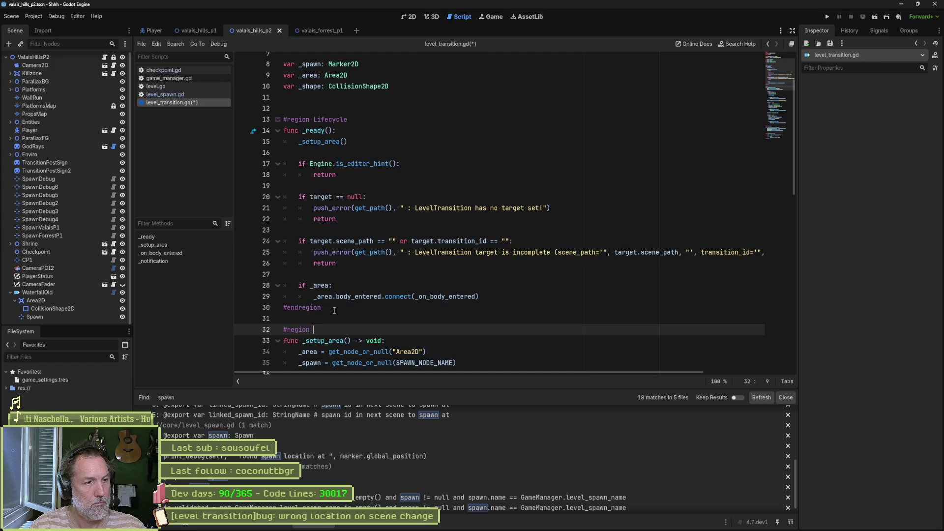
text(private f)
text(uncs)
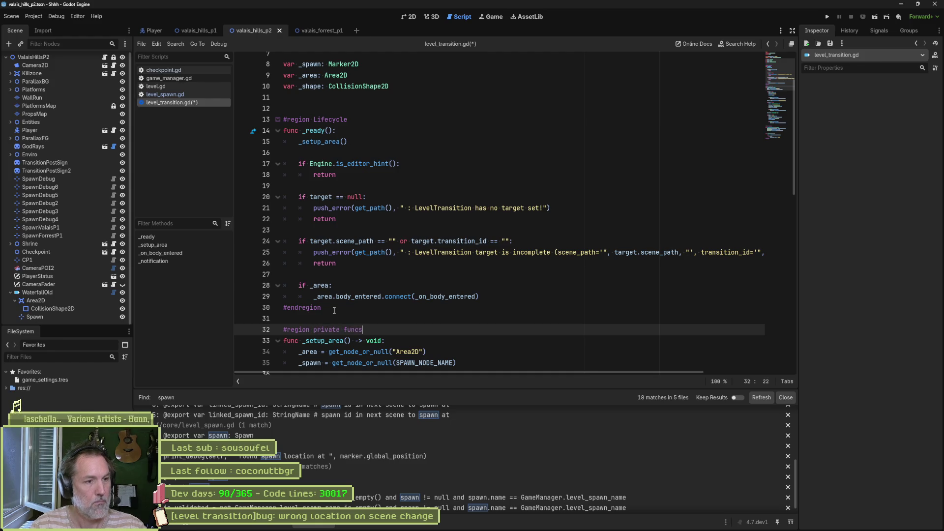
scroll(334, 310, down, 10)
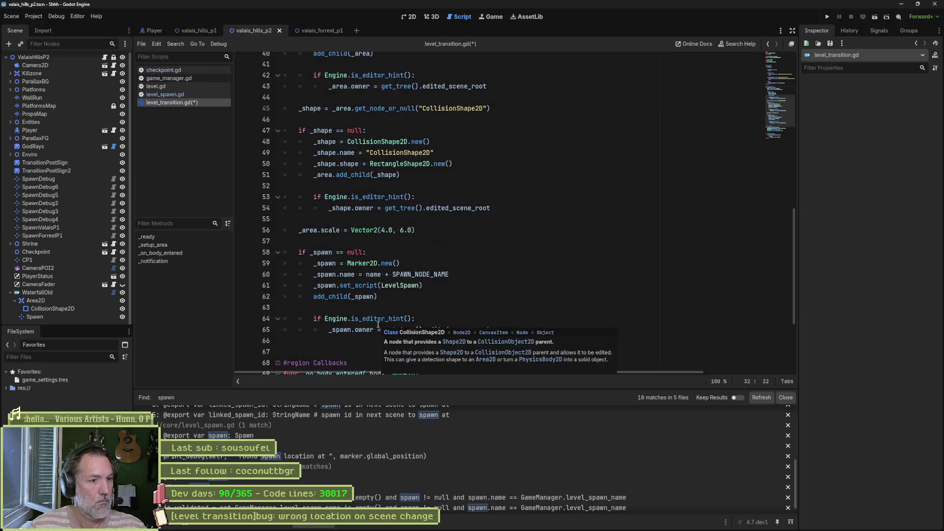
click(348, 342)
text(#endreg)
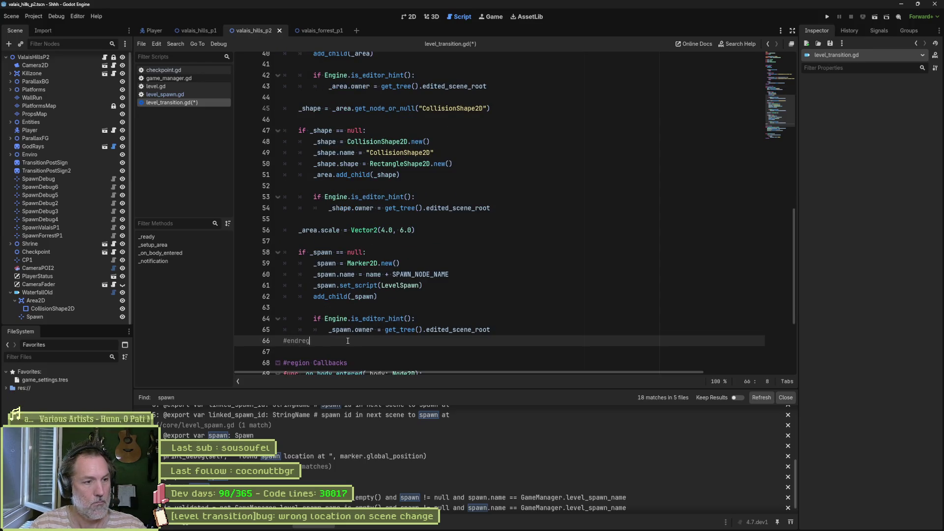
text(ion)
key(ctrl+s)
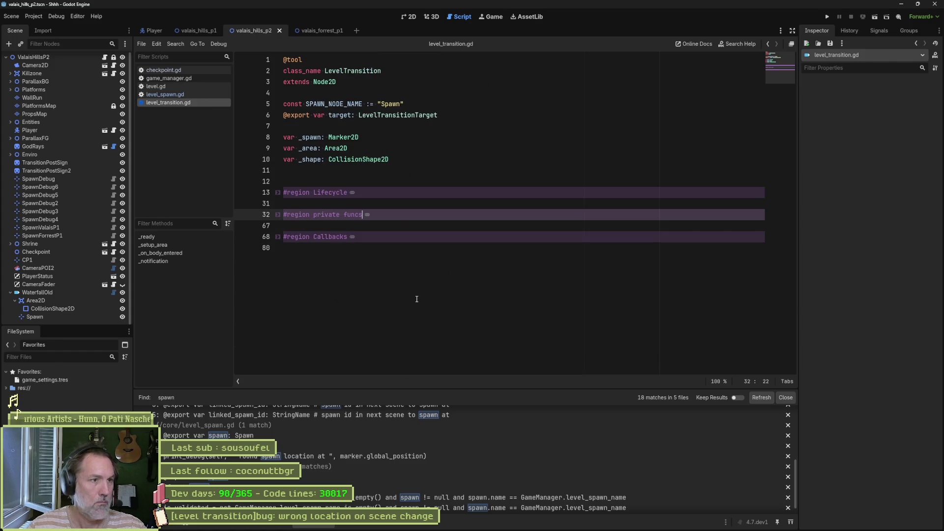
- Lowercase the Lifecycle and Callbacks region labels, save, and unfold the callbacks region
click(313, 192)
key(shift+F5)
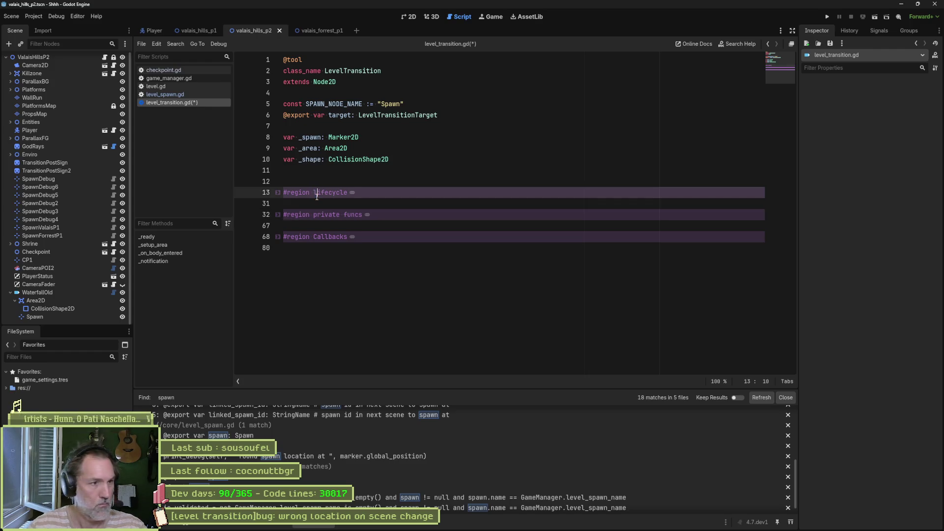
key(ctrl+s)
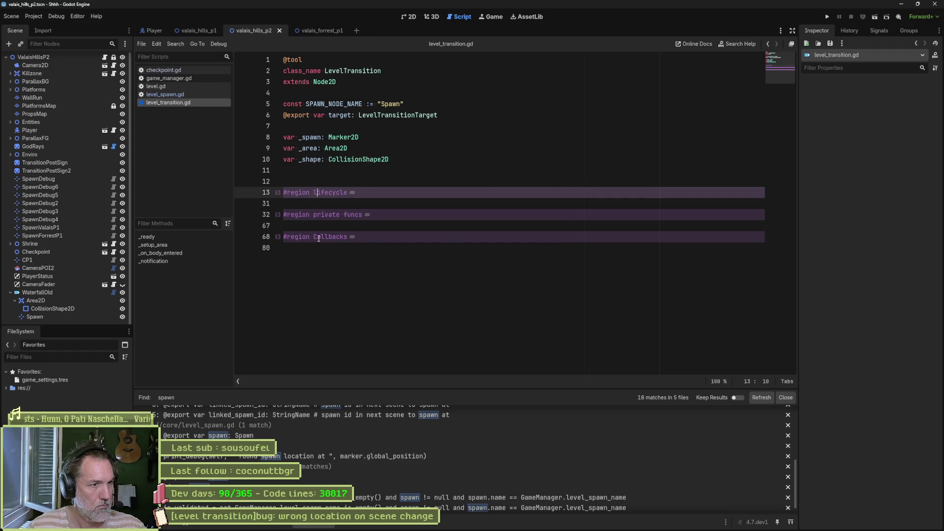
key(Down)
key(Down)
key(Down)
key(shift+F5)
key(ctrl+s)
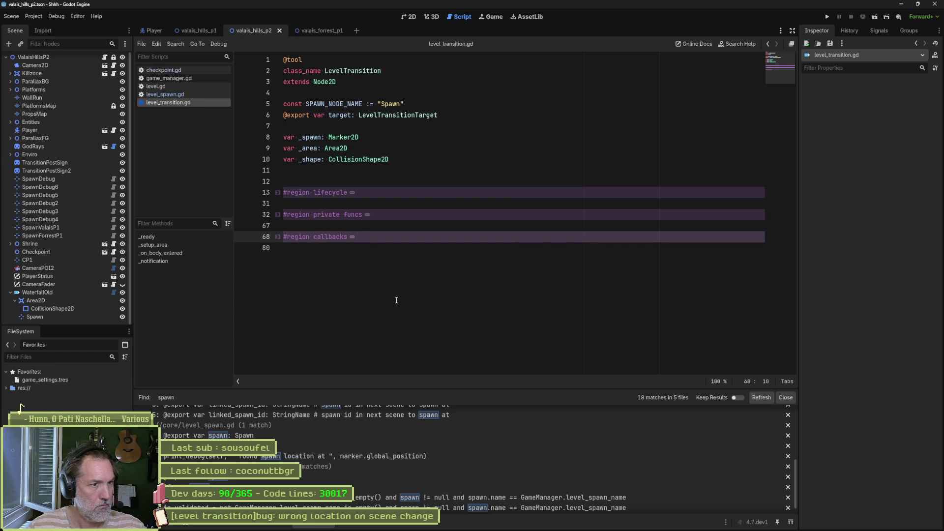
click(397, 300)
click(278, 238)
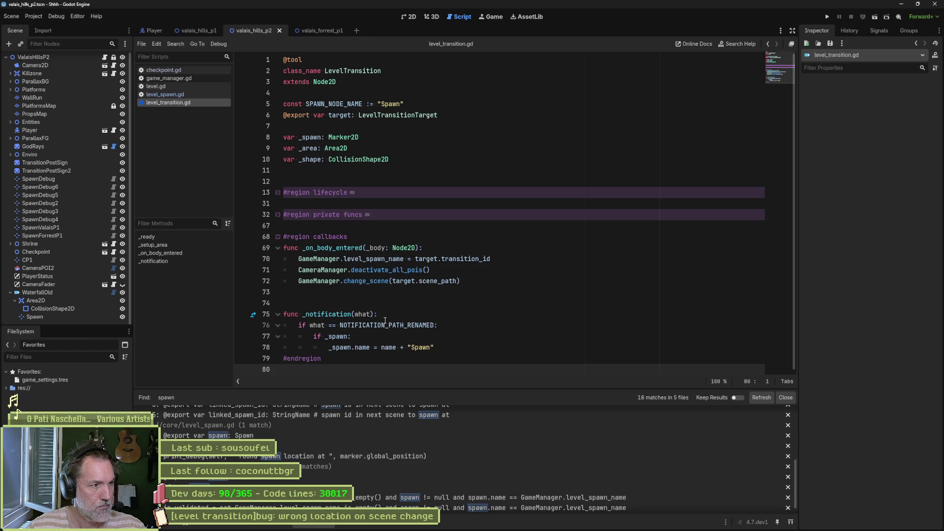
click(75, 294)
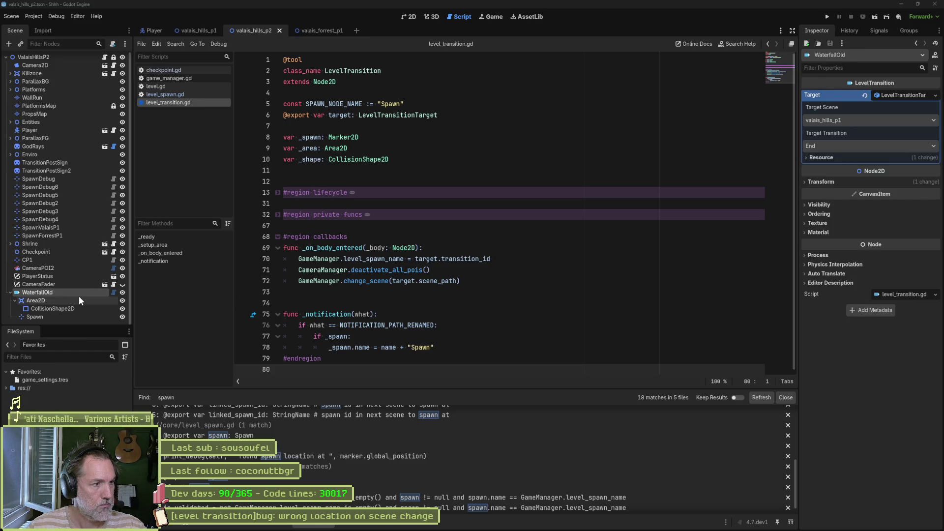
- Rename the WaterfallOld node to WaterfallOld2 in the Scene dock
key(F2)
key(End)
text(2)
key(Return)
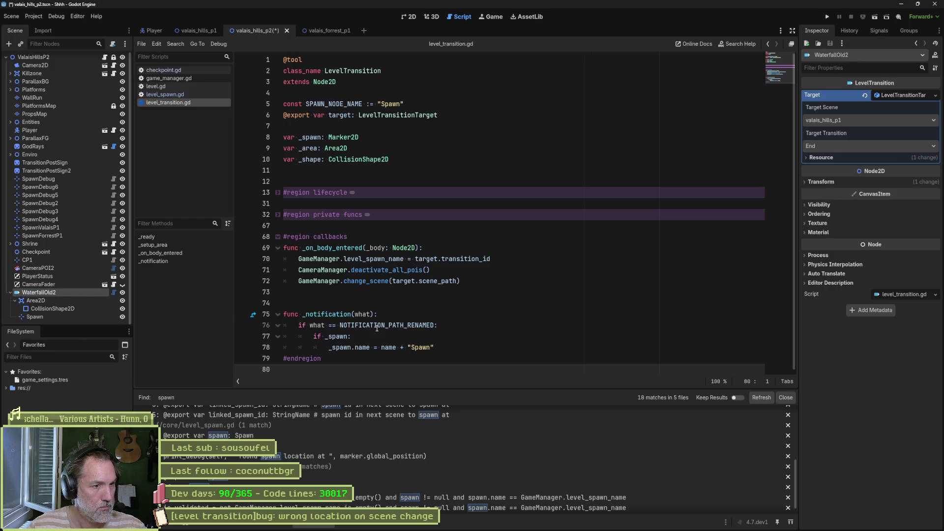
- Add a print("zzz") debug line in the rename check, clear the output log, and rename the node WaterfallOld2s
click(455, 325)
key(Return)
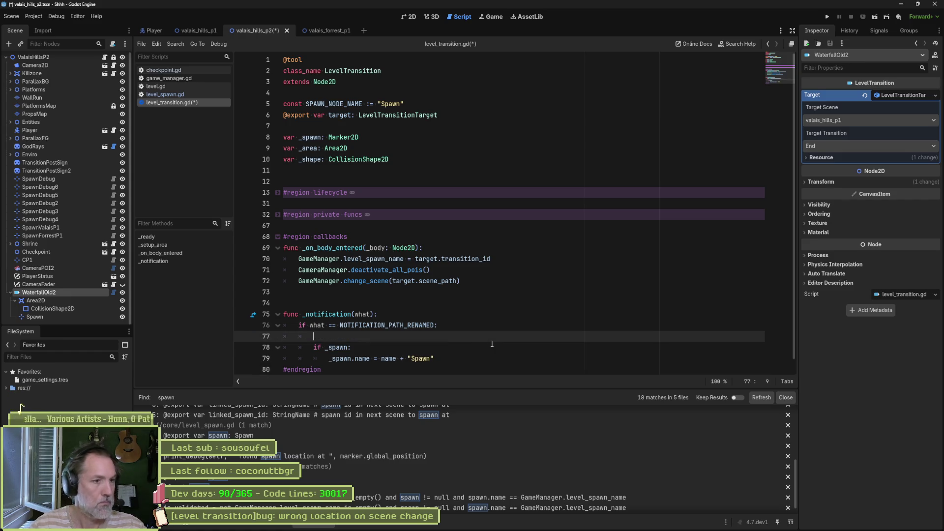
text(print()
text("zzz)
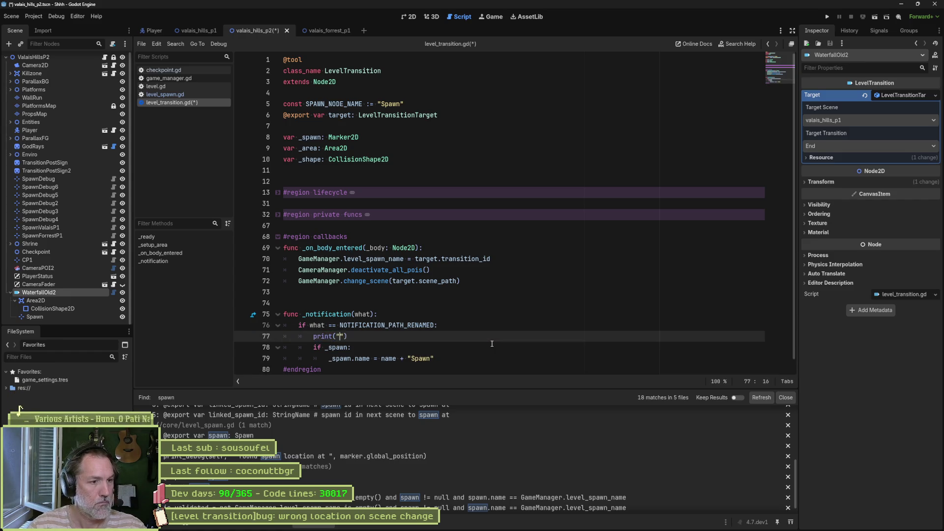
key(ctrl+s)
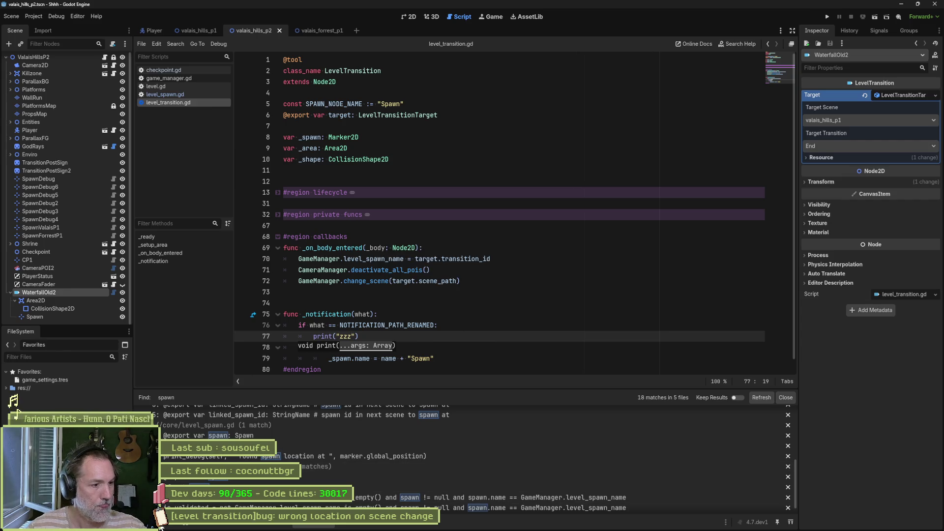
click(785, 397)
click(779, 414)
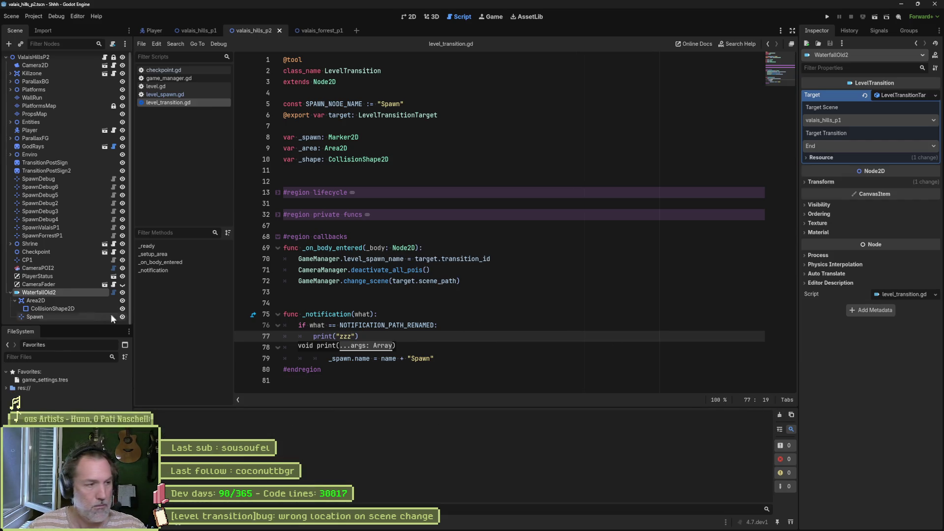
click(53, 286)
click(53, 292)
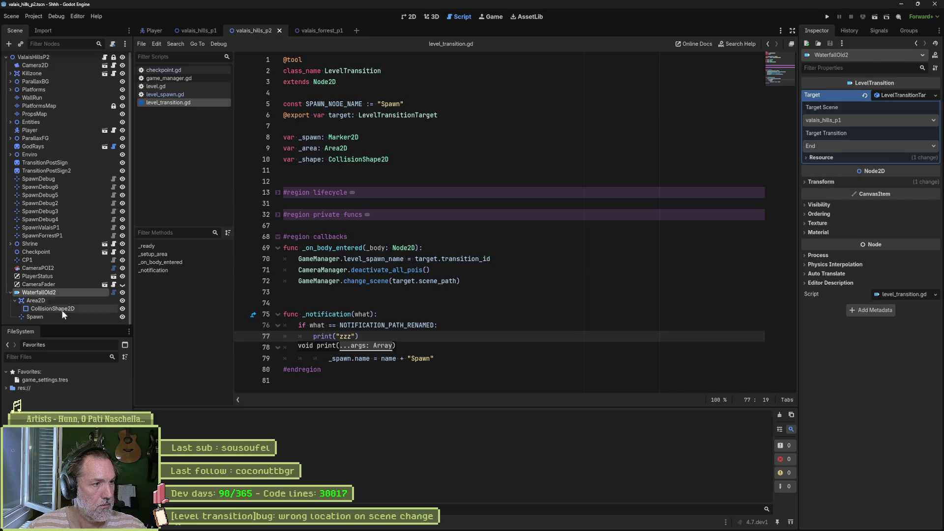
text(s)
key(Return)
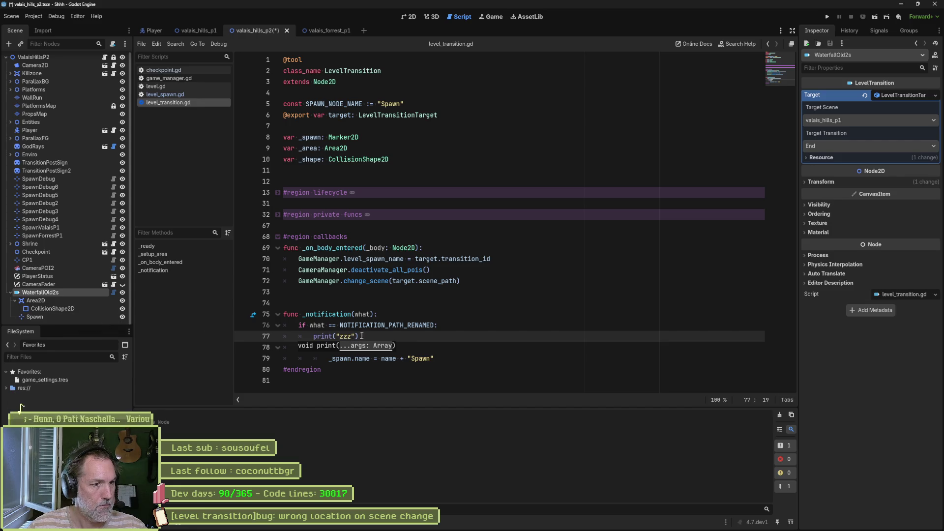
- Remove the debug print and the if _spawn guard, and rename the node back to WaterfallOld
click(466, 336)
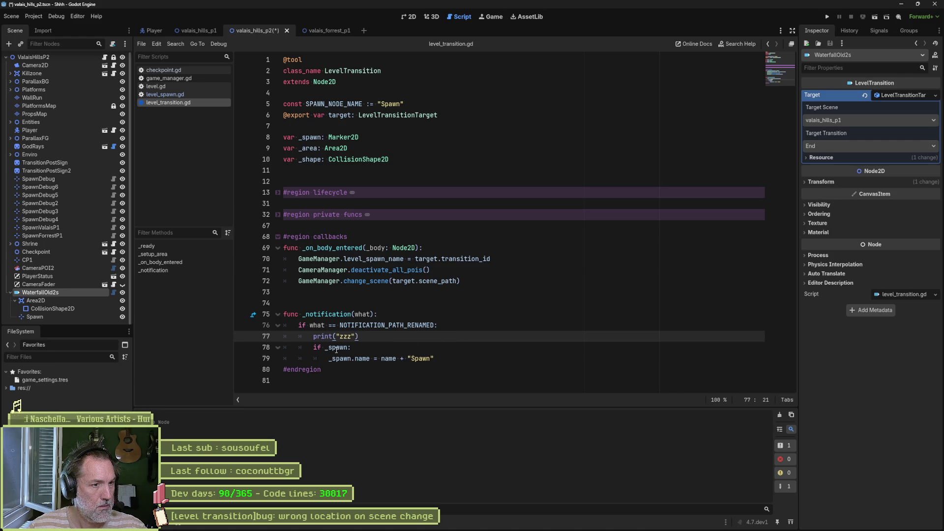
key(ctrl+shift+k)
key(ctrl+s)
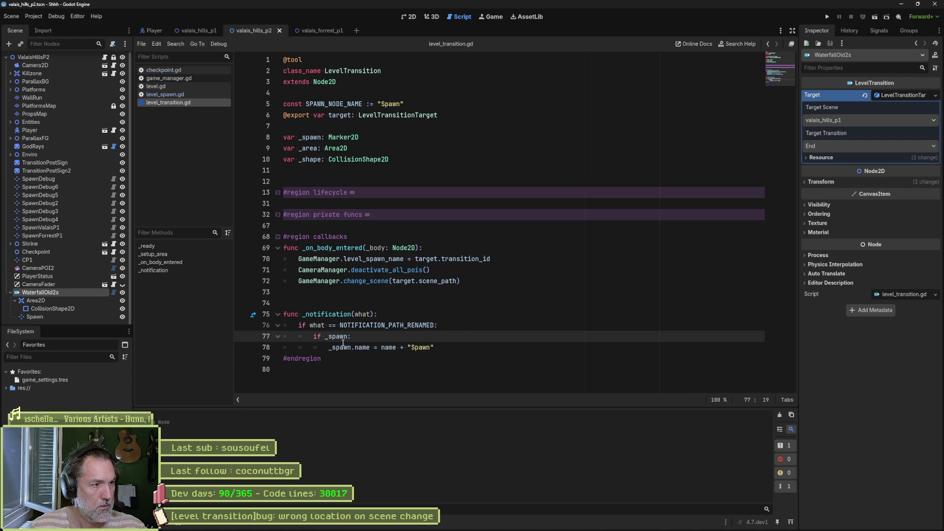
double_click(341, 338)
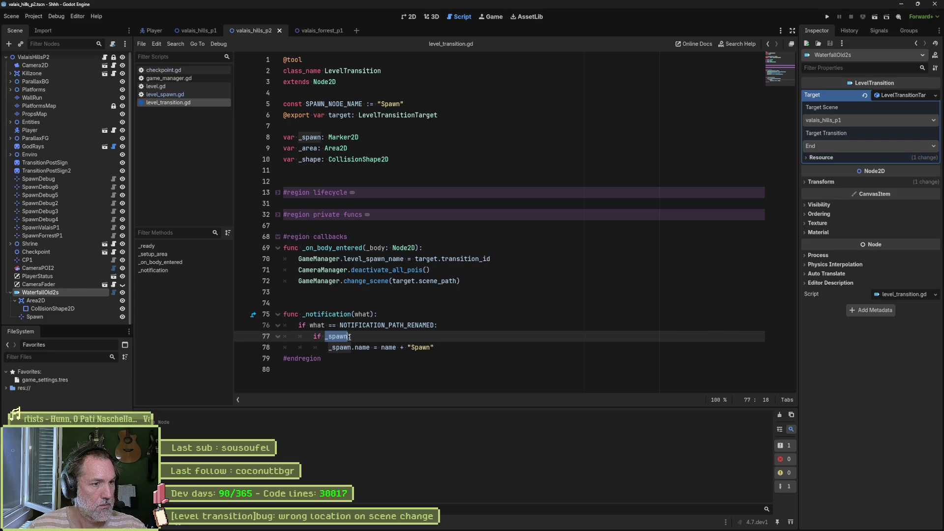
key(ctrl+shift+k)
key(shift+Tab)
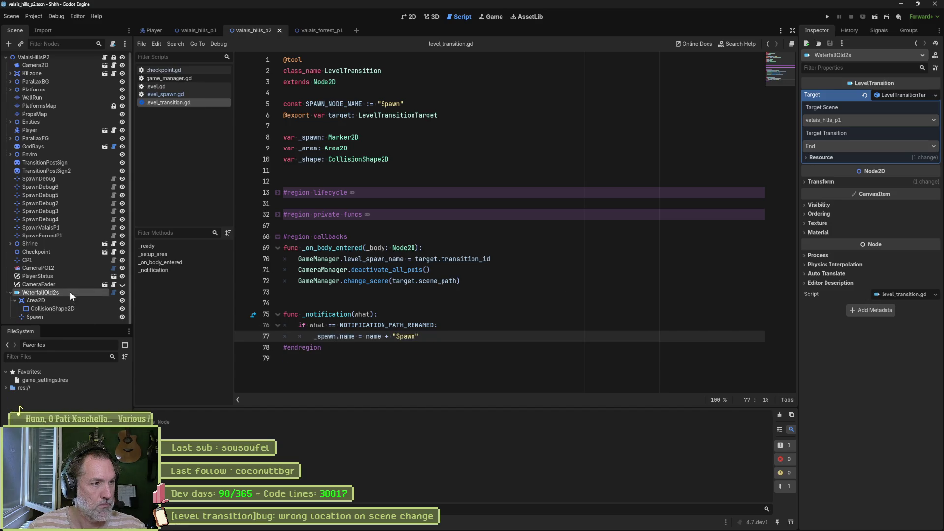
key(BackSpace)
key(BackSpace)
key(Return)
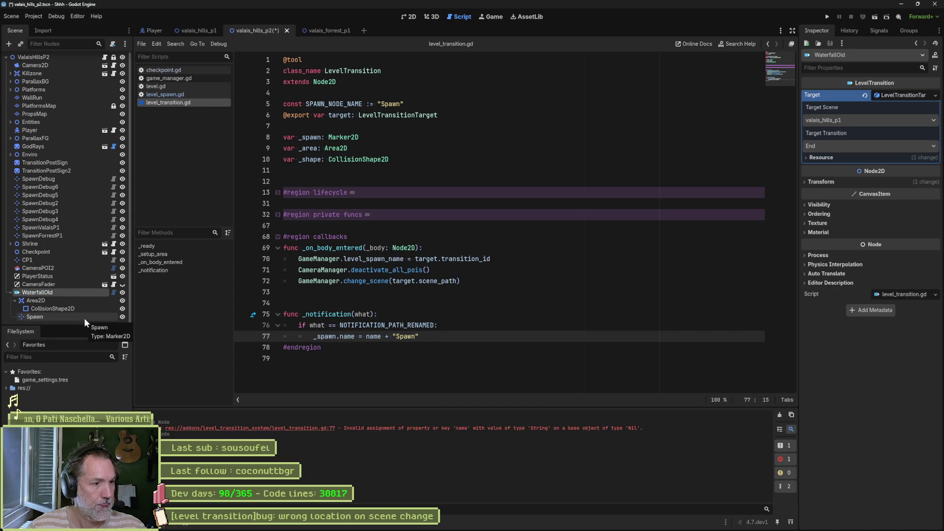
- Restore the if _spawn guard with undo and save the script
click(424, 324)
key(ctrl+z)
key(ctrl+z)
key(ctrl+s)
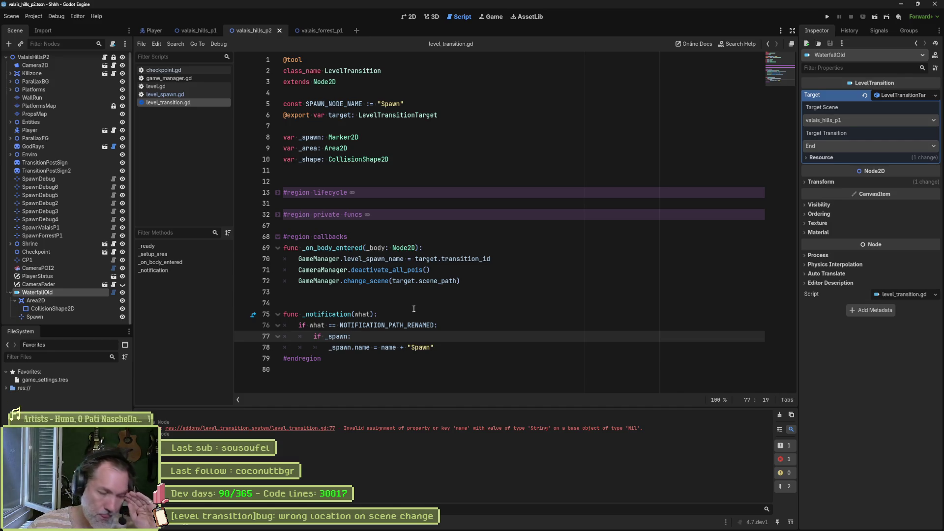
click(502, 522)
- Tell Claude in French the LevelTransition node predating the changes seems to lack its spawn reference
click(732, 490)
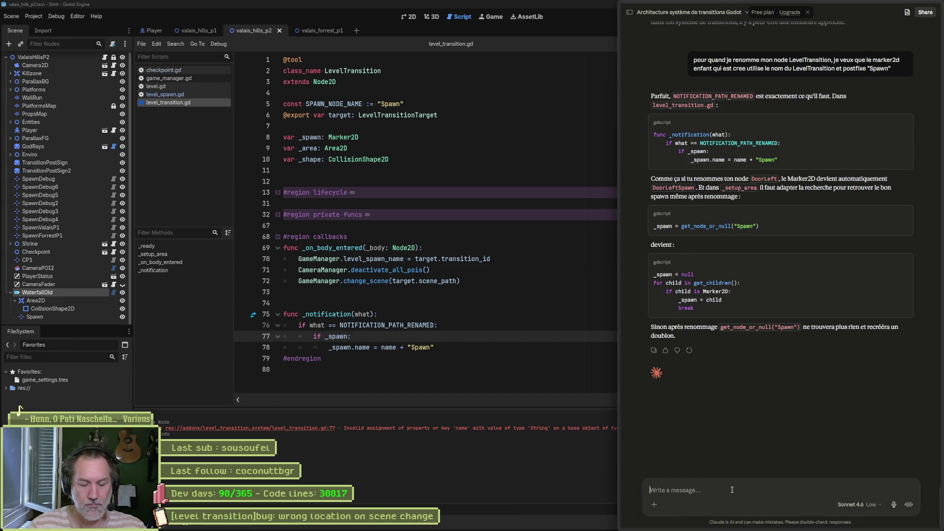
text(pour lui,)
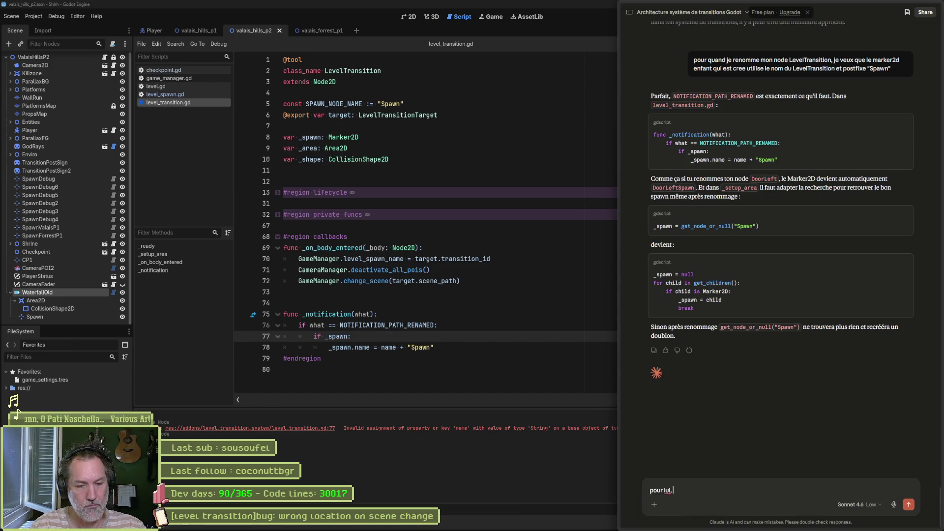
text( comme le)
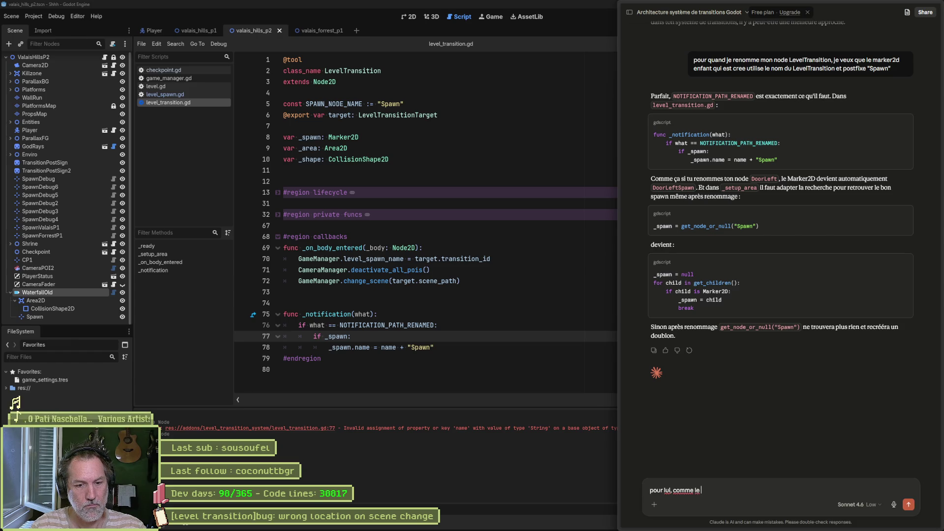
text(de )
text(LevelTransition est deja )
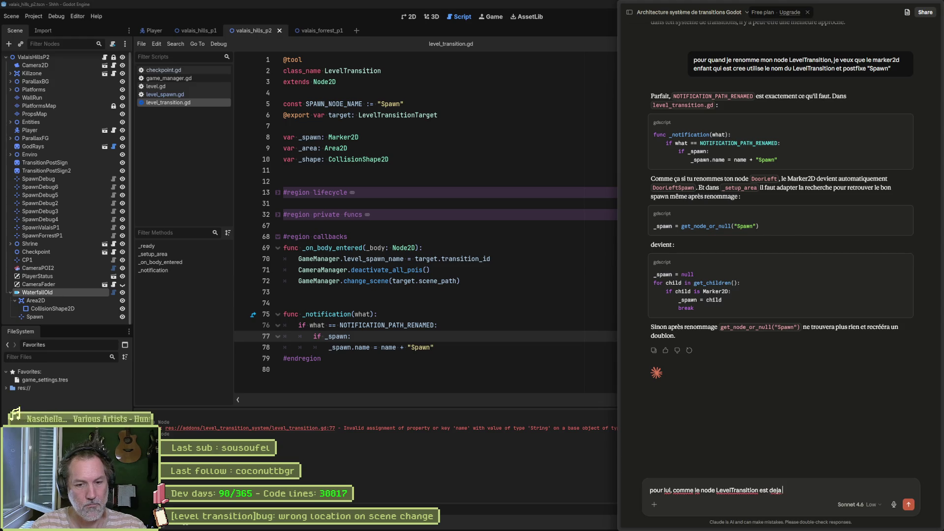
text(dans la scene a)
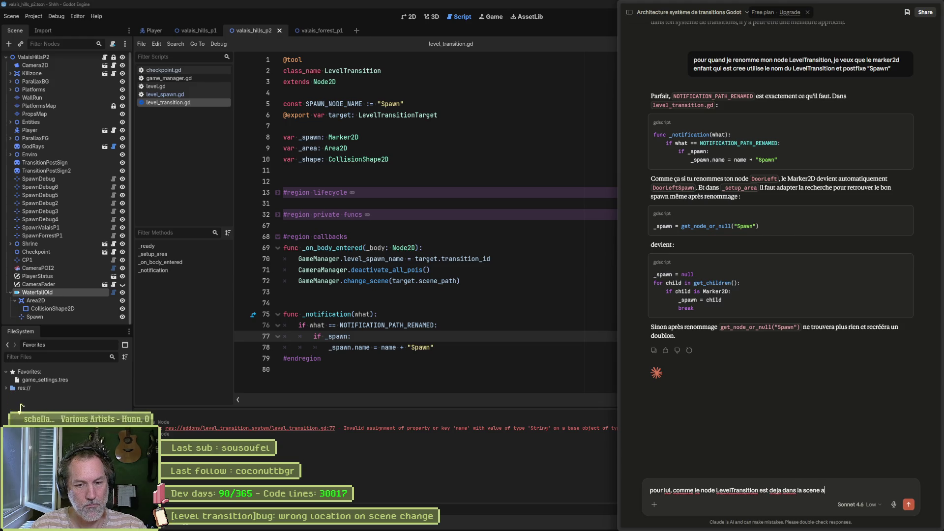
text(vant )
text(changements, j'ai l'impression qu'il)
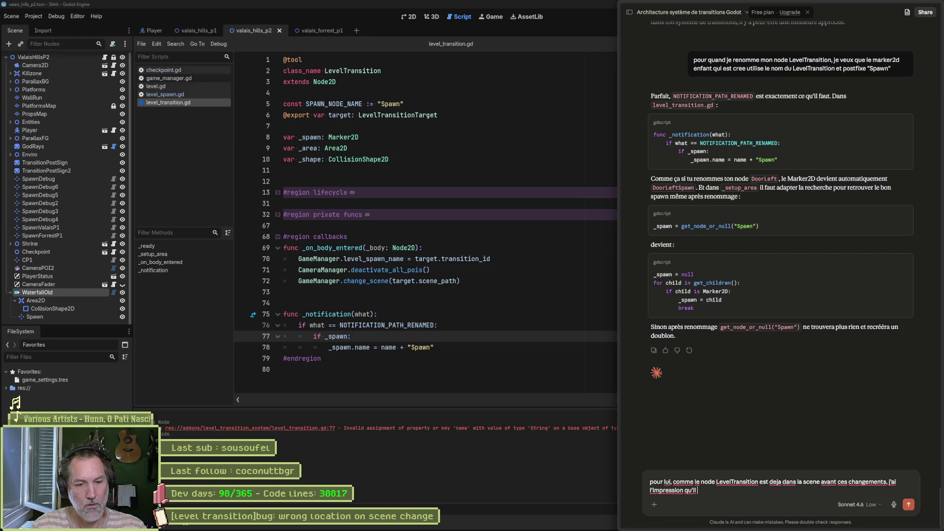
text( ne )
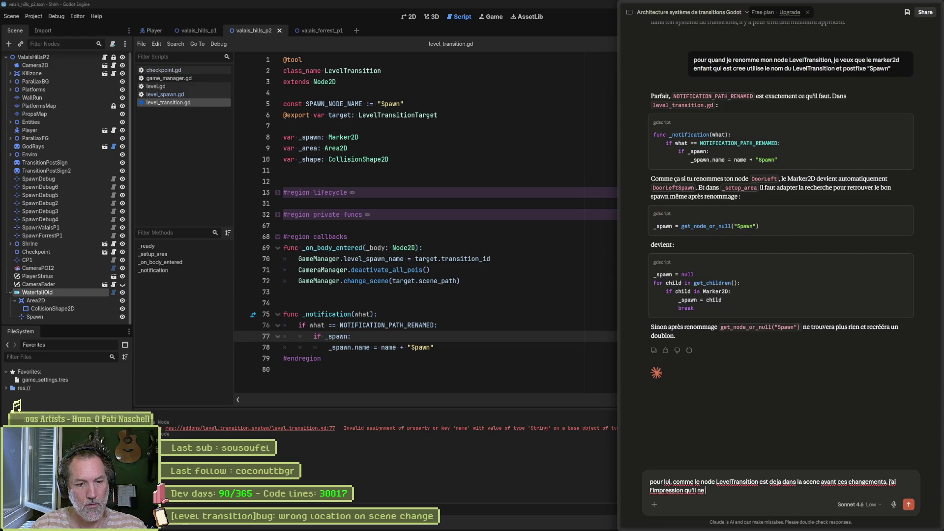
text(le 'a pas la r)
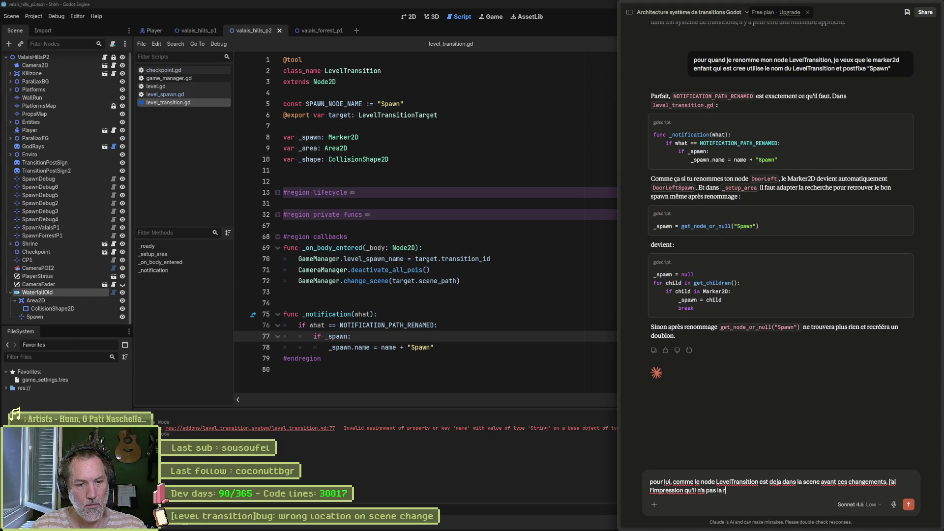
text(e dessus et)
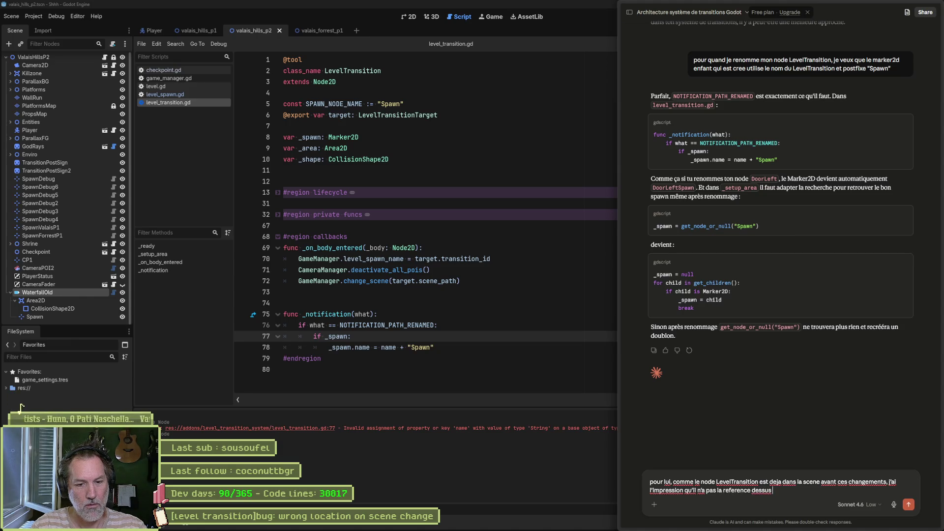
key(BackSpace)
key(BackSpace)
key(BackSpace)
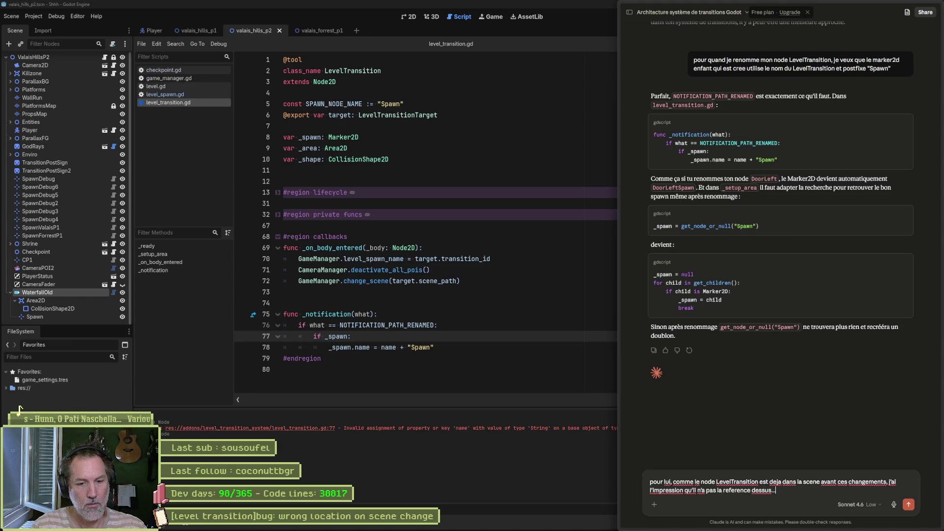
text(...)
key(Return)
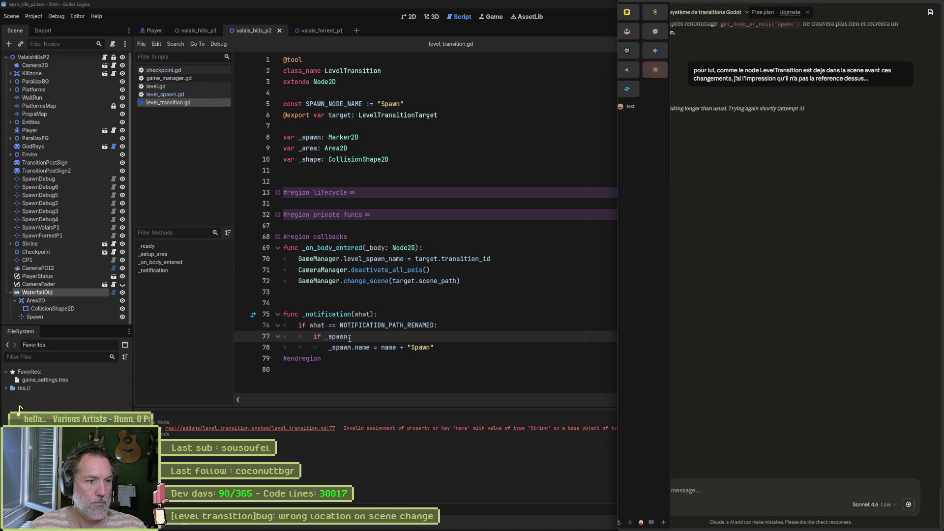
key(alt+Tab)
- Call _find_spawn() under the spawn check and unfold the private funcs region
key(Return)
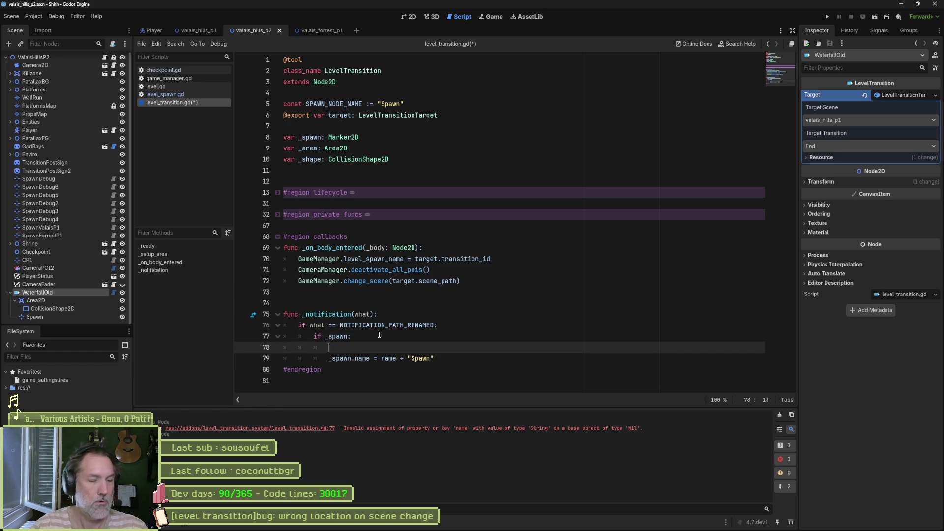
text(_find_spawn)
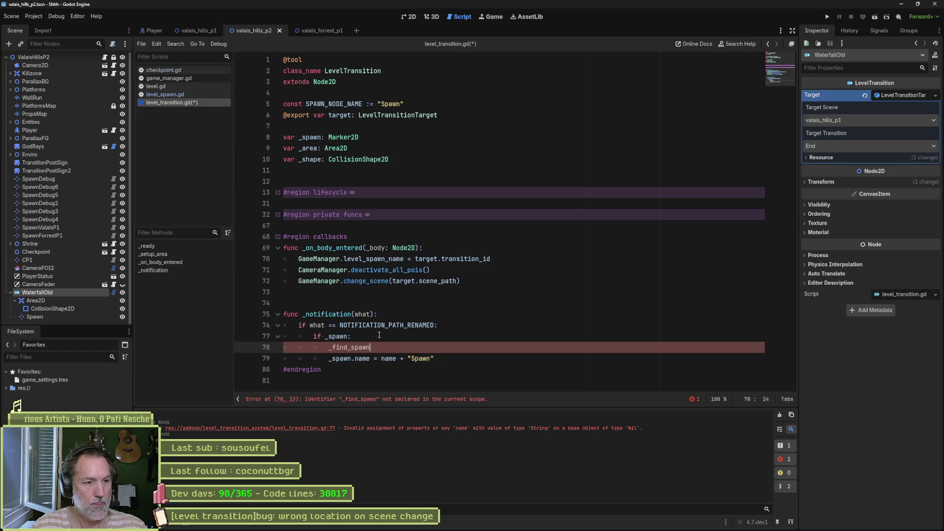
text(())
click(374, 298)
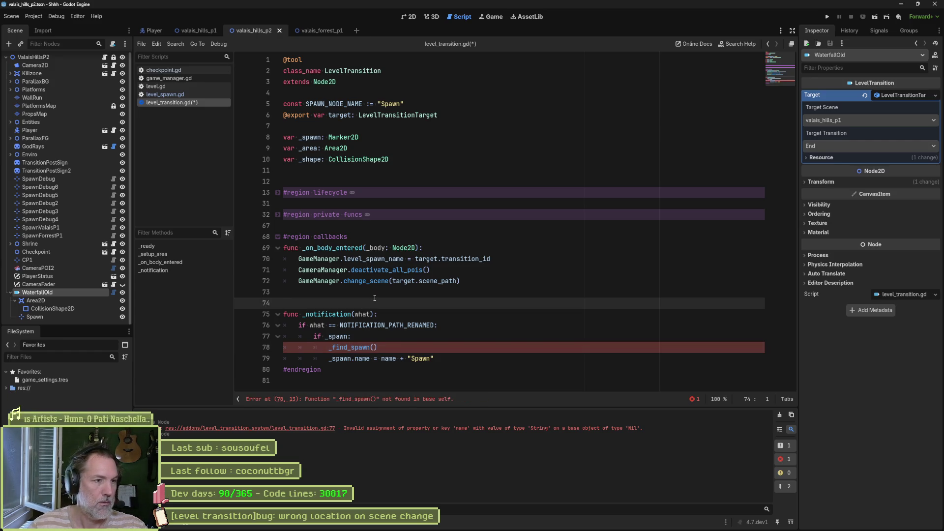
click(277, 214)
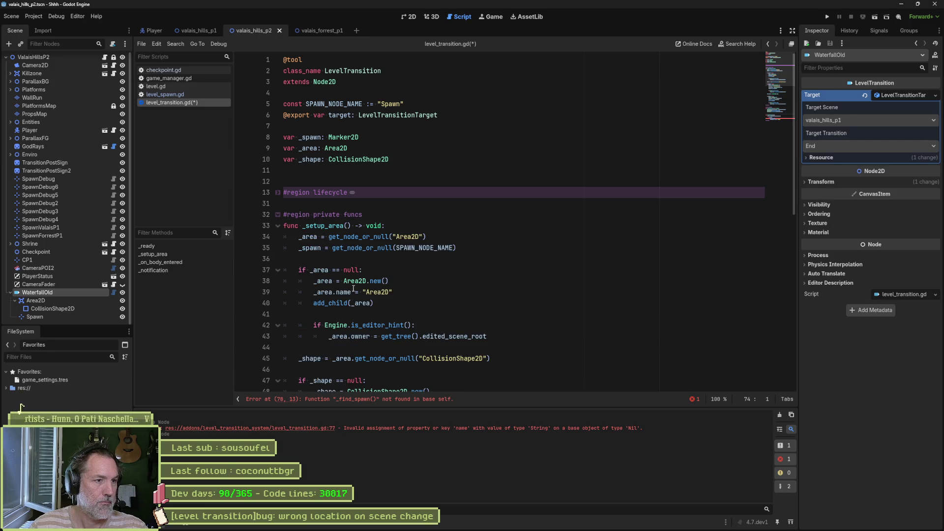
- Declare a new function 'func _find_spawn() -> void:' after the spawn setup code
scroll(375, 316, down, 10)
click(561, 208)
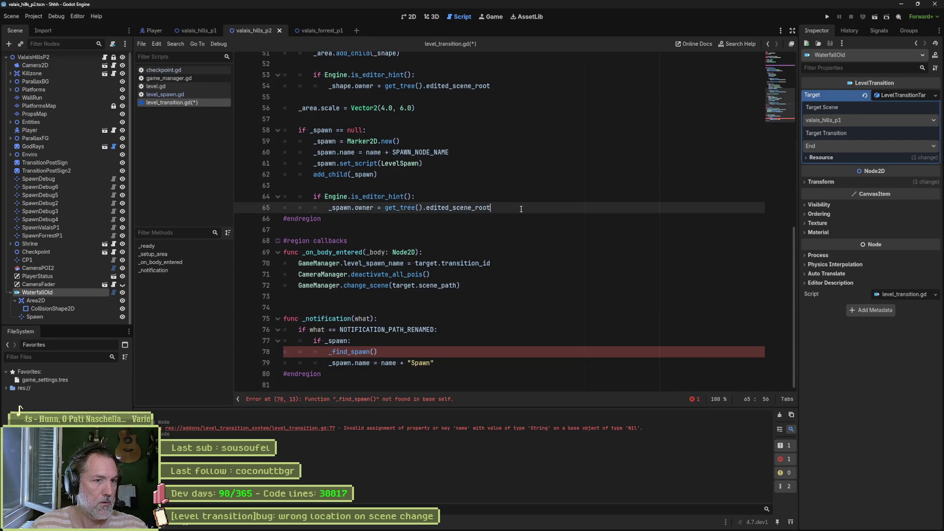
key(Return)
key(Return)
text(fu)
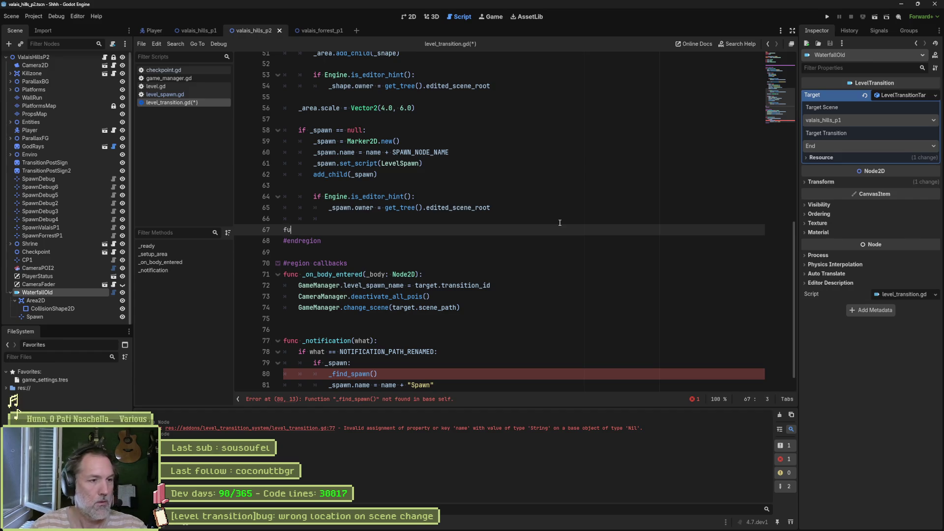
text(nc _get_spawn()
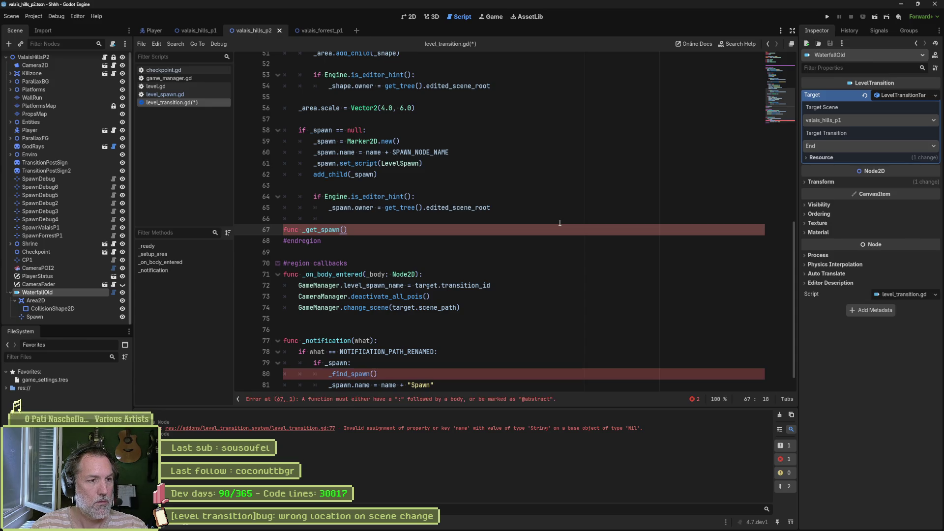
key(BackSpace)
key(BackSpace)
key(BackSpace)
text(find_spawn() )
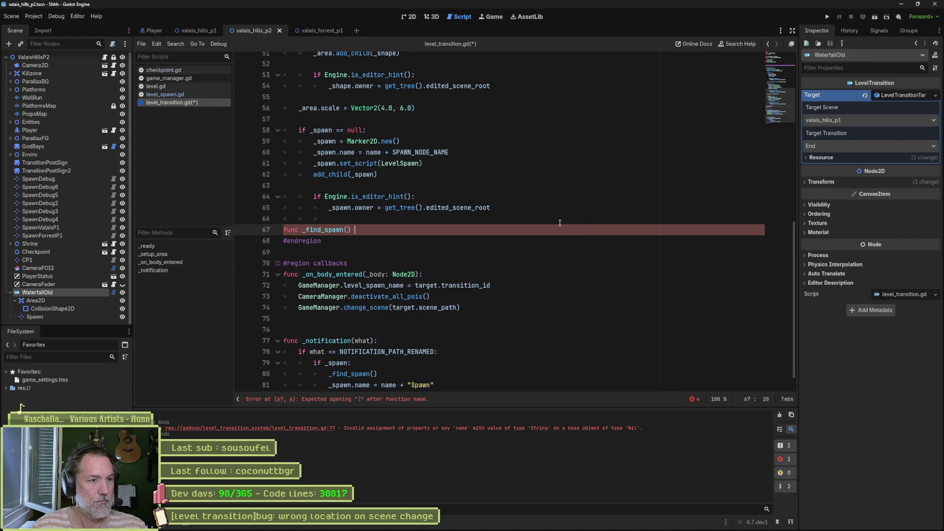
text(-> void:)
key(Return)
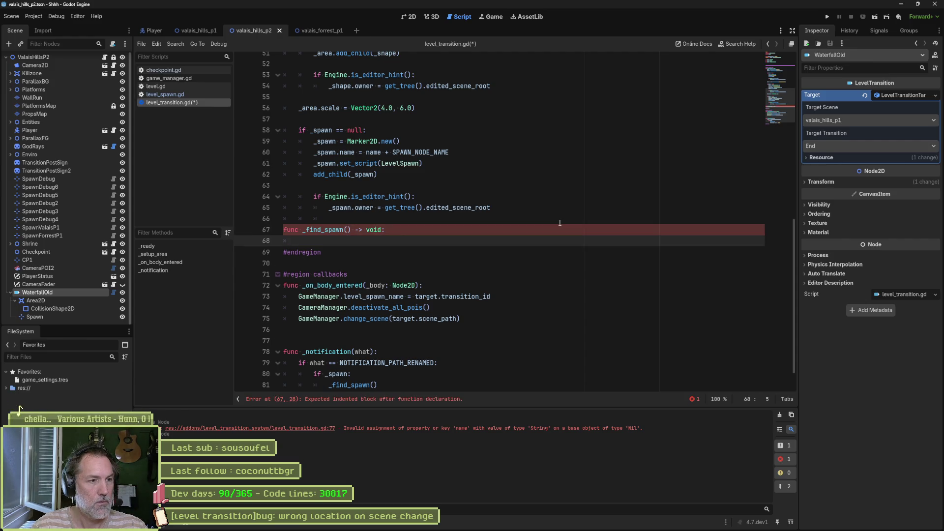
- Loop over get_children() checking for Marker2D, assign it to _spawn, and save the script
text(for c in getchil)
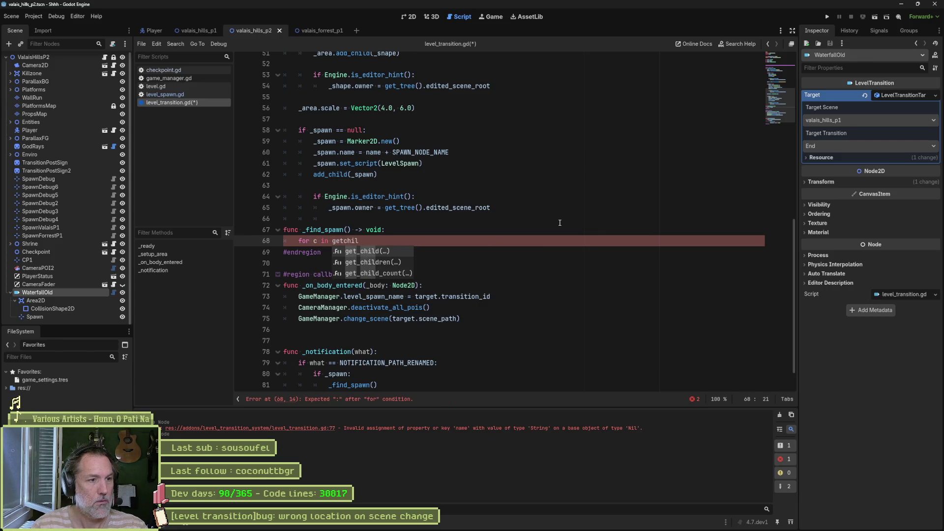
key(Down)
key(Return)
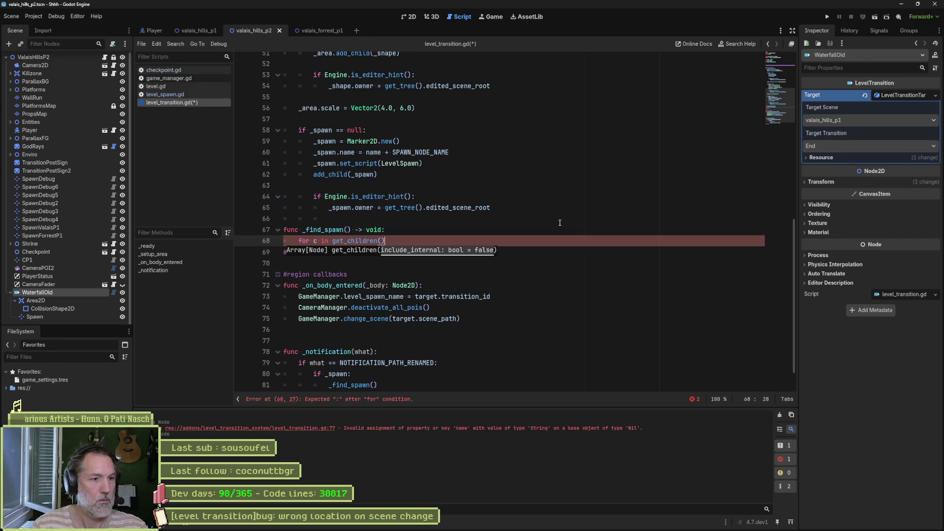
text(:)
key(Return)
text(if c is marker)
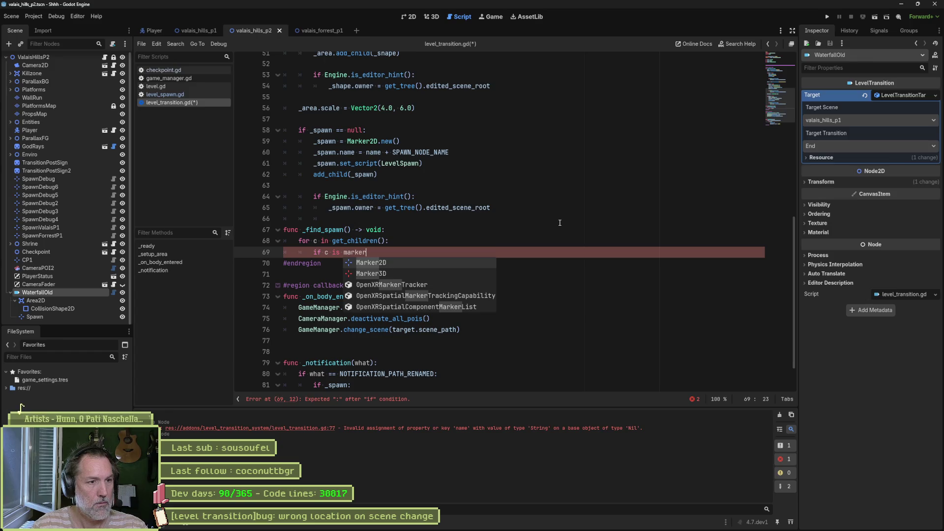
key(Return)
key(Return)
text(_spawn = c)
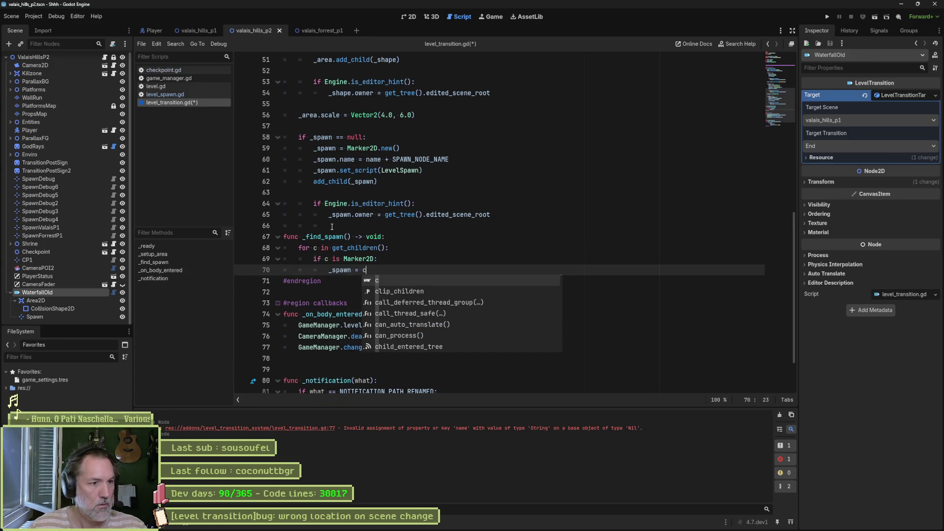
key(ctrl+s)
scroll(361, 260, down, 2)
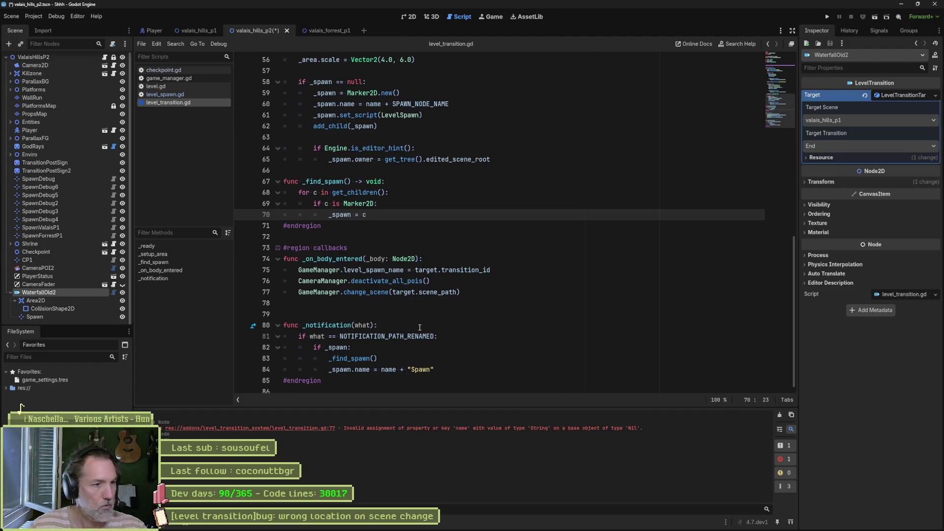
- Change the condition to 'if not _spawn:', add blank spacing lines, and save the script
click(352, 170)
key(Return)
key(ctrl+s)
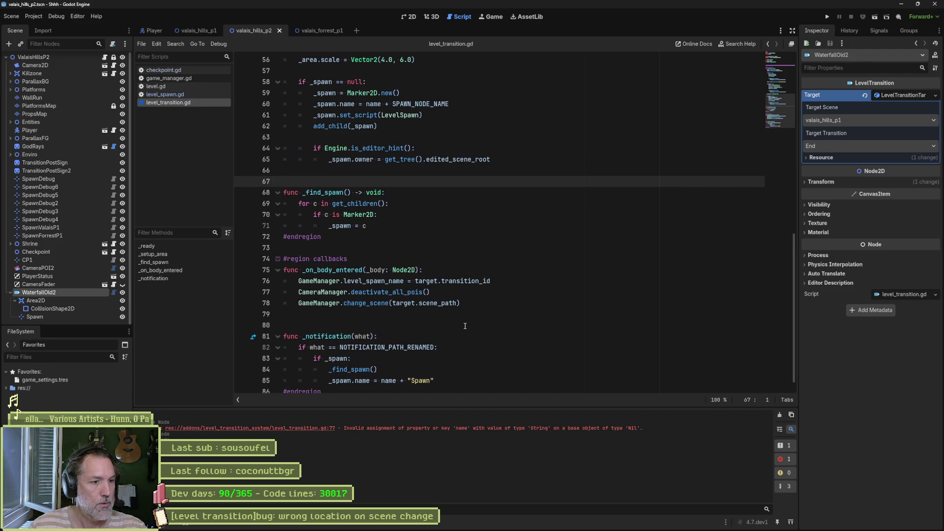
click(409, 370)
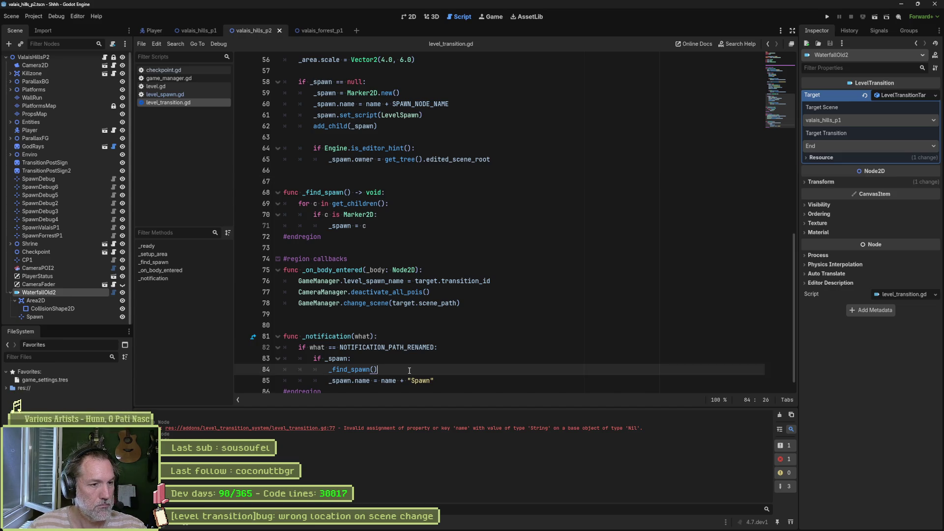
click(325, 364)
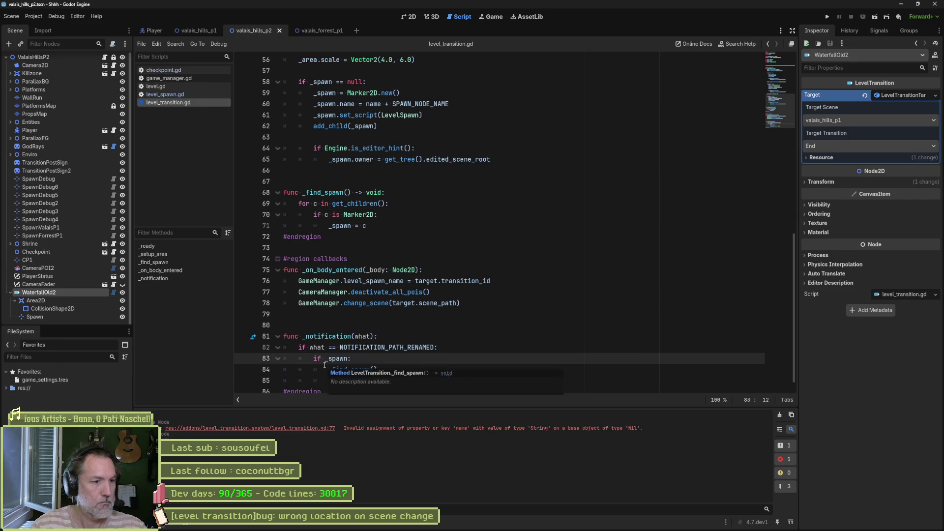
text(not)
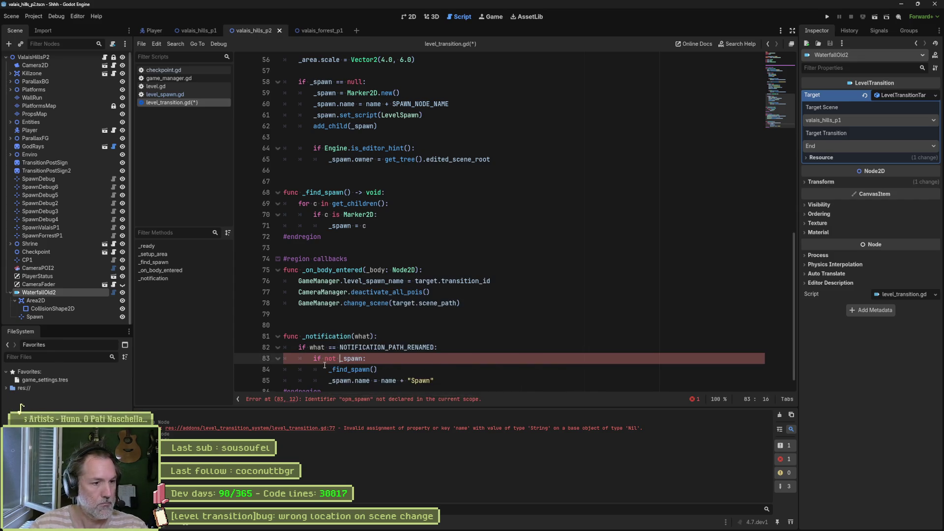
key(Down)
key(End)
key(Return)
key(ctrl+s)
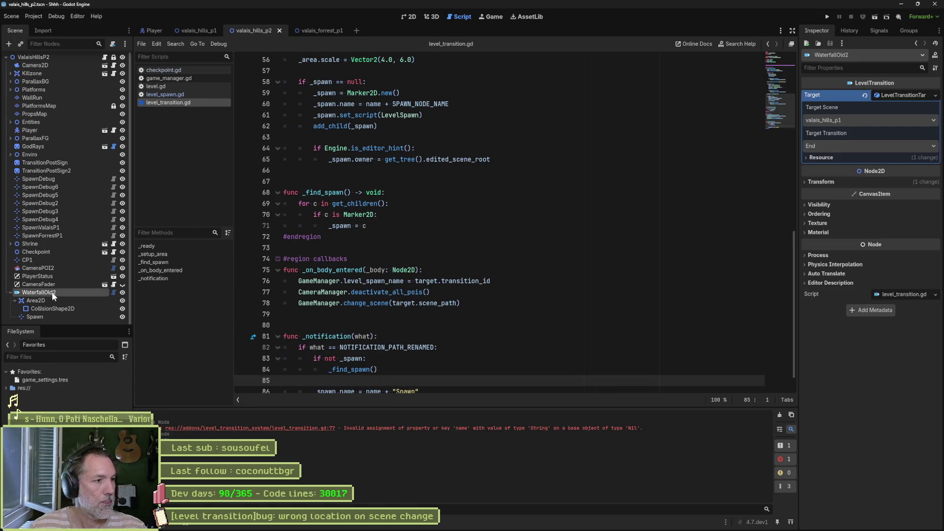
- Rename the WaterfallOld2 node to WaterfallOld3 and save the scene
key(F2)
key(BackSpace)
text(3)
key(Return)
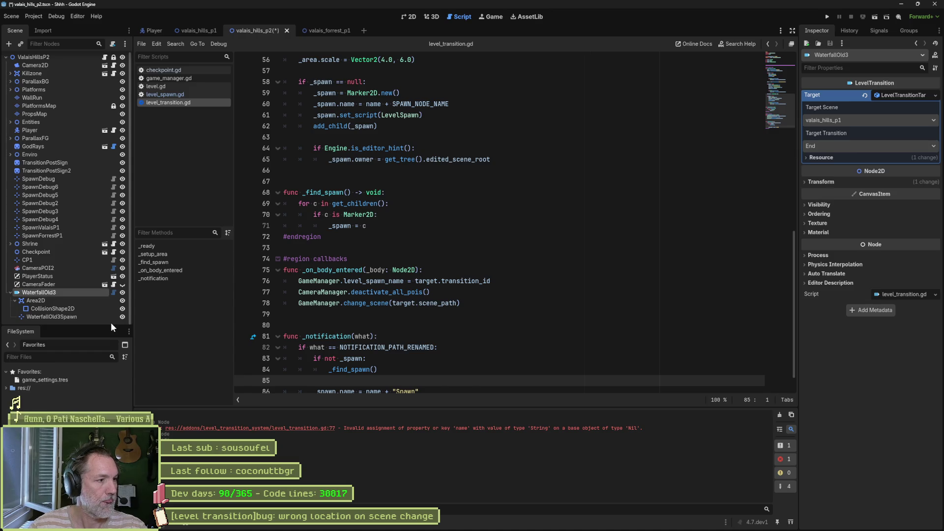
key(ctrl+s)
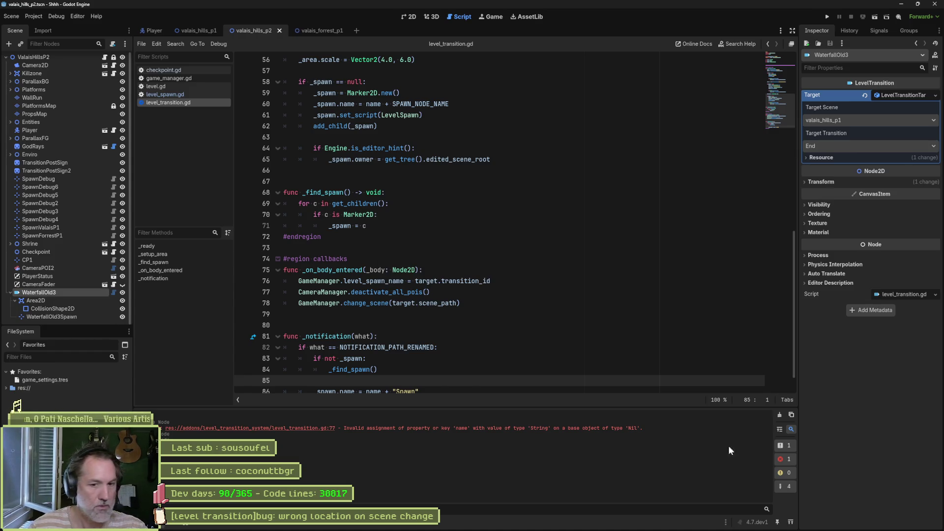
- Clear the Output log and rename the WaterfallOld3 node to Waterfall
click(780, 415)
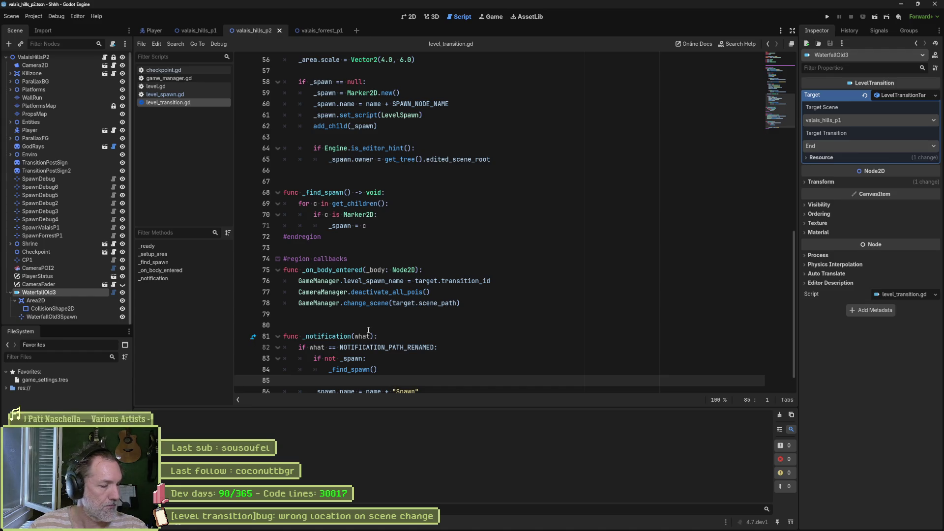
scroll(418, 351, down, 1)
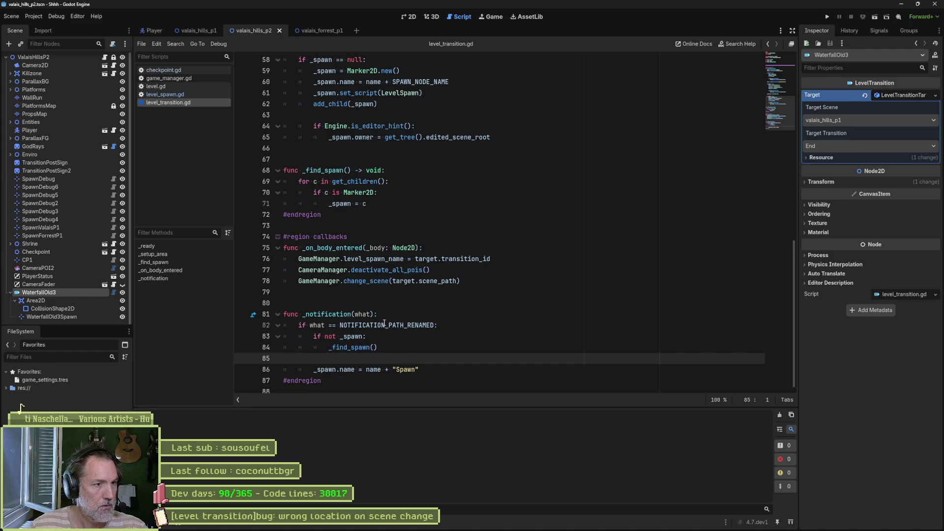
double_click(102, 294)
key(End)
key(BackSpace)
key(BackSpace)
key(BackSpace)
key(ctrl+z)
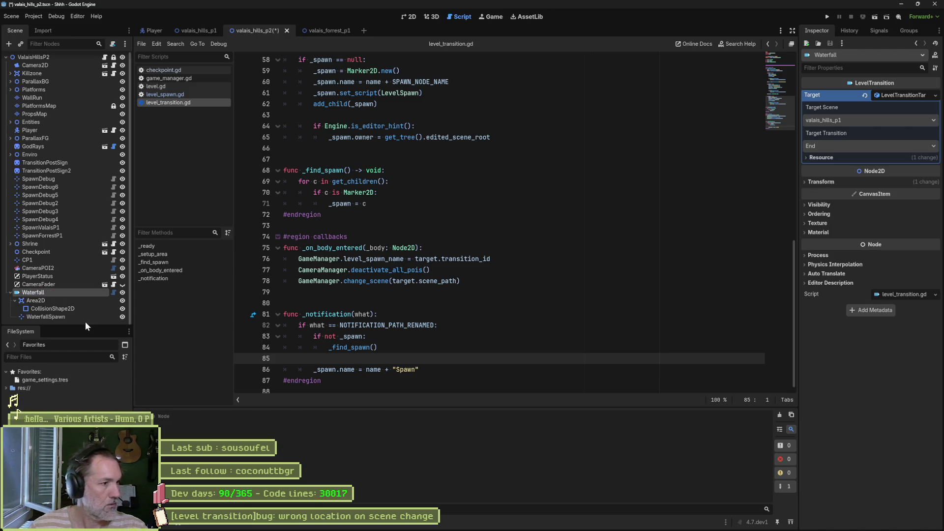
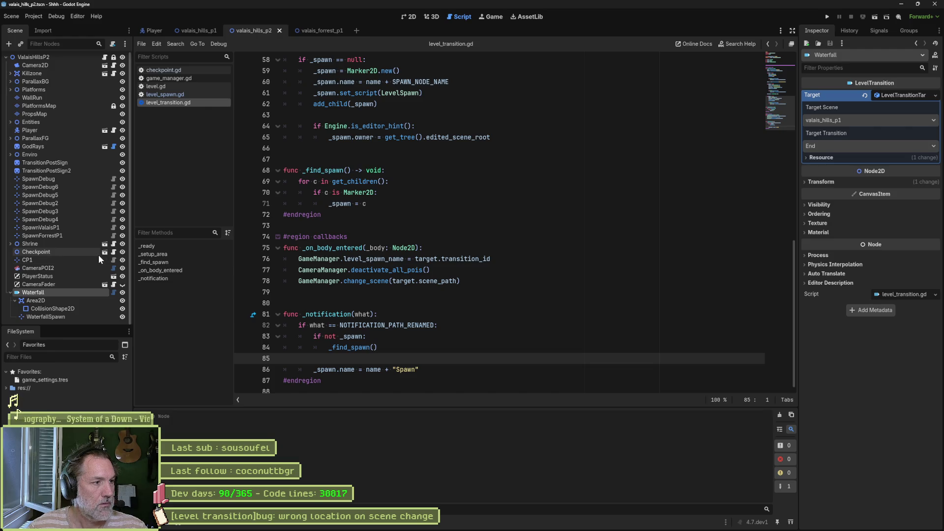
- Replace Marker2D.new() with LevelSpawn.new() on line 59 of level_transition.gd and save
scroll(388, 279, up, 5)
scroll(389, 278, up, 3)
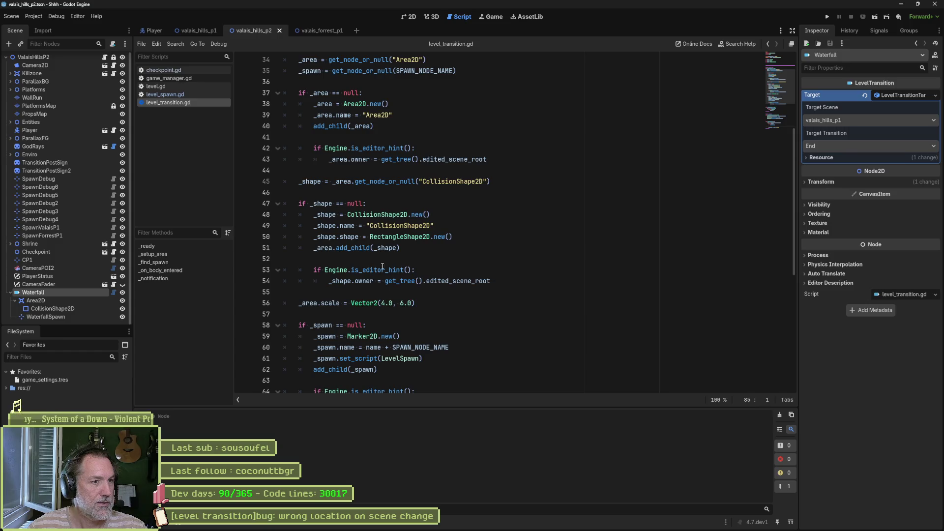
scroll(383, 260, down, 2)
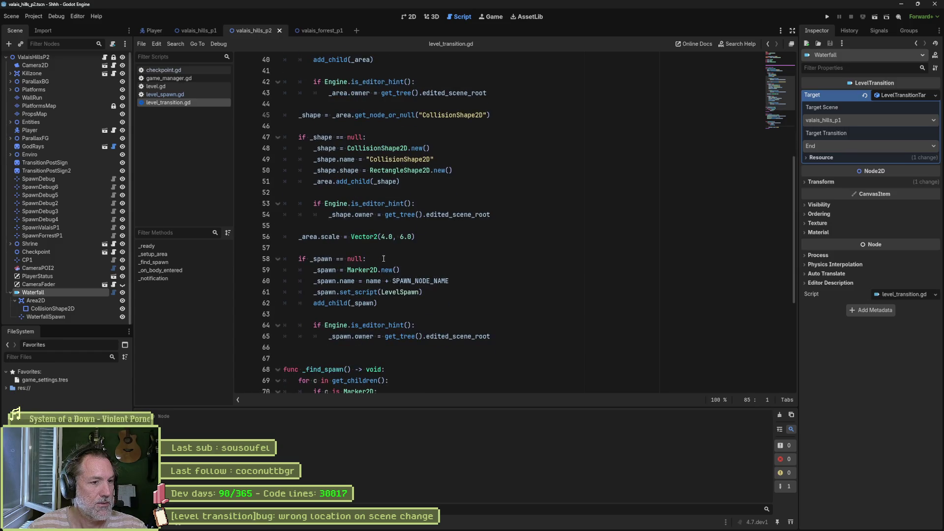
click(435, 272)
text(LevelS)
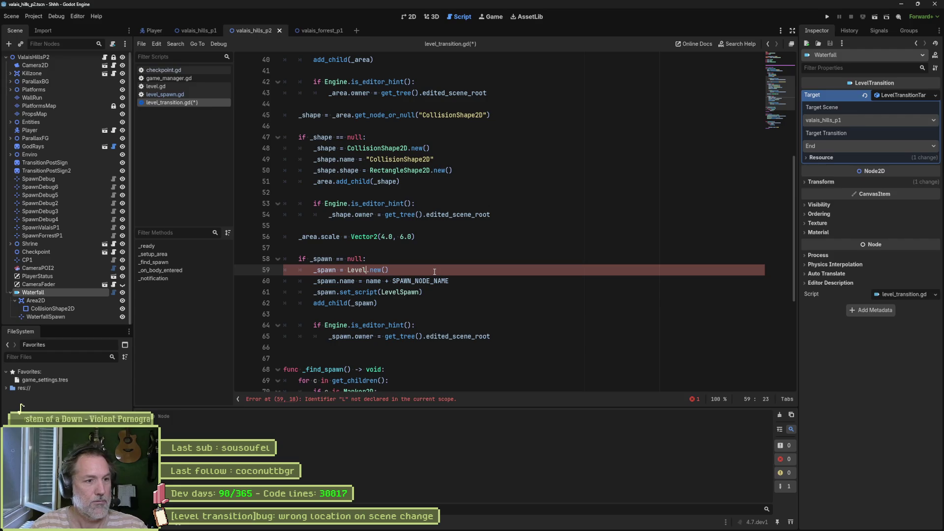
key(Return)
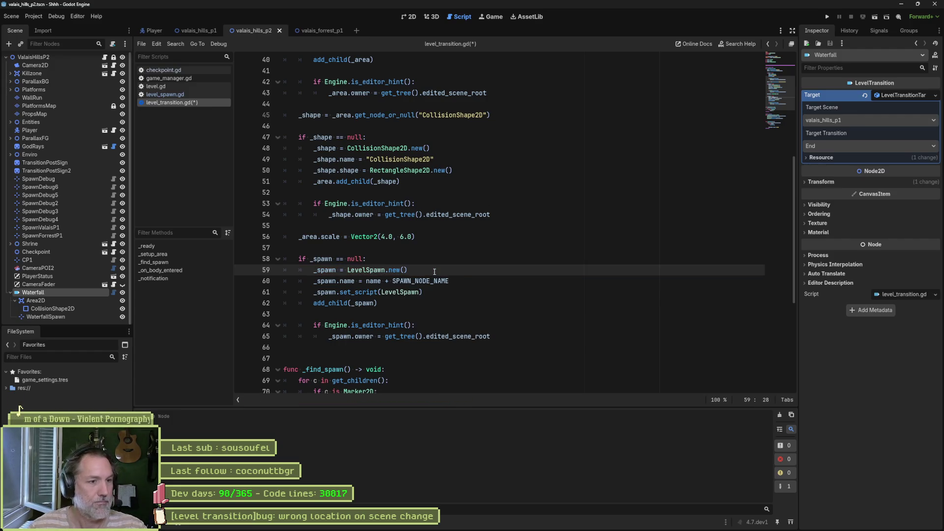
key(ctrl+s)
- Restore LevelSpawn.new() after accidental undos, delete the set_script(LevelSpawn) line, and save
scroll(445, 270, down, 1)
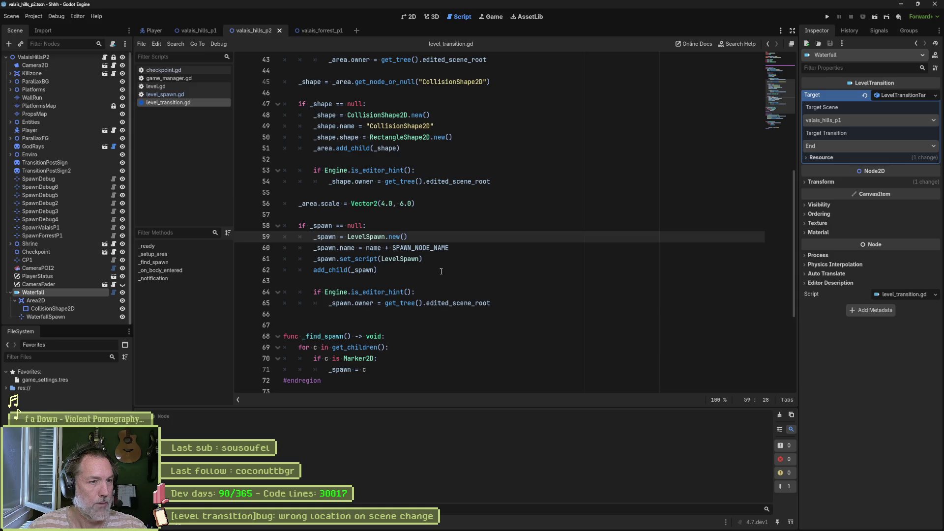
click(441, 262)
key(ctrl+z)
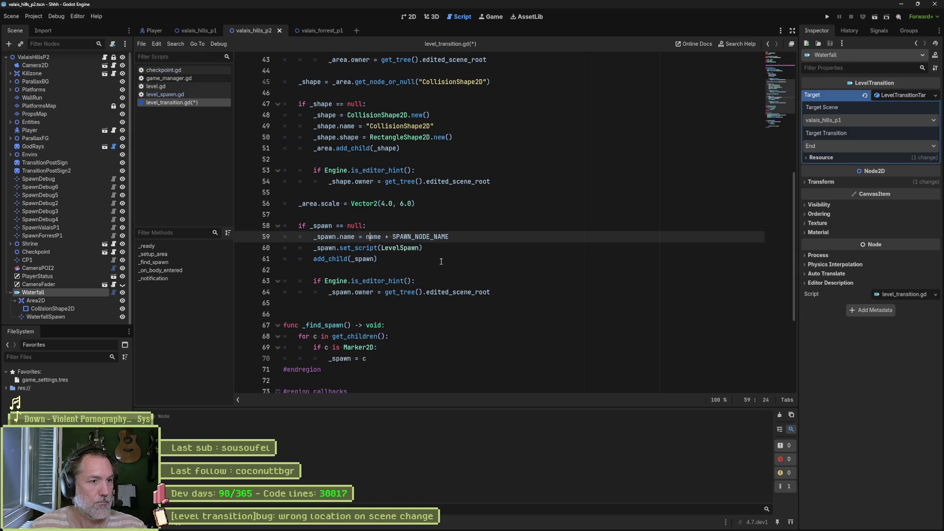
key(ctrl+z)
click(441, 262)
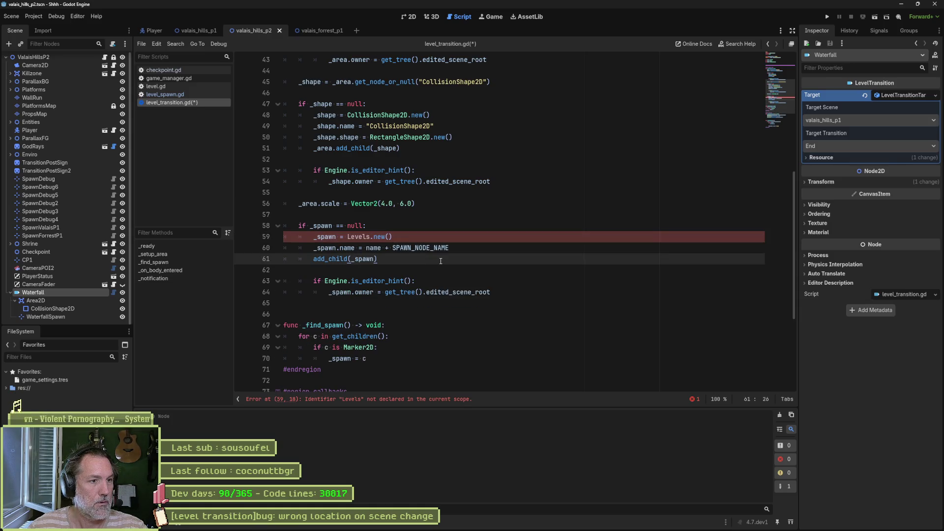
key(ctrl+y)
key(ctrl+y)
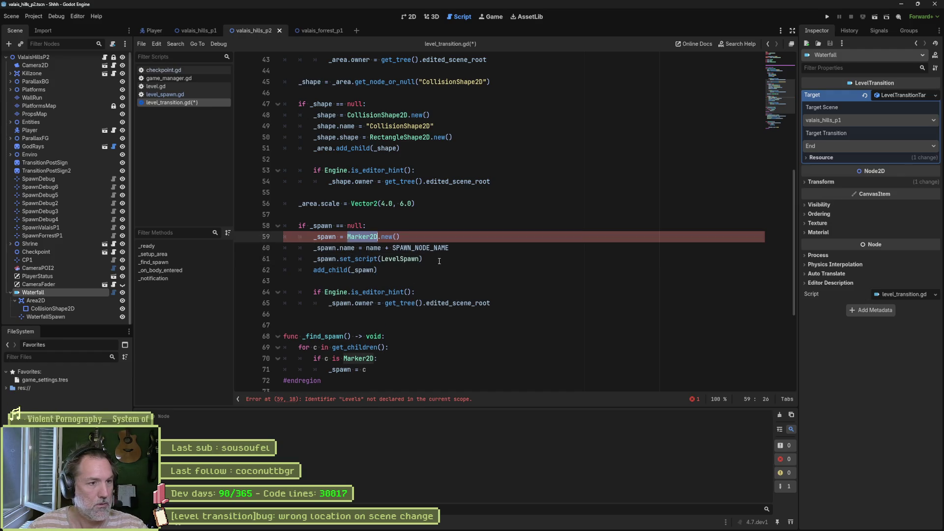
text(Levelsp)
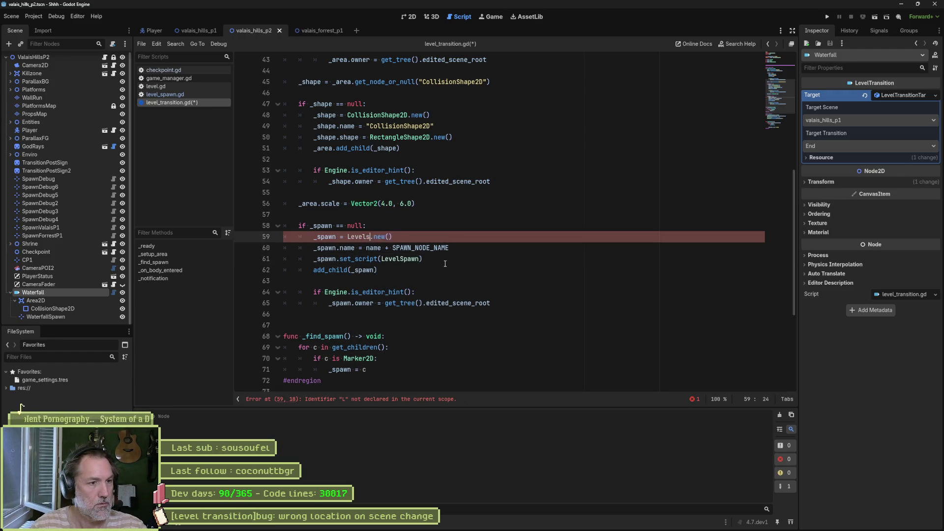
key(Return)
click(406, 259)
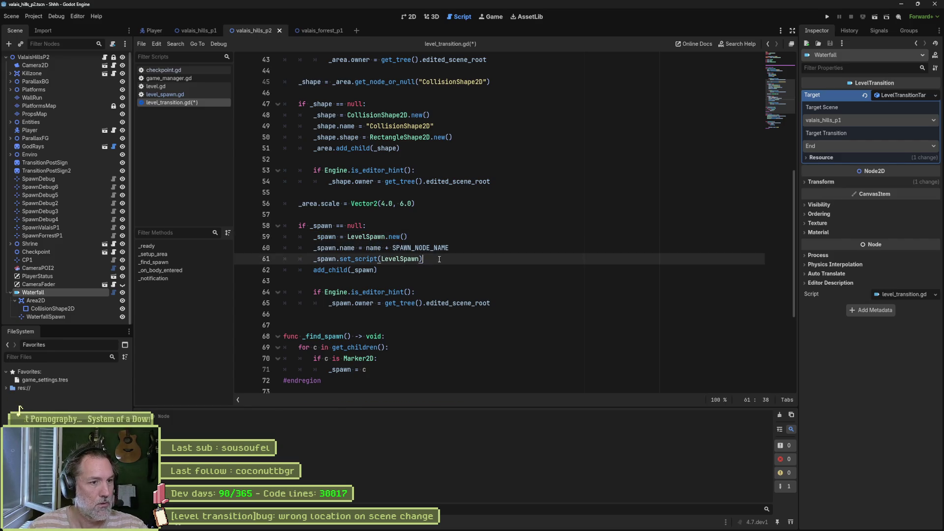
key(ctrl+shift+k)
key(ctrl+s)
- Add a LevelTransition node under ValaisHillsP2, then jump to the level_transition.gd:85 error line
click(63, 58)
key(ctrl+a)
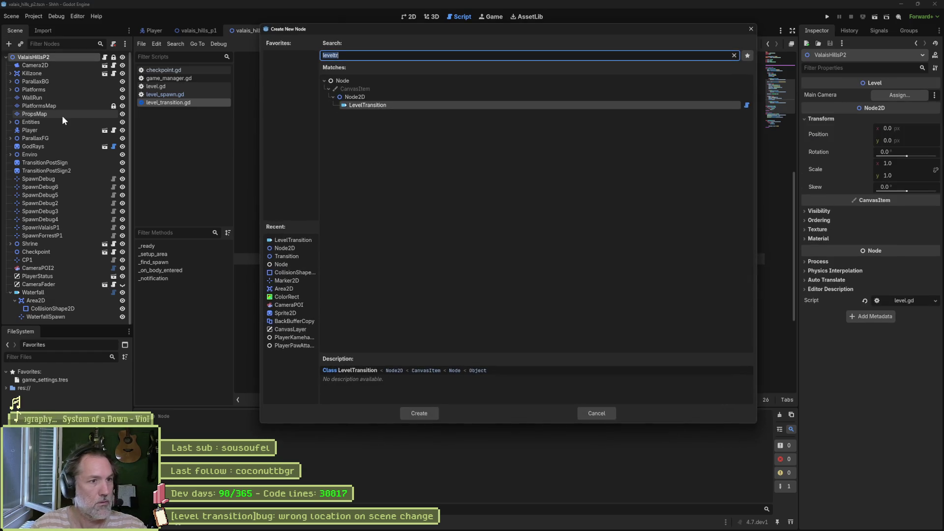
key(Return)
scroll(74, 196, down, 1)
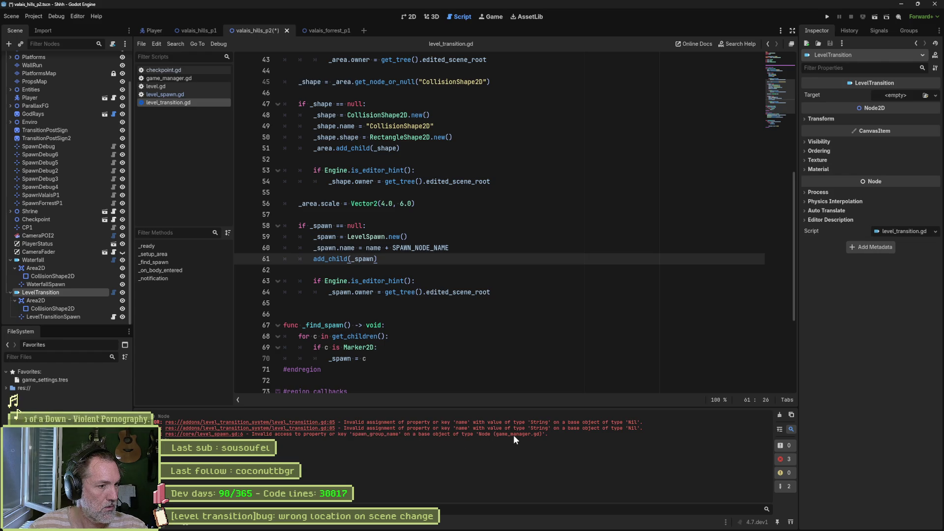
click(317, 422)
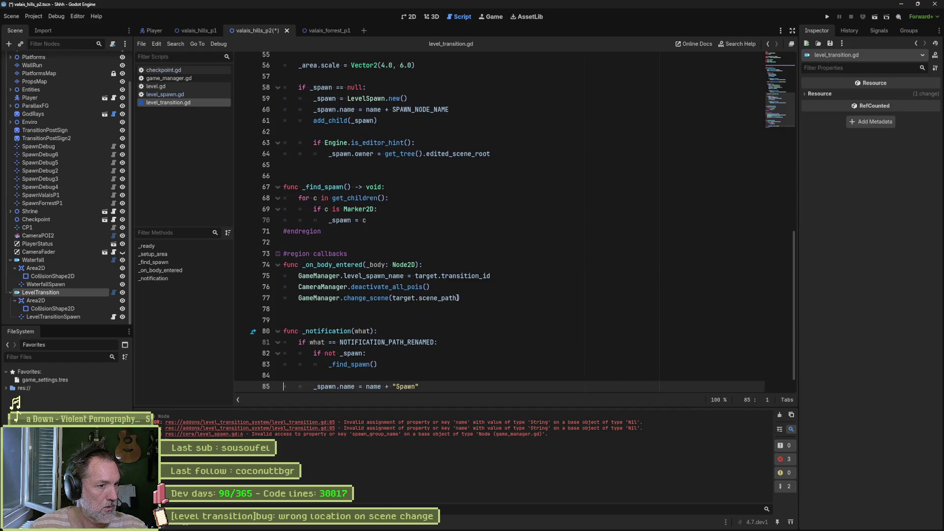
- Change the Marker2D type check on line 69 to LevelSpawn and save
scroll(443, 305, down, 1)
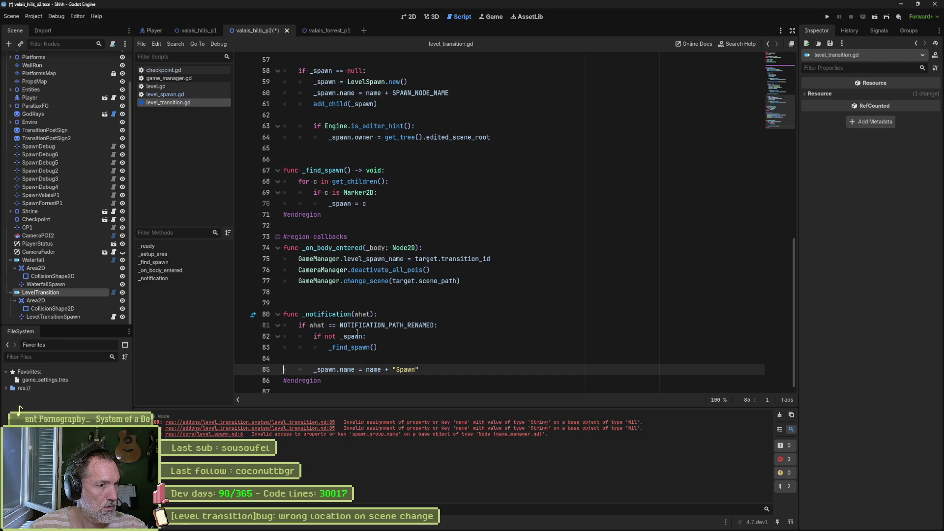
double_click(358, 192)
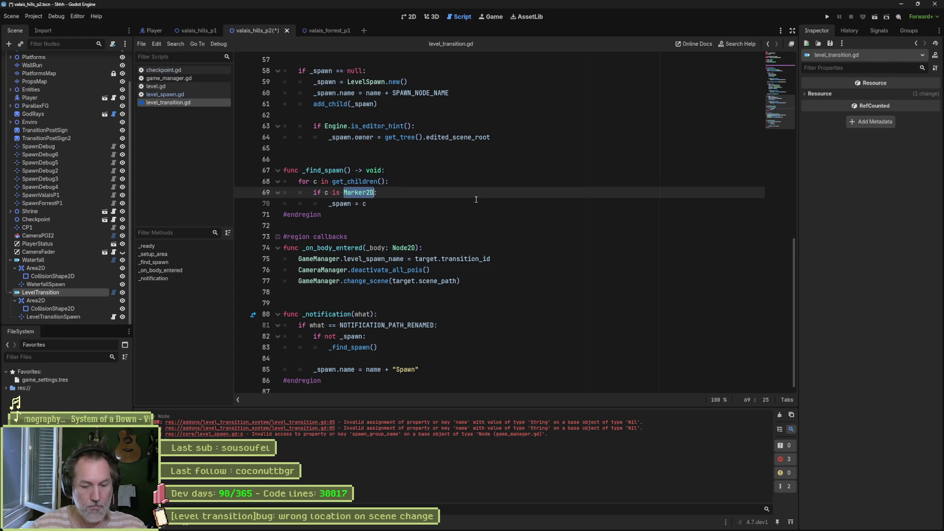
text(Levels)
key(Return)
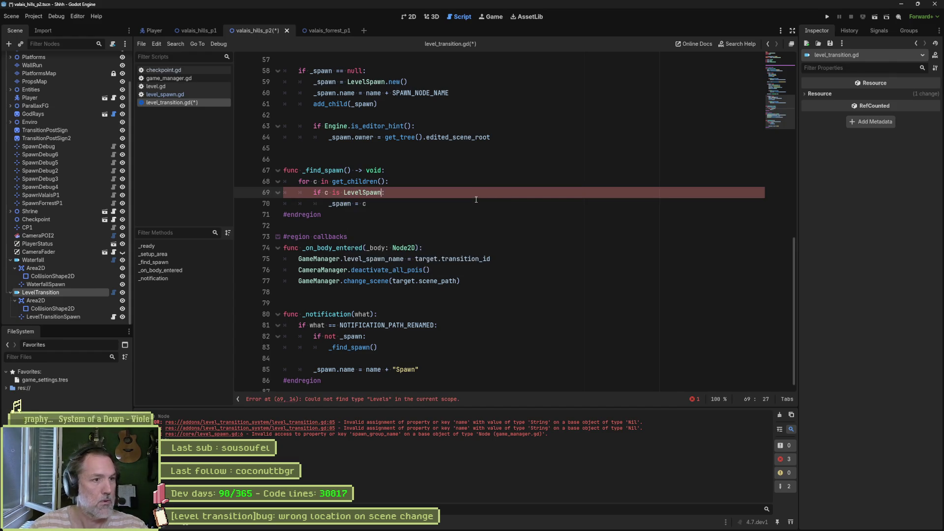
key(ctrl+s)
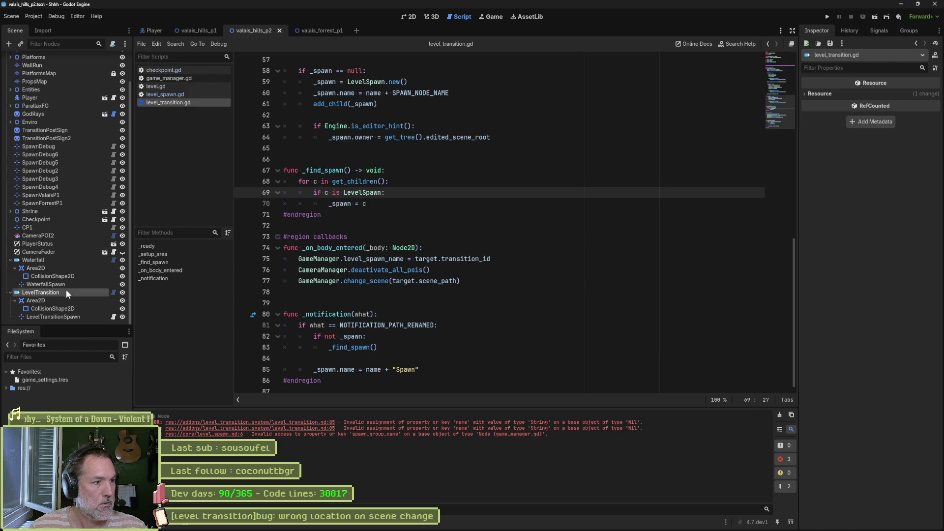
- Delete the test LevelTransition node and its children from the scene
click(59, 292)
key(Delete)
key(Return)
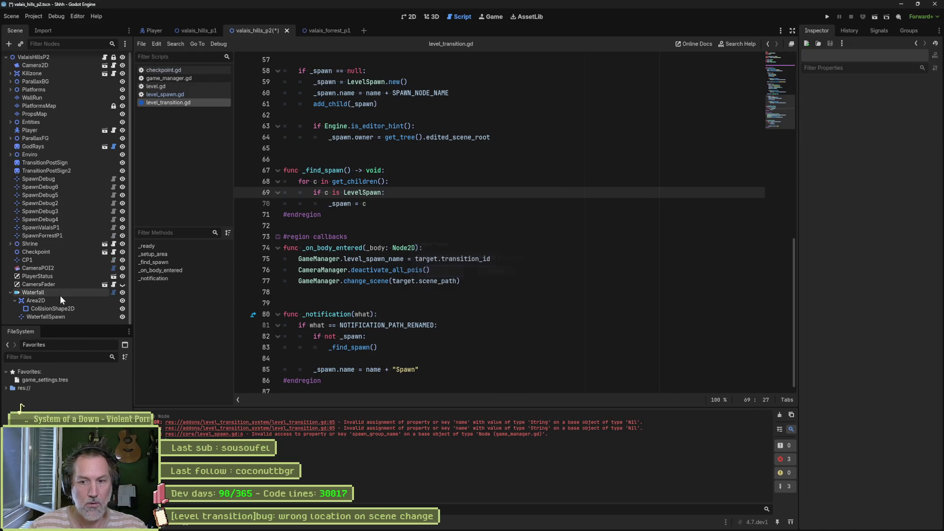
- Add a new LevelTransition node to the level and go to line 85 of level_transition.gd
key(ctrl+a)
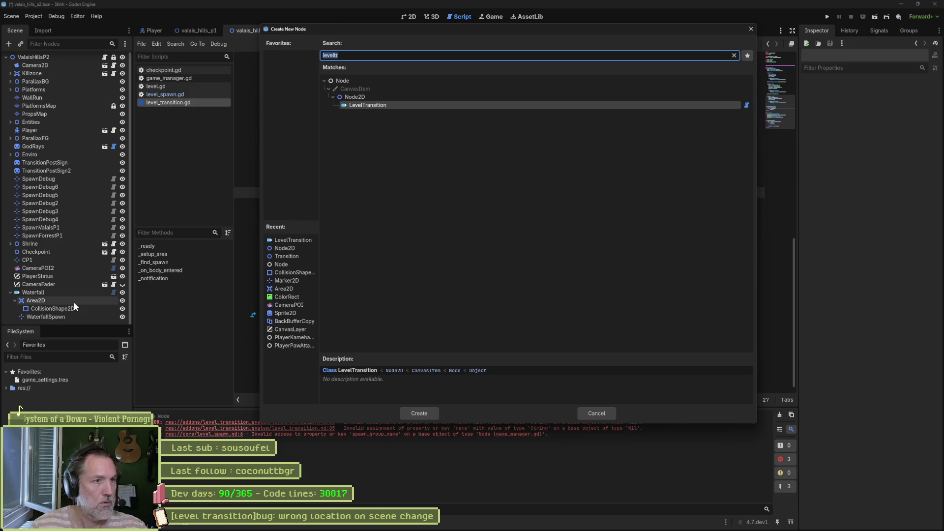
key(Return)
scroll(73, 302, down, 1)
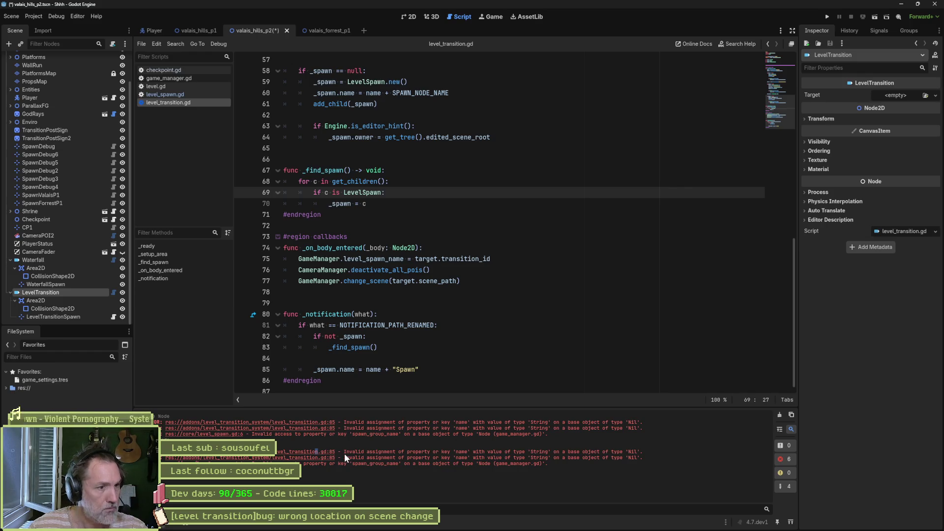
click(420, 370)
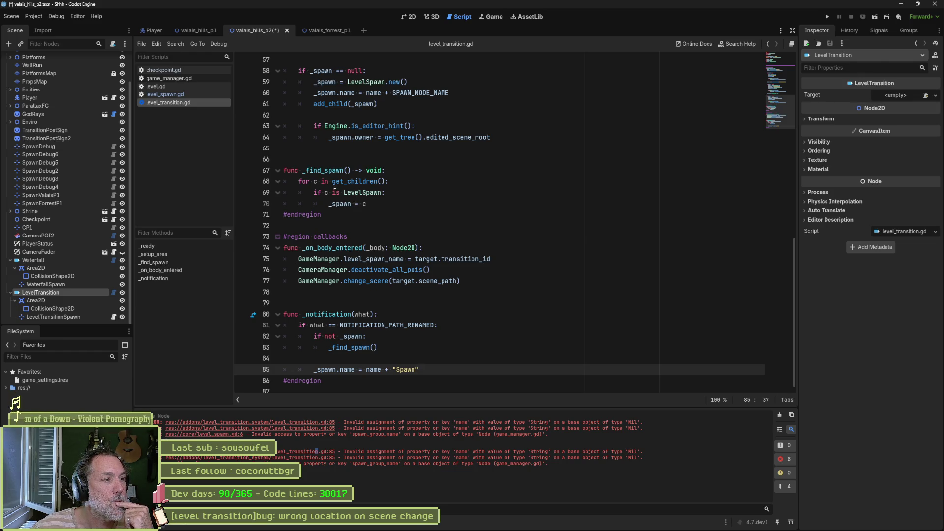
drag(390, 192, 313, 193)
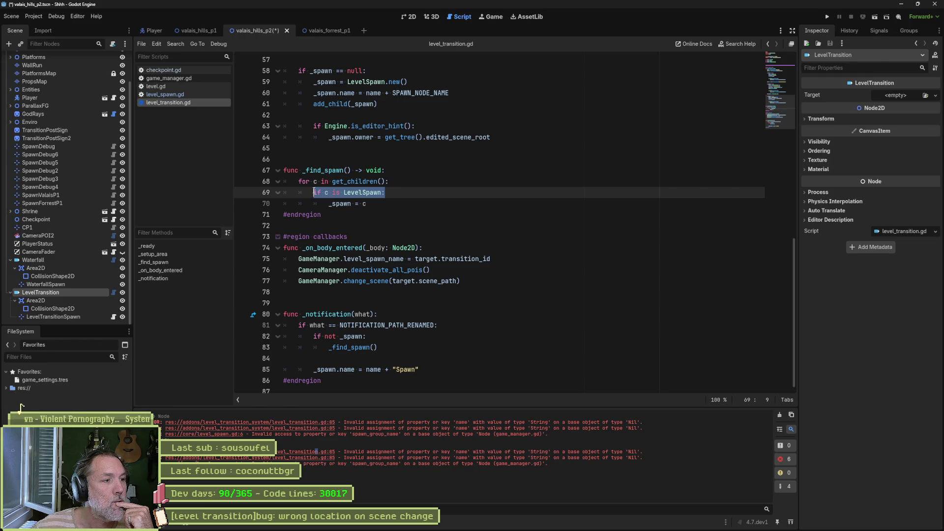
click(15, 300)
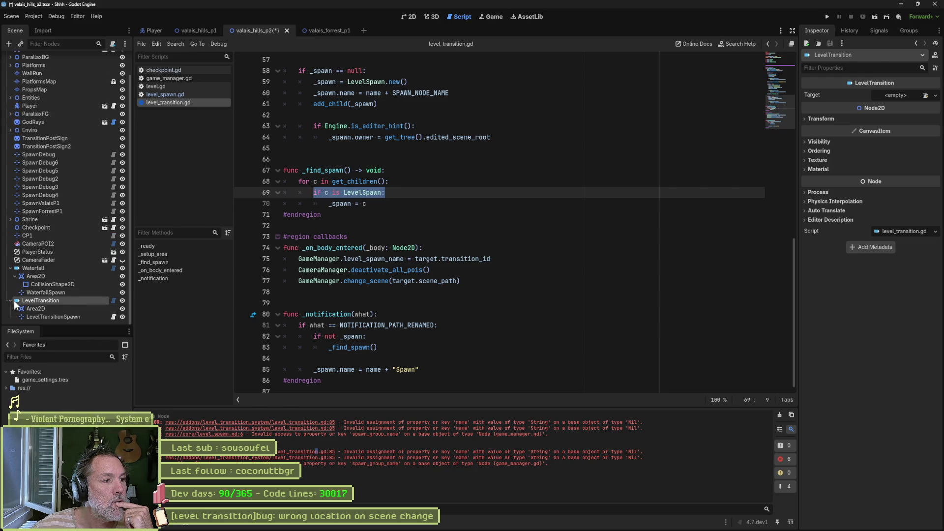
click(48, 317)
key(Up)
key(Up)
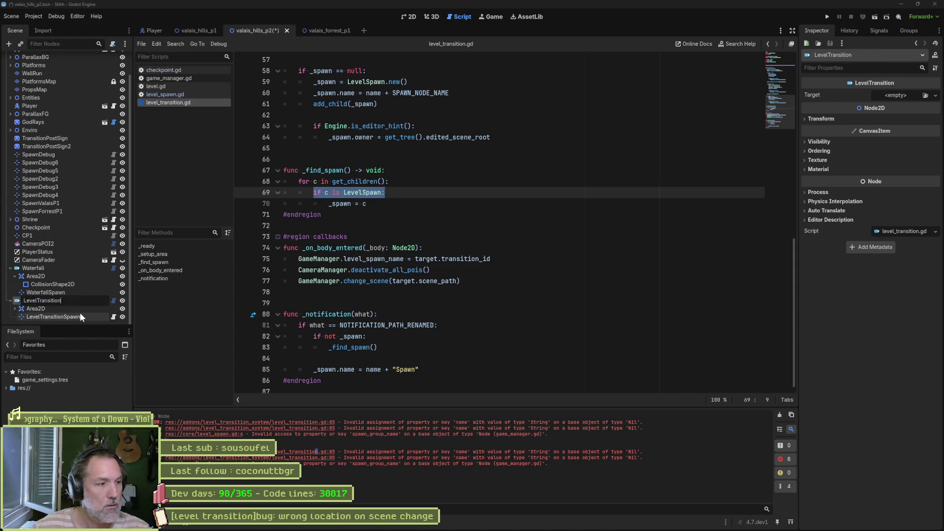
text(s)
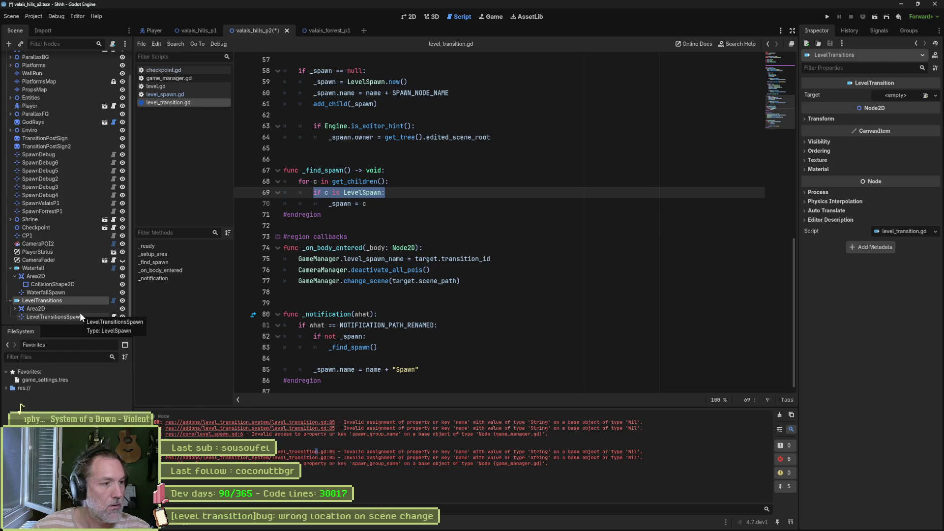
key(Return)
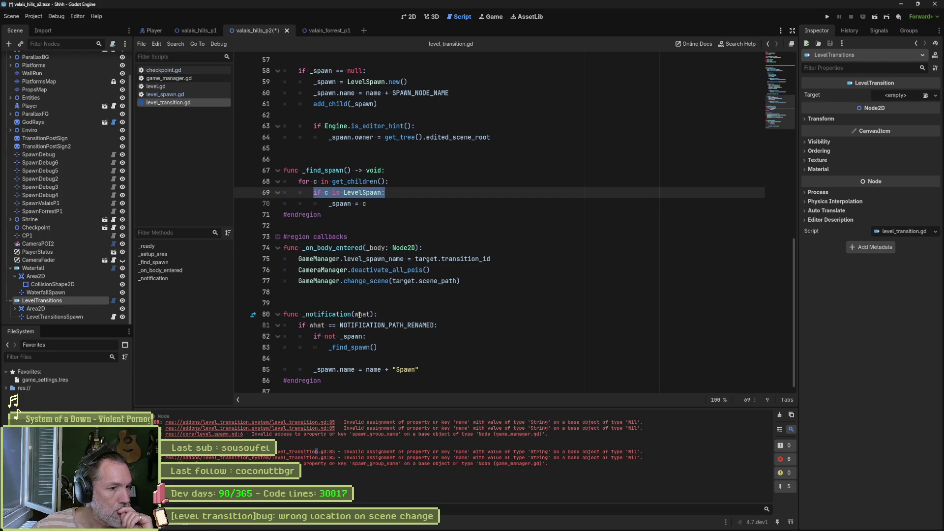
mouse_move(360, 340)
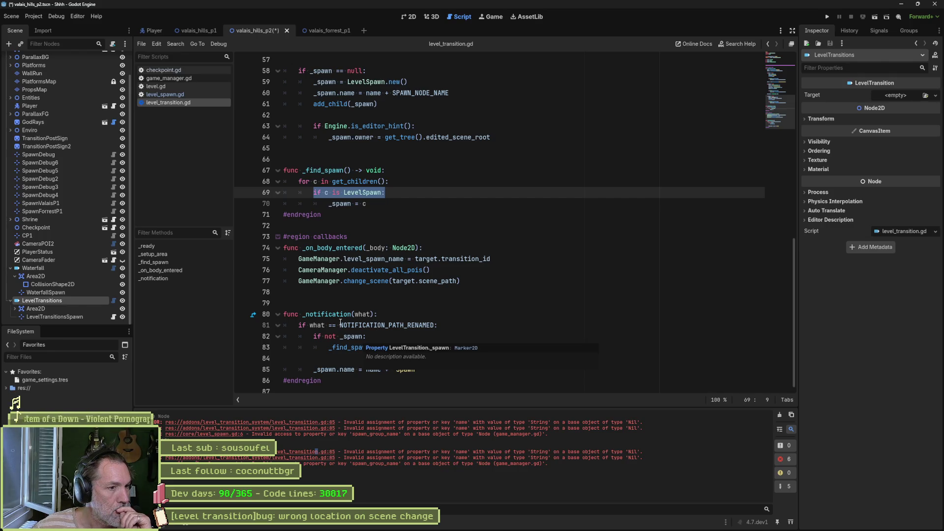
mouse_move(340, 315)
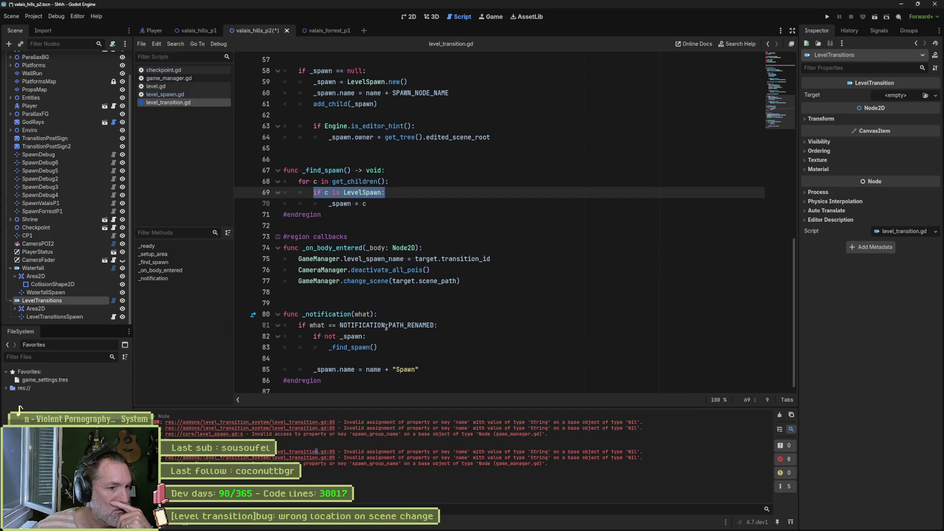
double_click(386, 326)
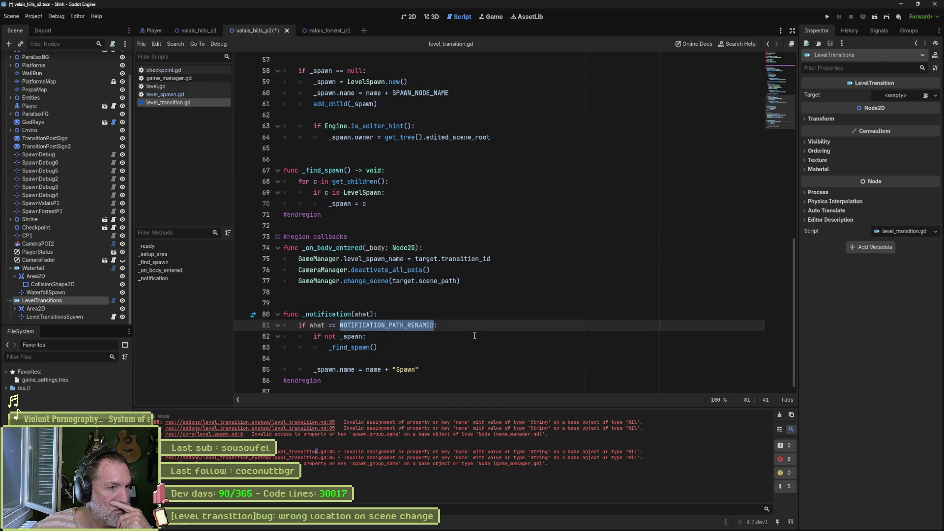
scroll(427, 299, up, 2)
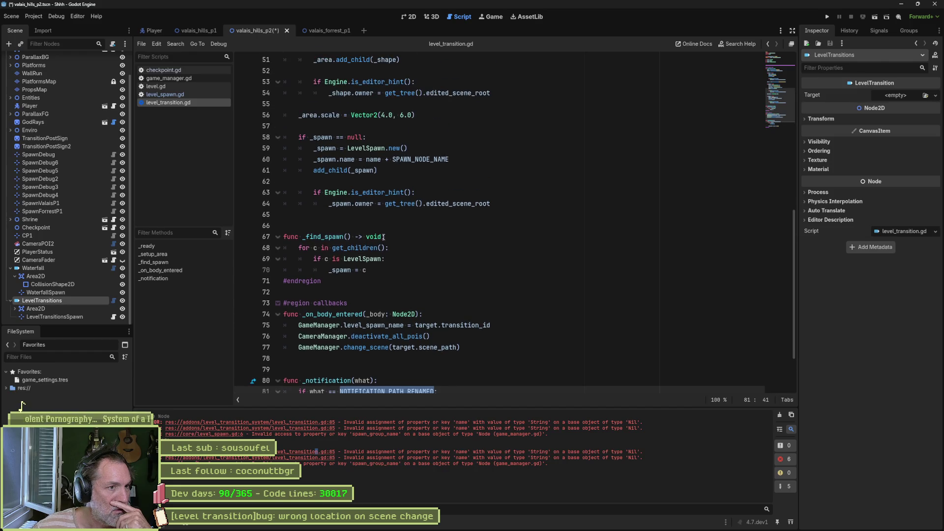
click(346, 159)
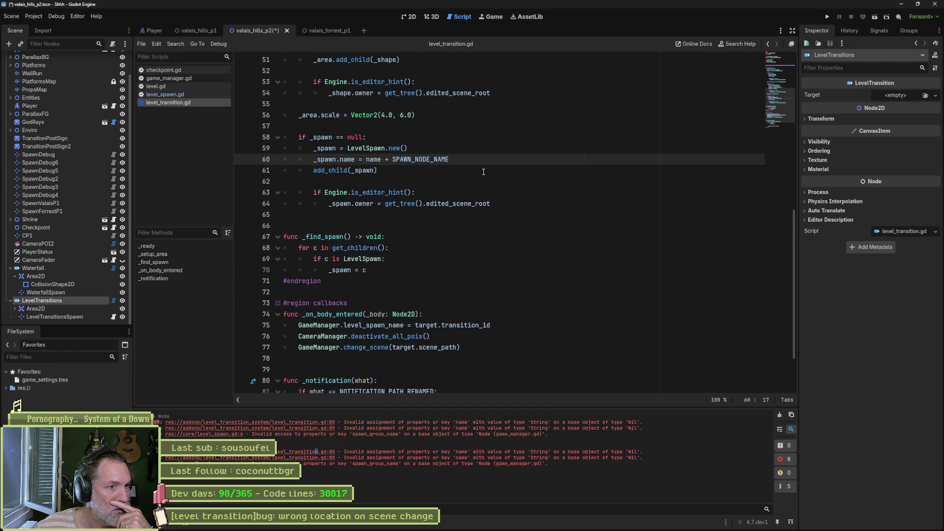
drag(409, 148, 317, 150)
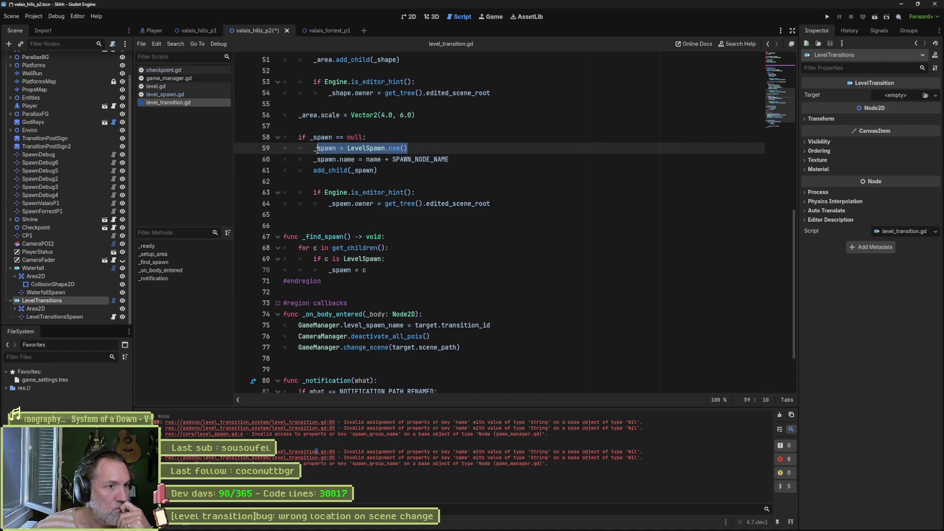
mouse_move(372, 164)
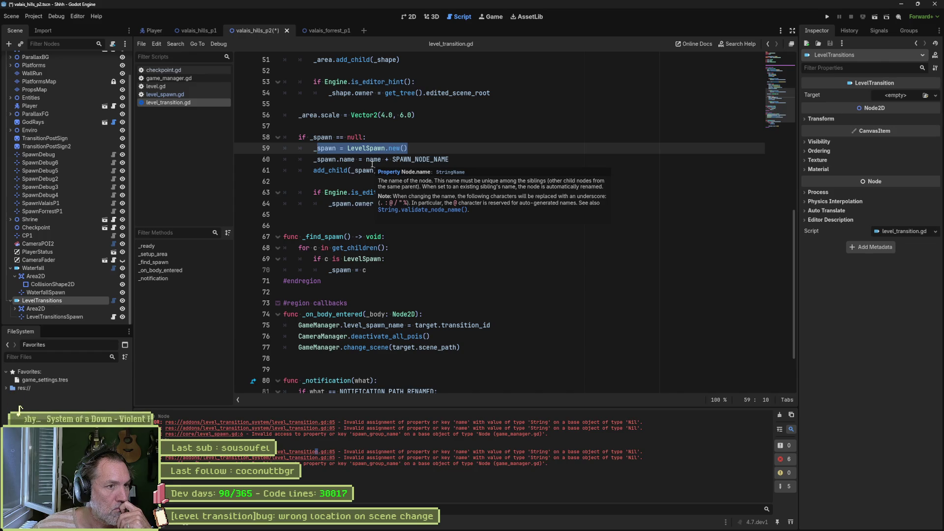
drag(449, 159, 314, 159)
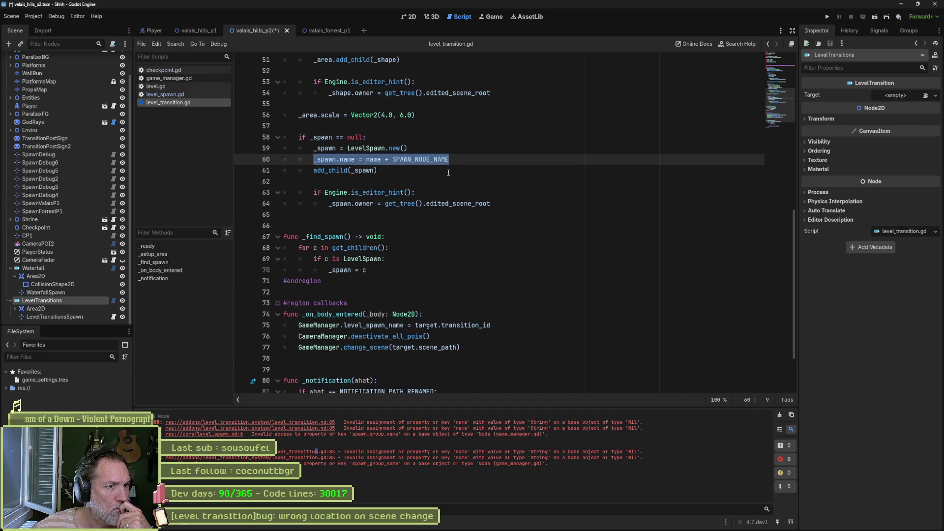
scroll(448, 174, down, 2)
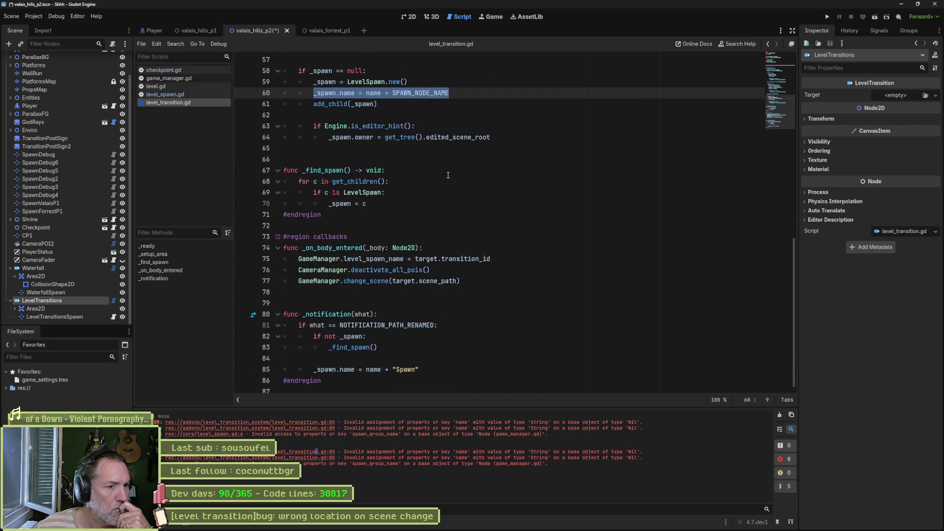
- Paste SPAWN_NODE_NAME over the "Spawn" literal on line 85, save, and review _find_spawn
scroll(421, 133, up, 1)
click(421, 134)
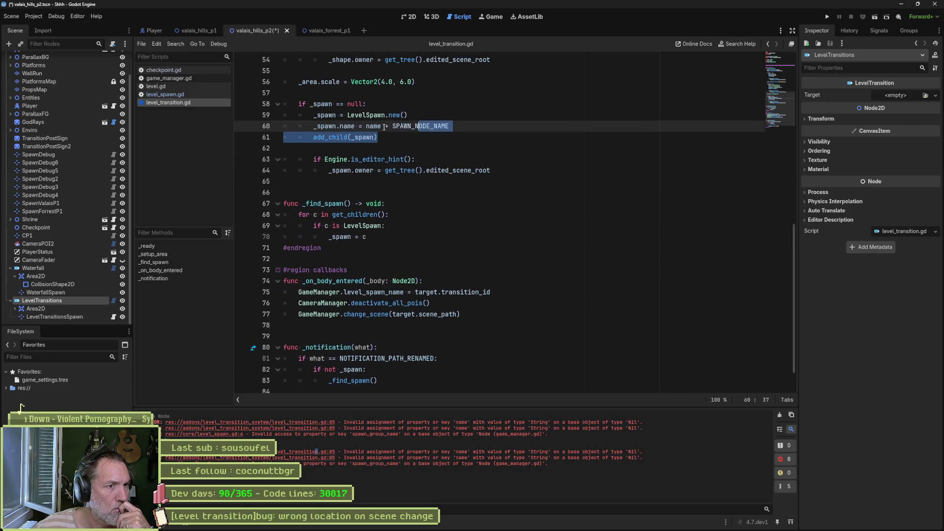
double_click(421, 126)
key(ctrl+c)
scroll(439, 235, down, 1)
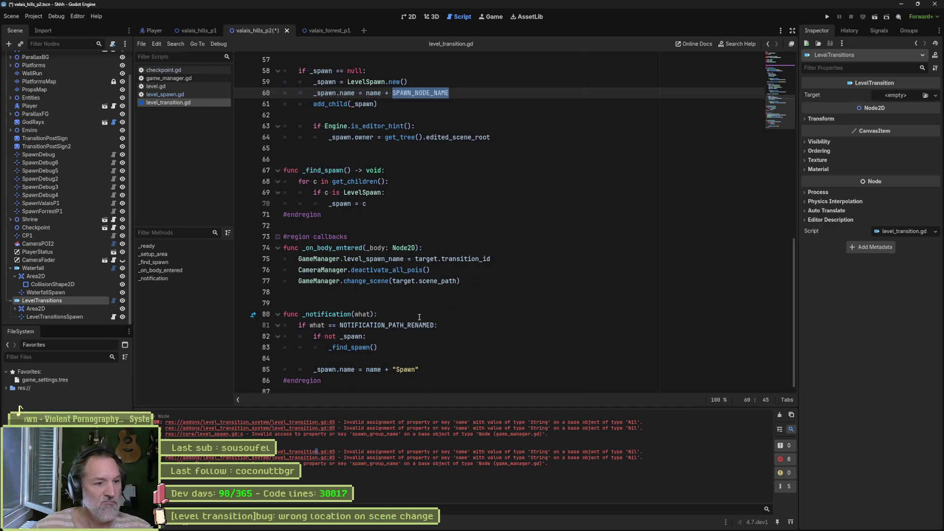
drag(393, 370, 419, 369)
key(ctrl+v)
key(ctrl+s)
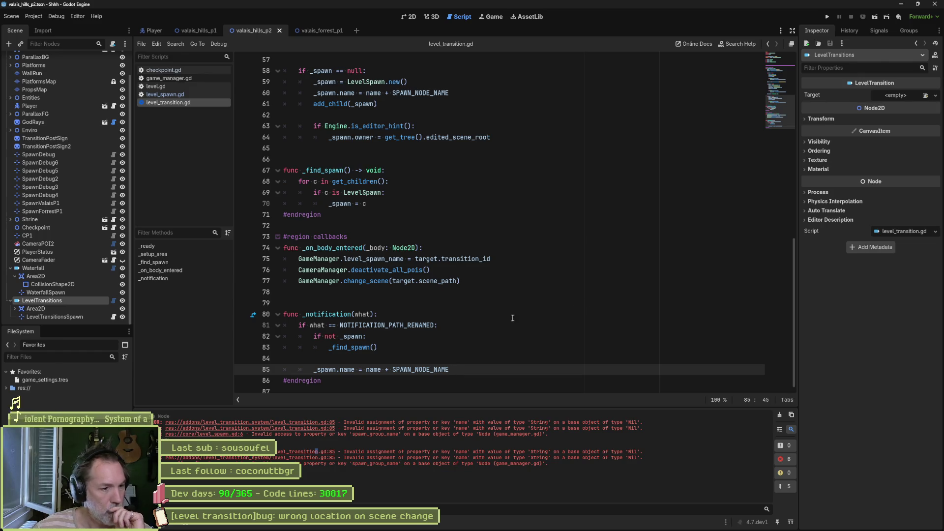
double_click(350, 347)
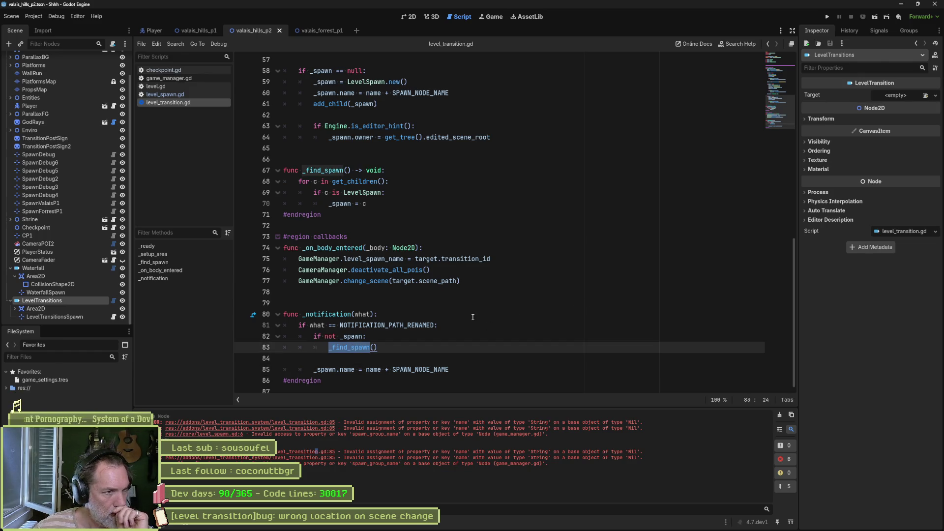
double_click(369, 182)
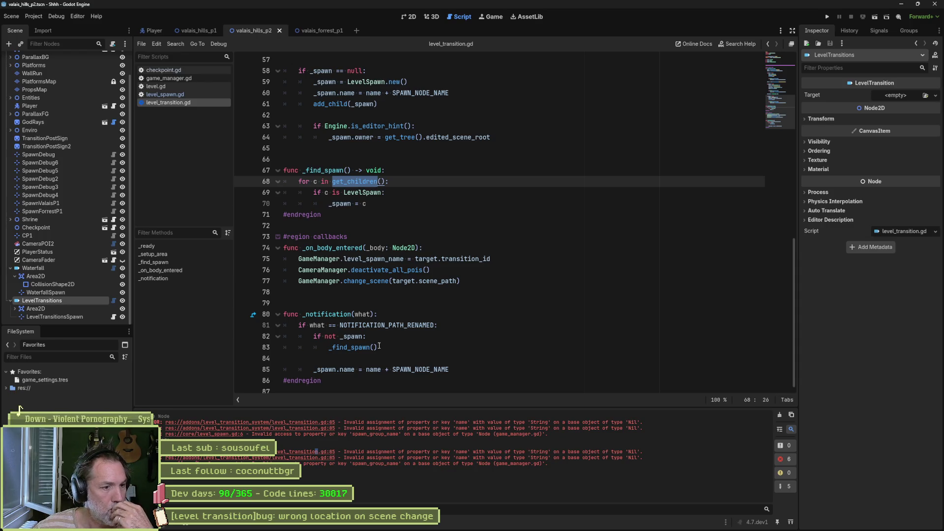
- Clear the Output panel and delete the LevelTransitions node with its children
click(779, 415)
click(63, 269)
click(64, 299)
key(Delete)
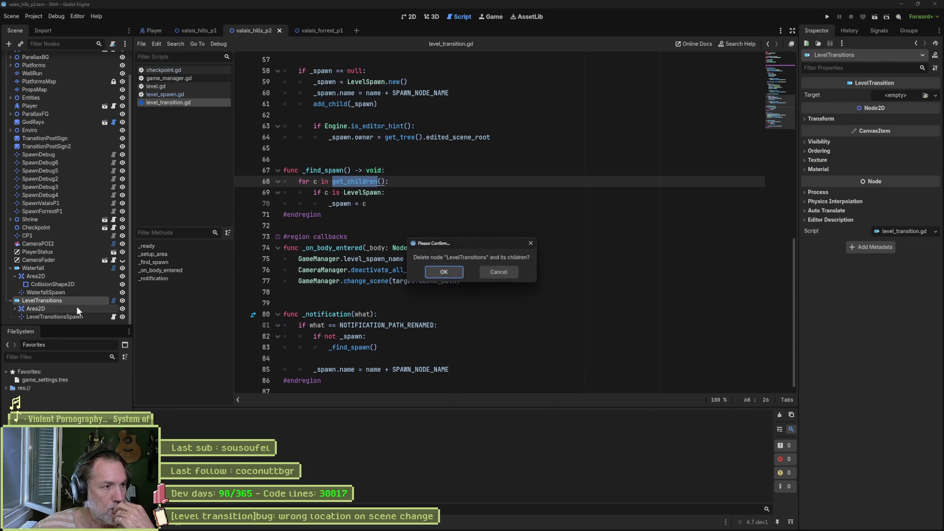
key(Return)
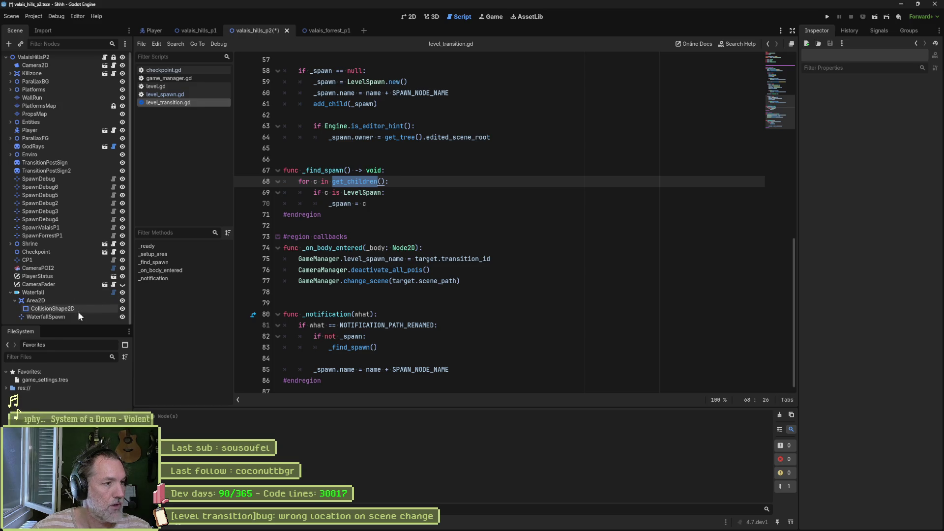
- Rename the Waterfall transition node to WaterfallOld
click(72, 291)
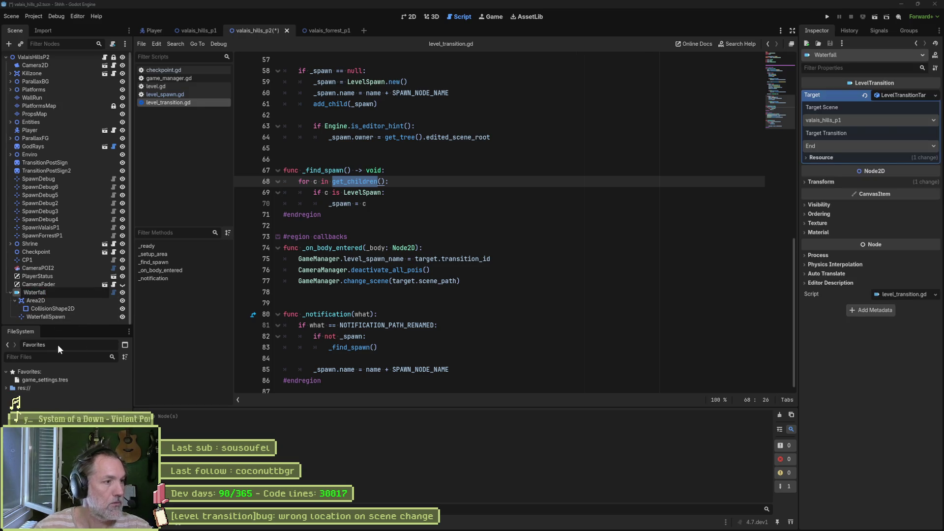
text(Old)
key(Return)
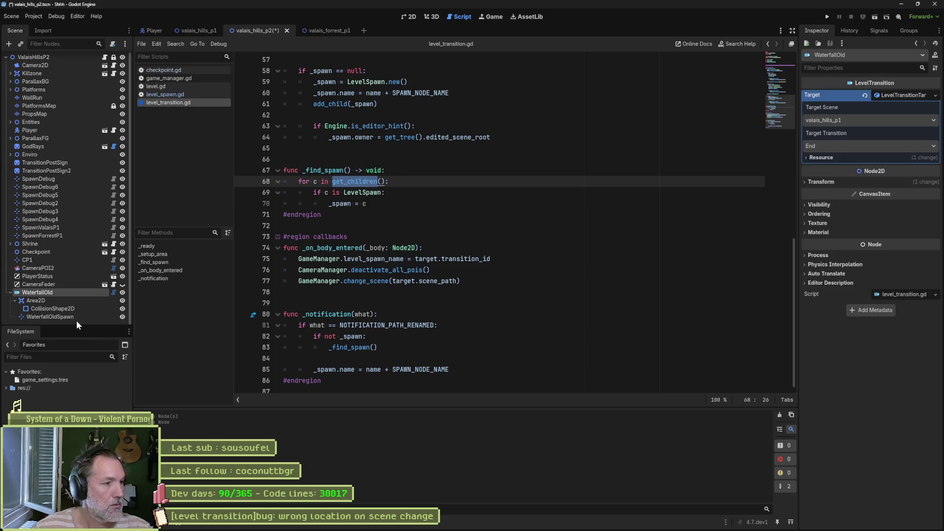
- Add a new LevelTransition node named Waterfall and show the 2D level view
key(ctrl+a)
key(Return)
double_click(77, 320)
text(Waterfall)
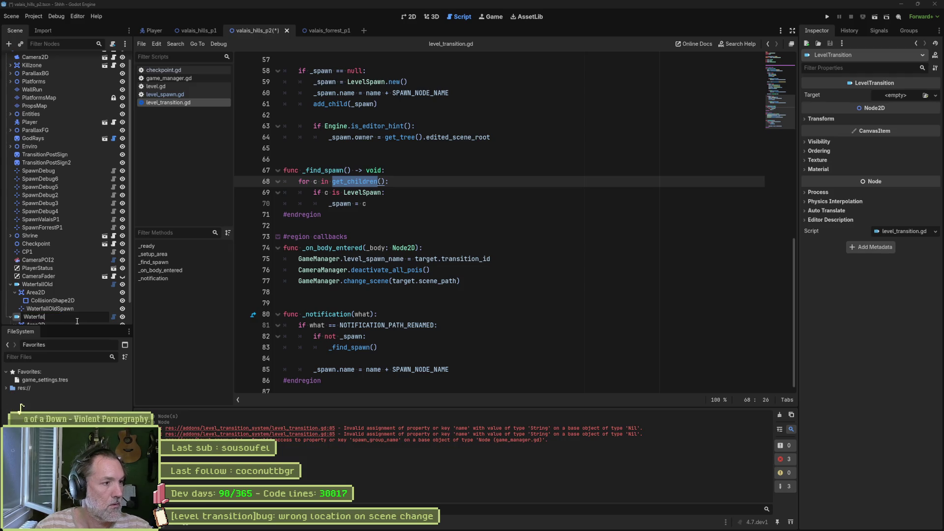
key(Return)
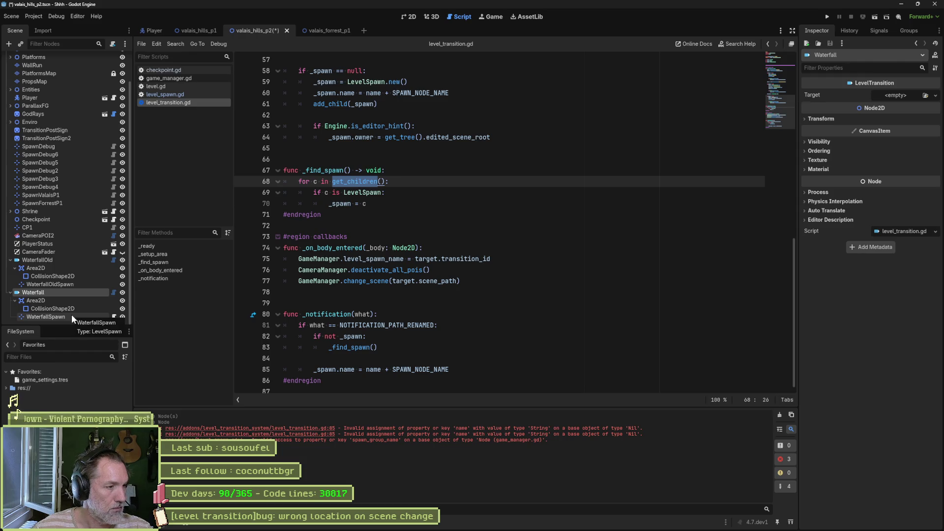
click(412, 16)
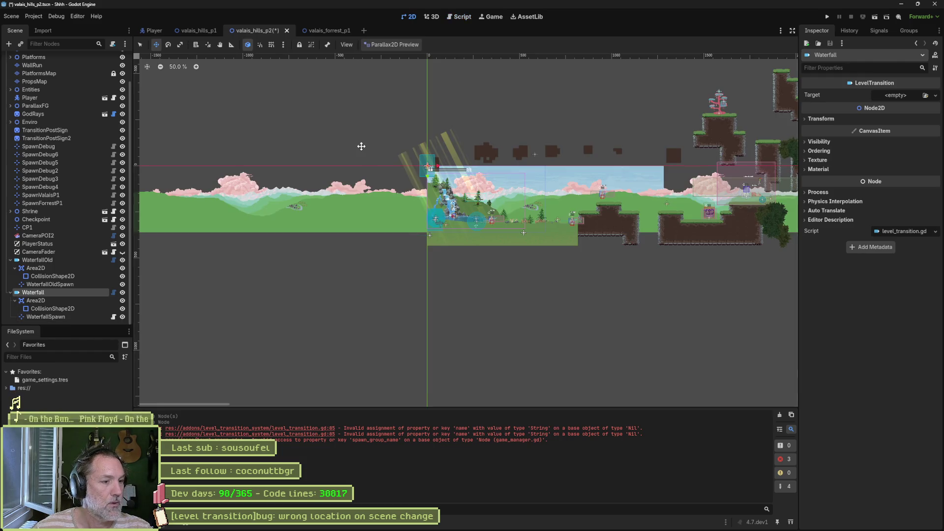
- Move the new Waterfall transition to (44, 282) and delete WaterfallOld with its children
mouse_move(460, 172)
mouse_down()
mouse_move(474, 245)
mouse_move(446, 225)
mouse_move(439, 241)
mouse_up()
scroll(443, 229, up, 7)
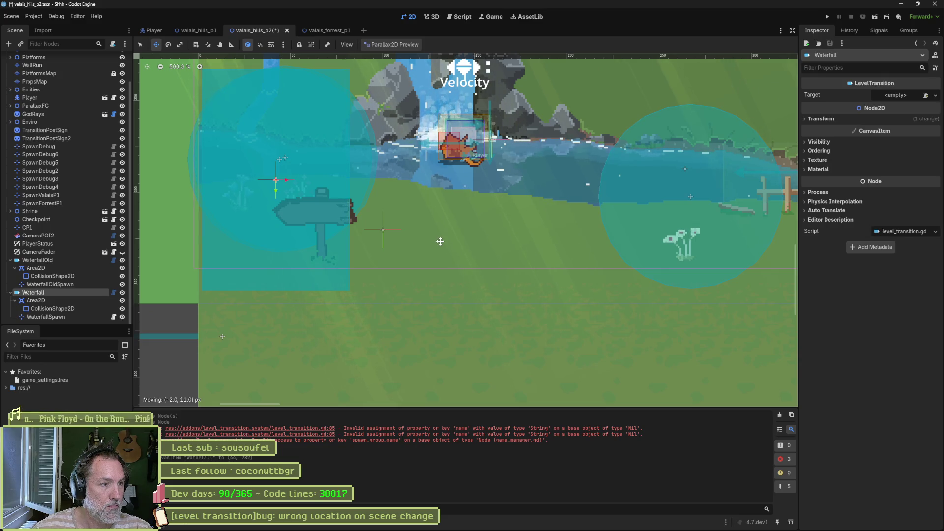
click(58, 262)
key(Delete)
key(Return)
- Save and test-run the game, stop it, and select Waterfall's Area2D child
key(F5)
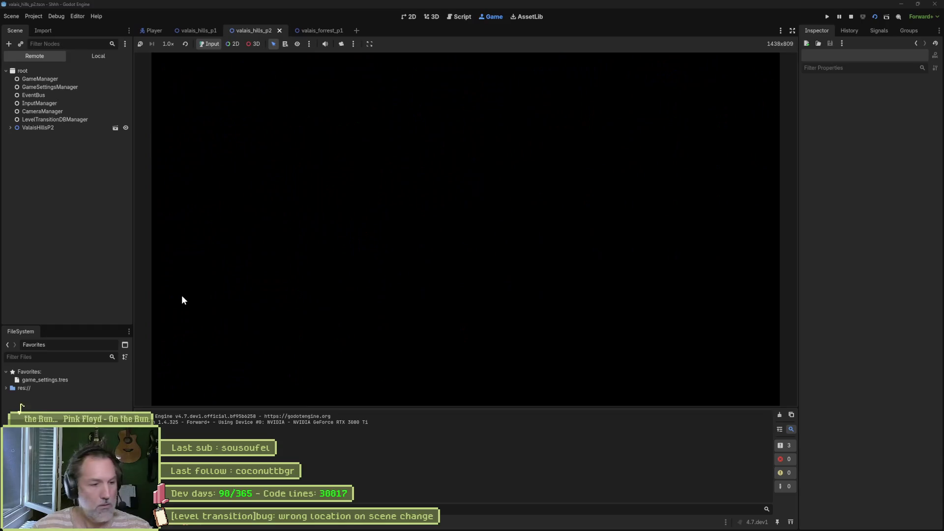
key(F8)
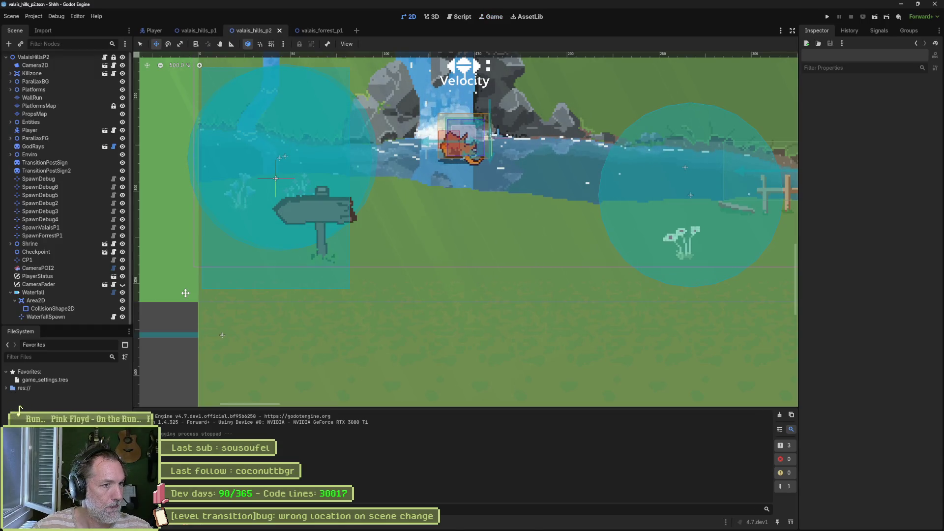
click(72, 300)
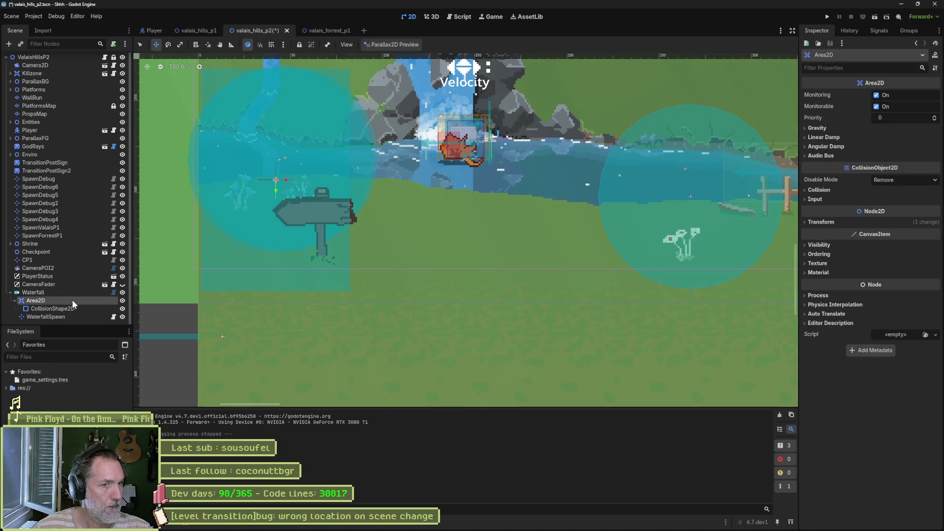
- Expand the Area2D collision settings and jump to the code behind the LevelTransition debugger error
click(821, 190)
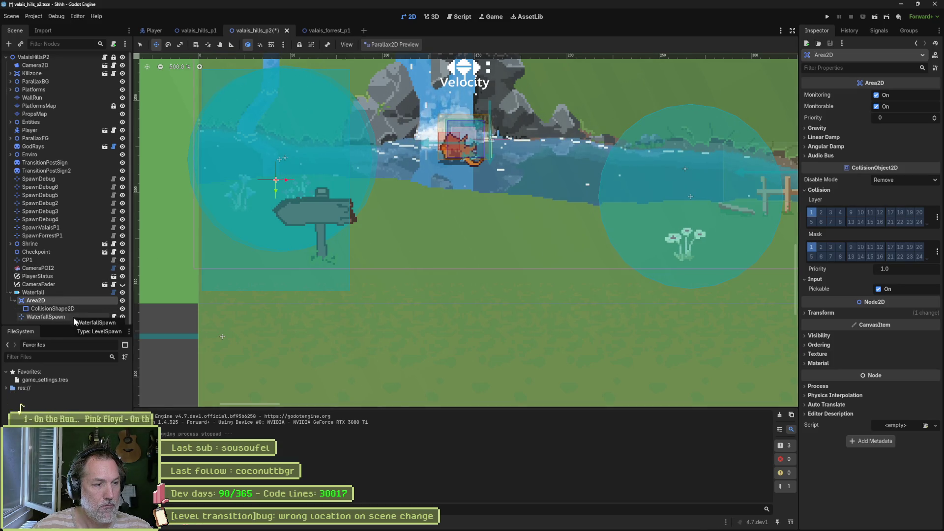
click(190, 523)
double_click(359, 388)
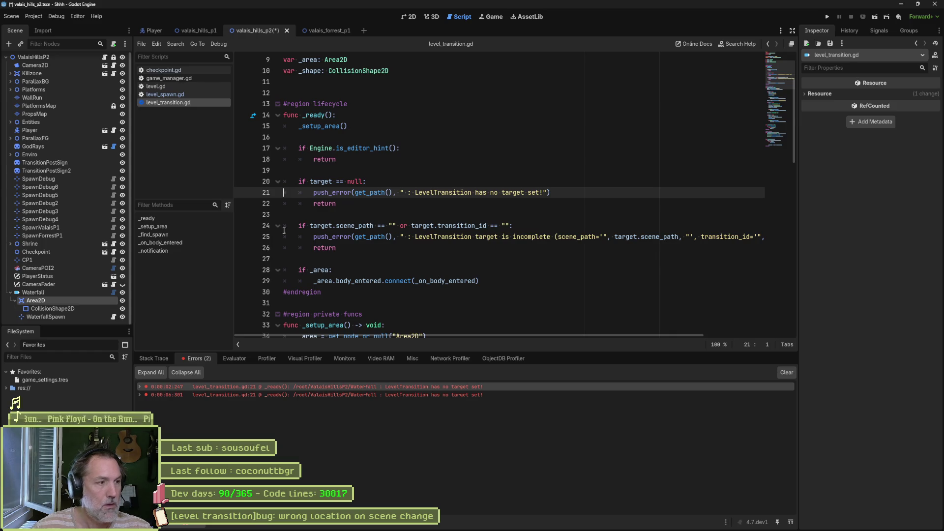
- Give Waterfall a new LevelTransitionTarget with Target Scene valais_hills_p1
click(62, 294)
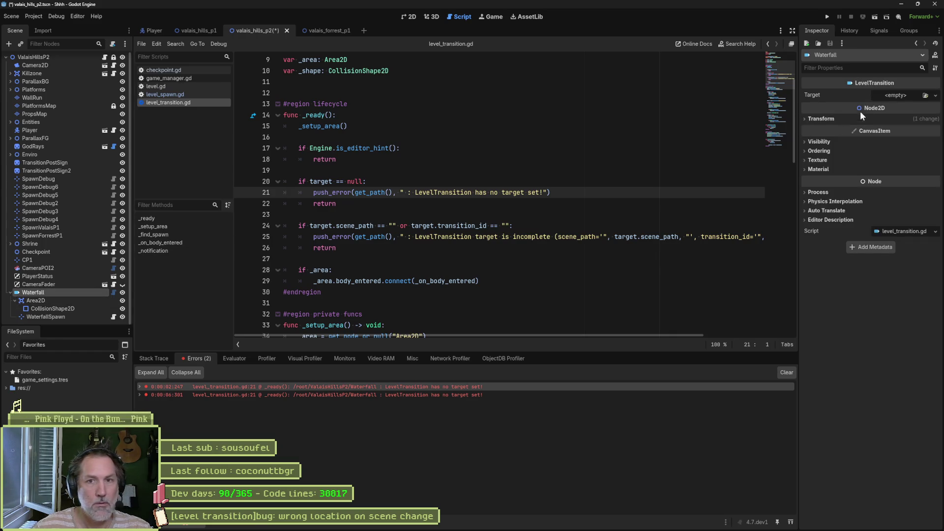
click(897, 95)
click(903, 113)
click(898, 96)
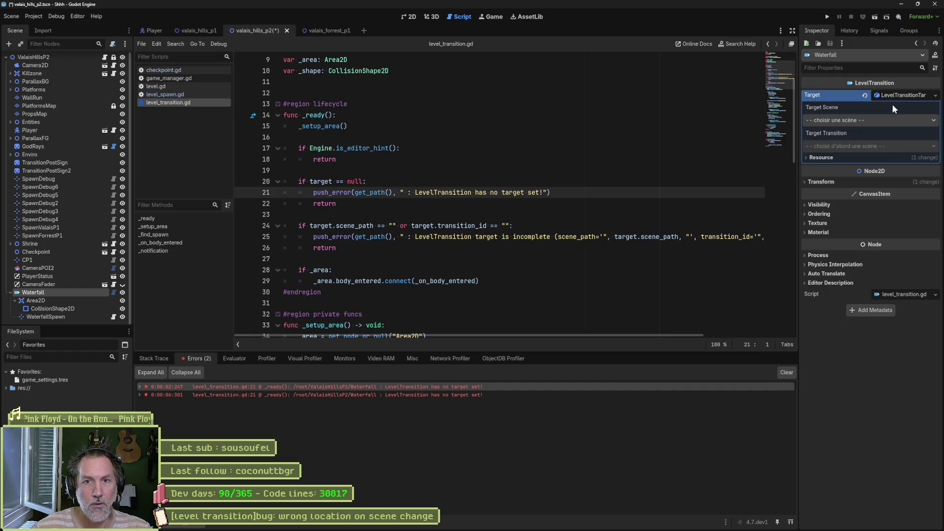
click(873, 121)
click(862, 152)
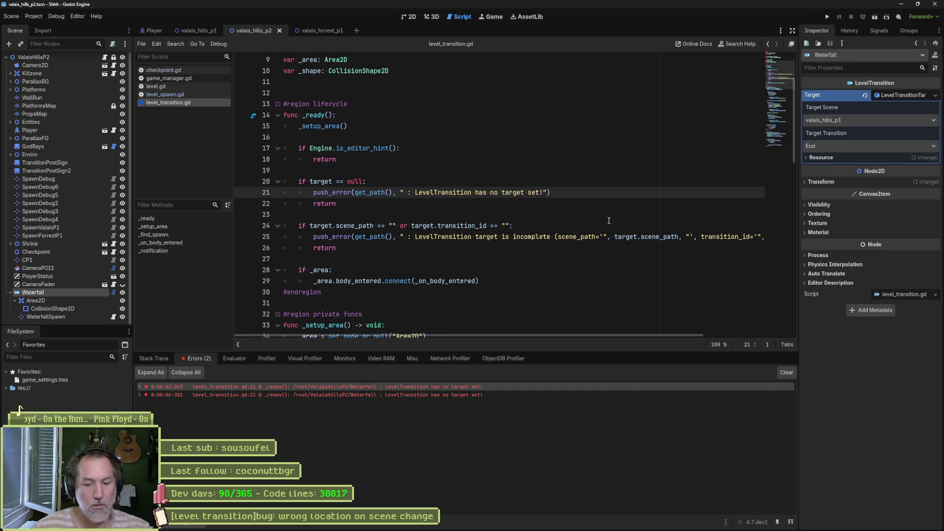
- Run the scene, inspect the node-name check on line 19 at the breakpoint, then stop it
key(F6)
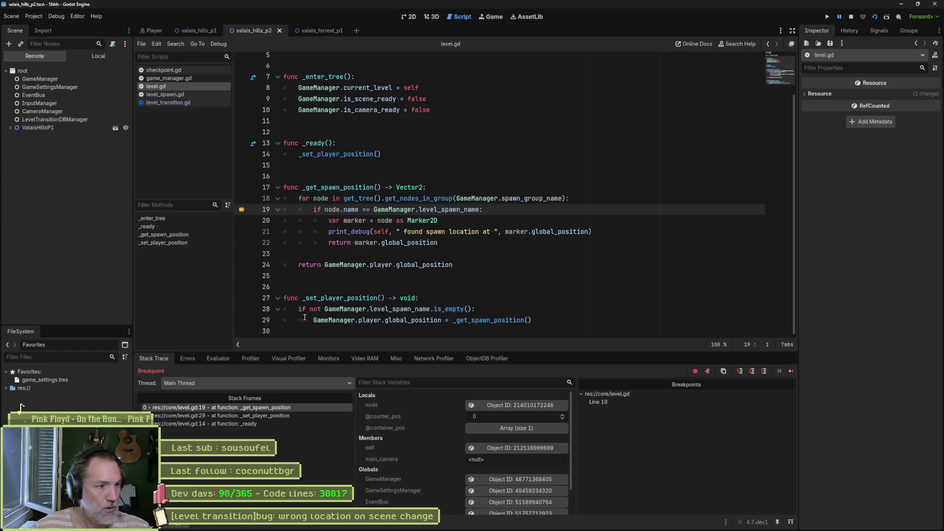
drag(324, 209, 352, 209)
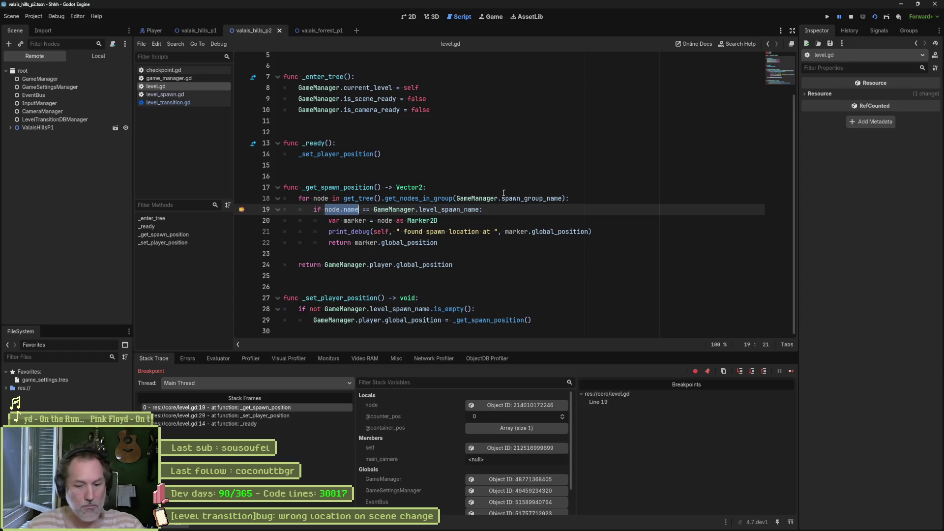
key(F8)
double_click(422, 221)
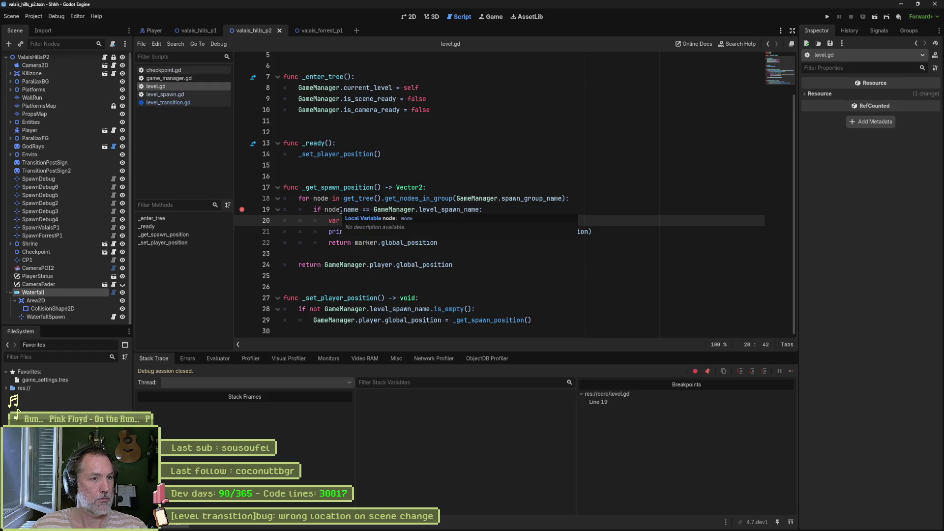
- Change line 19 of level.gd to 'if node is LevelSpawn:'
double_click(346, 210)
key(BackSpace)
key(BackSpace)
key(shift+End)
text(is LevelSpa)
key(Return)
text(:)
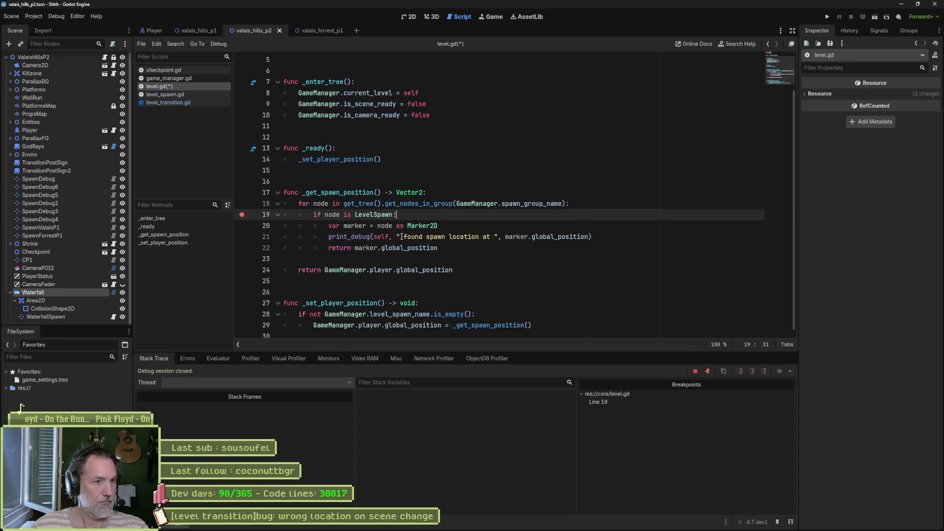
- Delete the Marker2D cast line, use node in print_debug and return, then save and rerun
click(445, 226)
key(ctrl+shift+k)
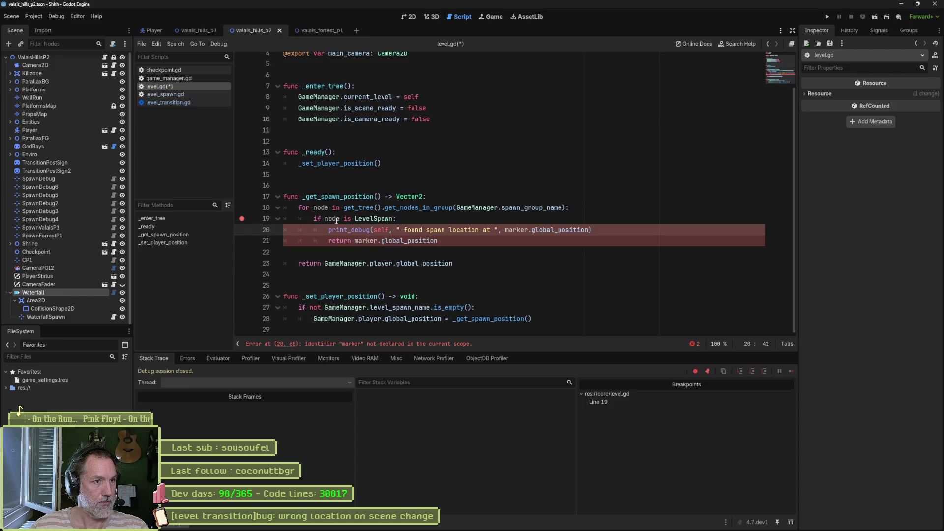
double_click(366, 241)
text(node)
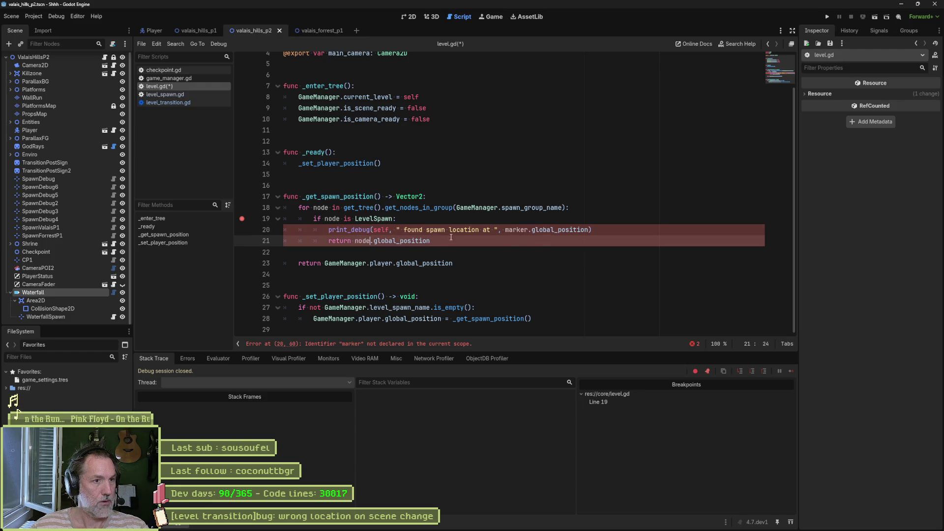
double_click(511, 230)
text(node)
key(ctrl+s)
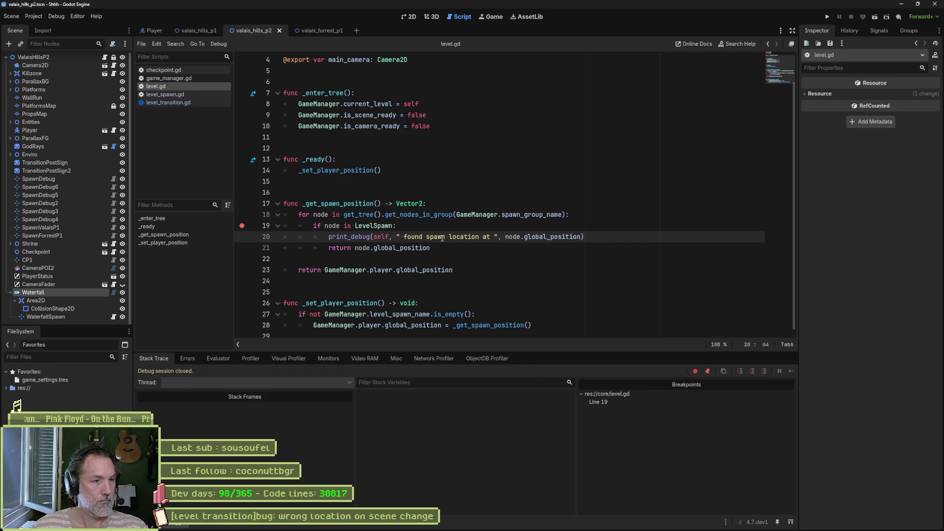
key(F5)
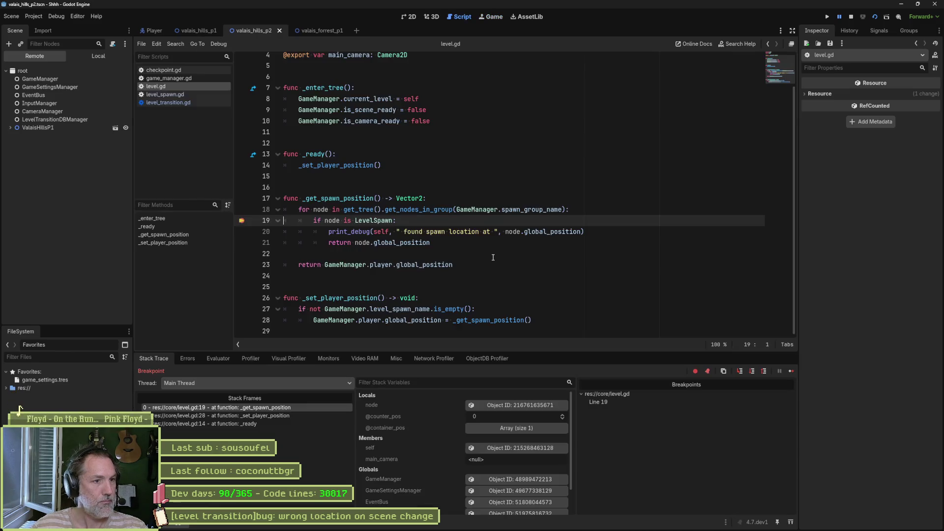
- Evaluate node in the Debugger Evaluator and open the held spawn node in the Inspector
double_click(332, 220)
click(223, 364)
text(node)
key(Return)
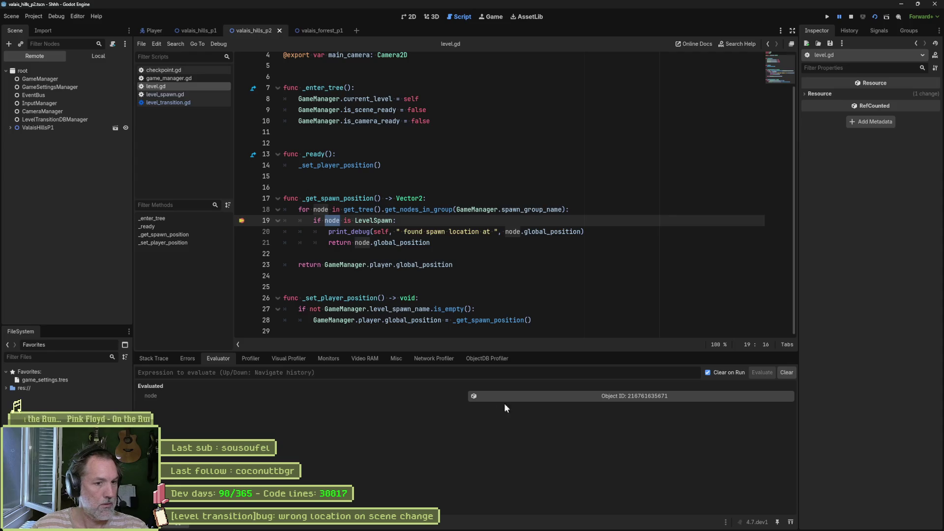
click(576, 396)
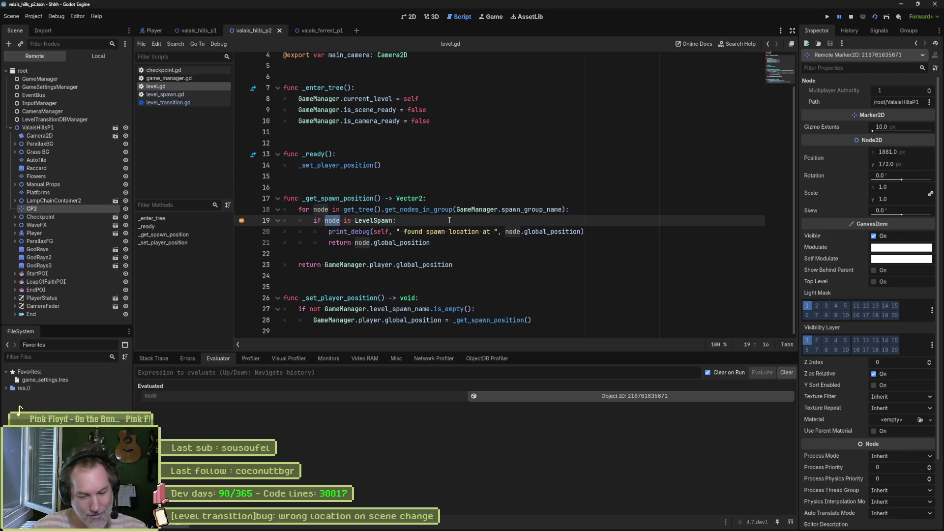
- Stop the game and start typing a name comparison after LevelSpawn on line 19
click(855, 13)
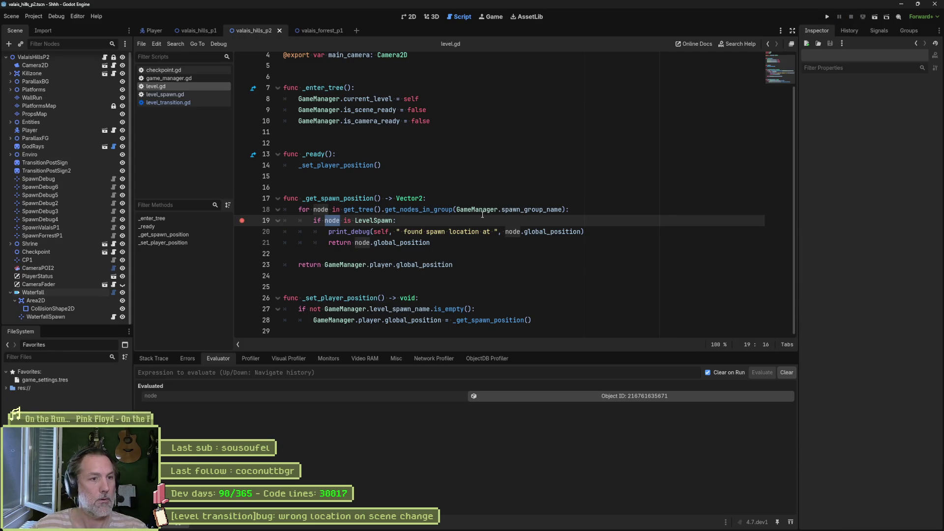
mouse_move(483, 215)
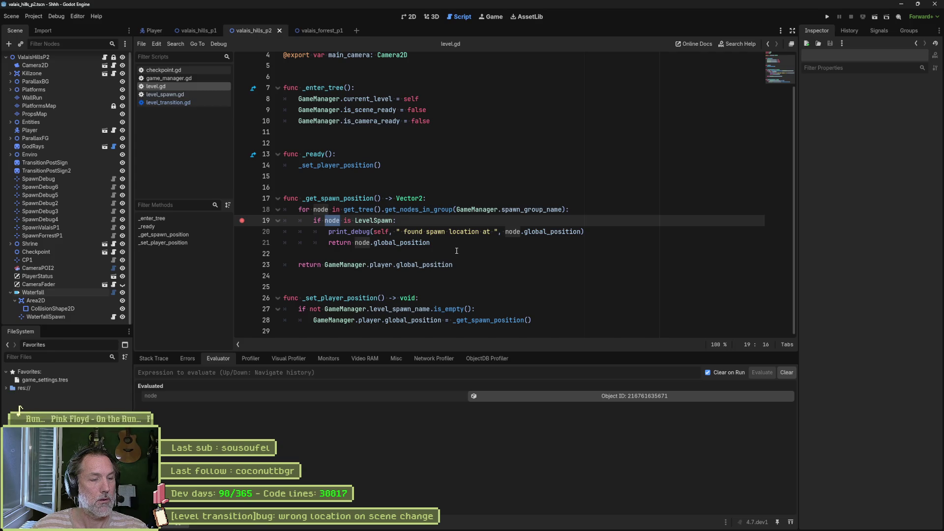
click(394, 220)
text(and )
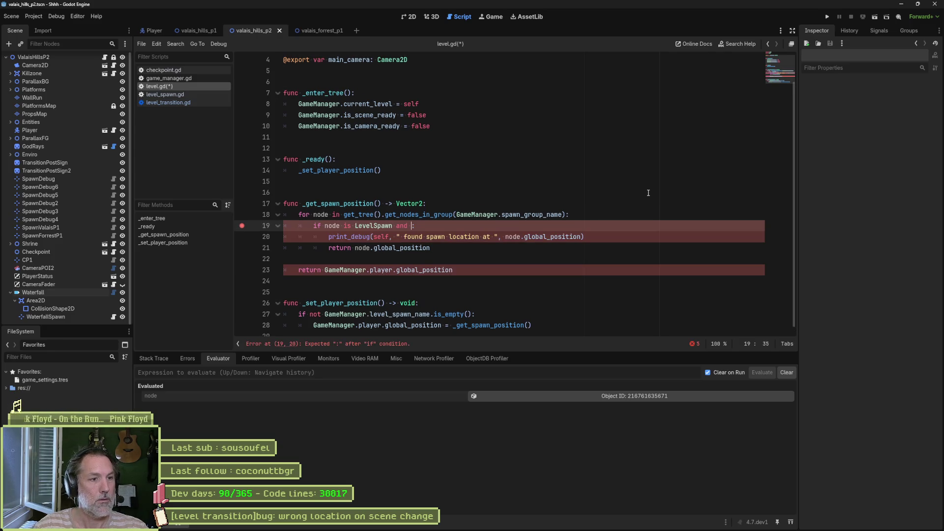
text(de)
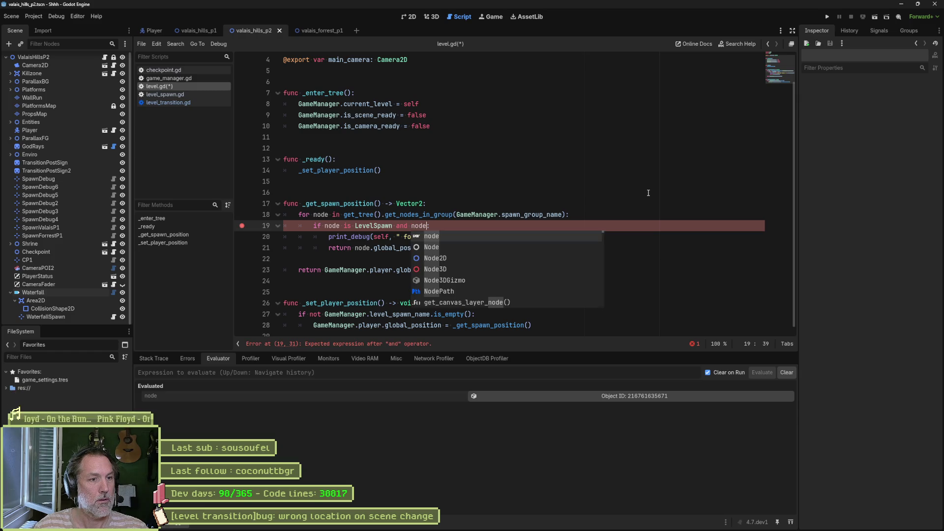
text(.name)
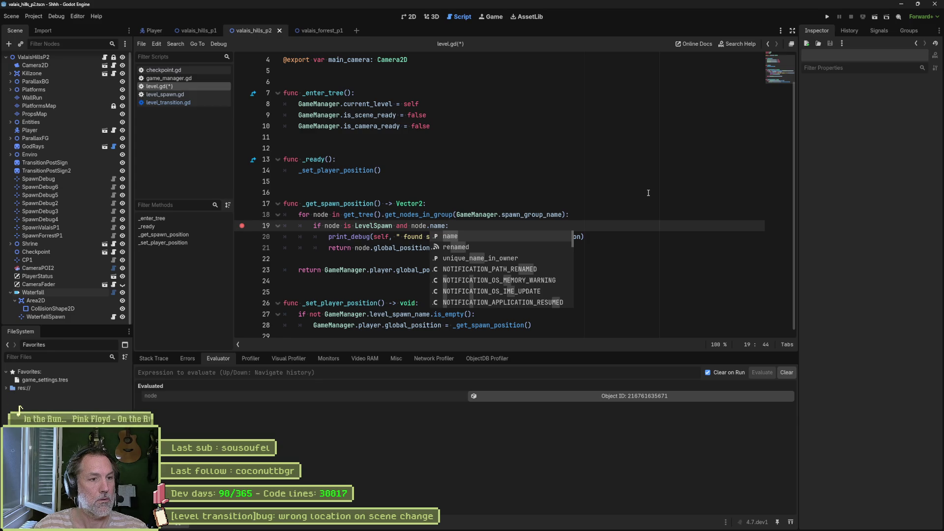
text( == )
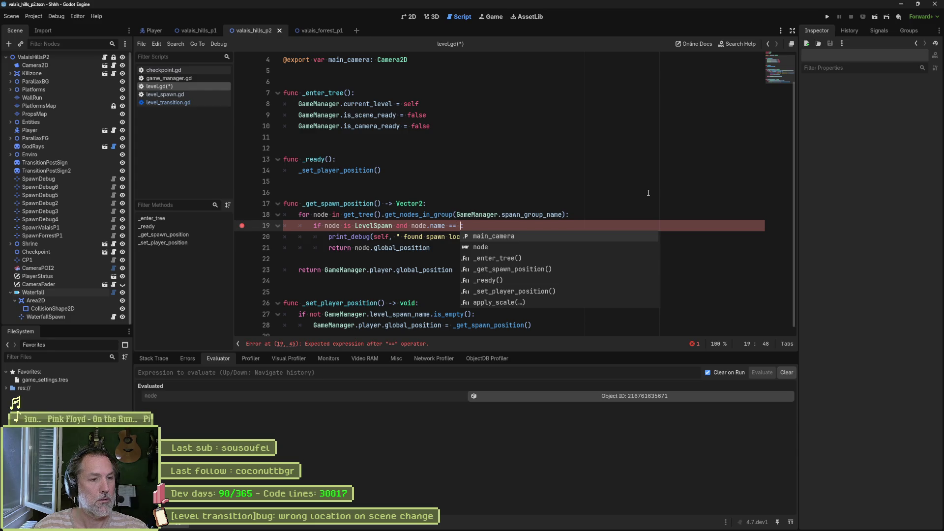
text(gamem)
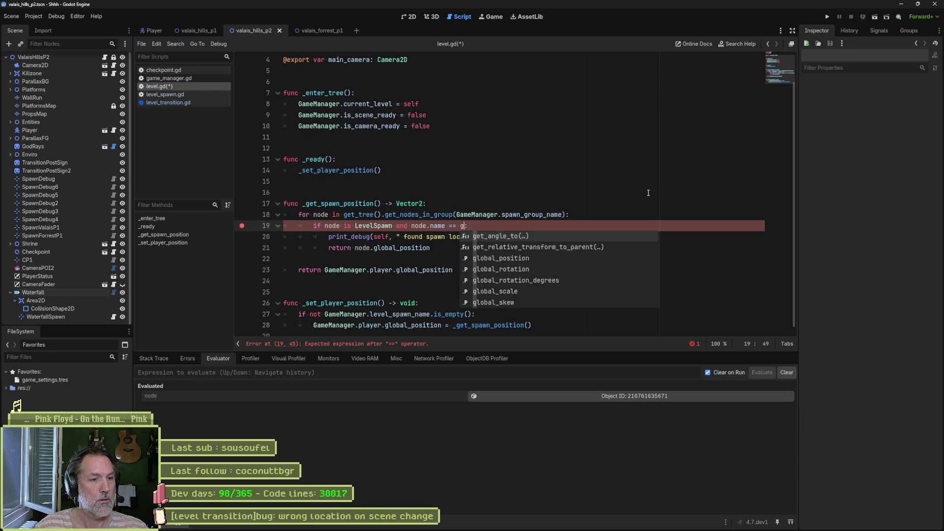
- Complete line 19 with node.name == GameManager.level_spawn_name via autocomplete and save level.gd
key(Return)
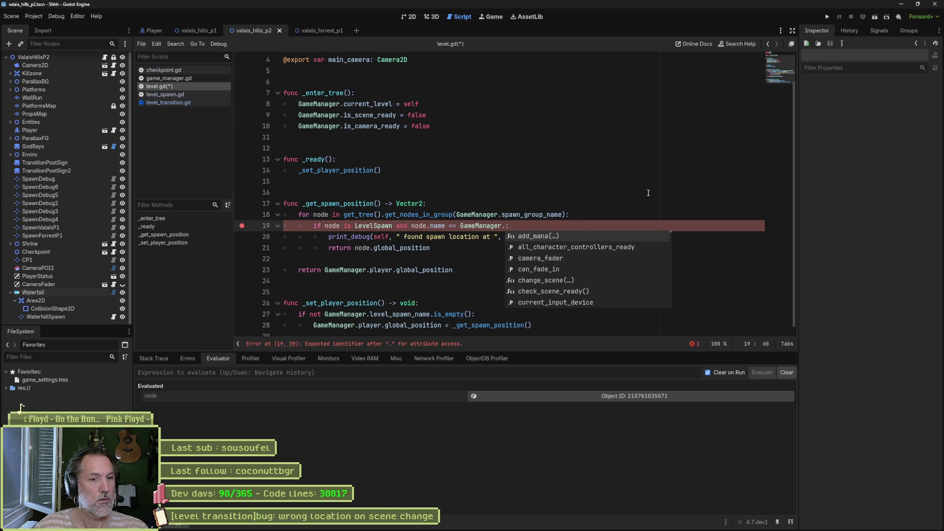
text(spa)
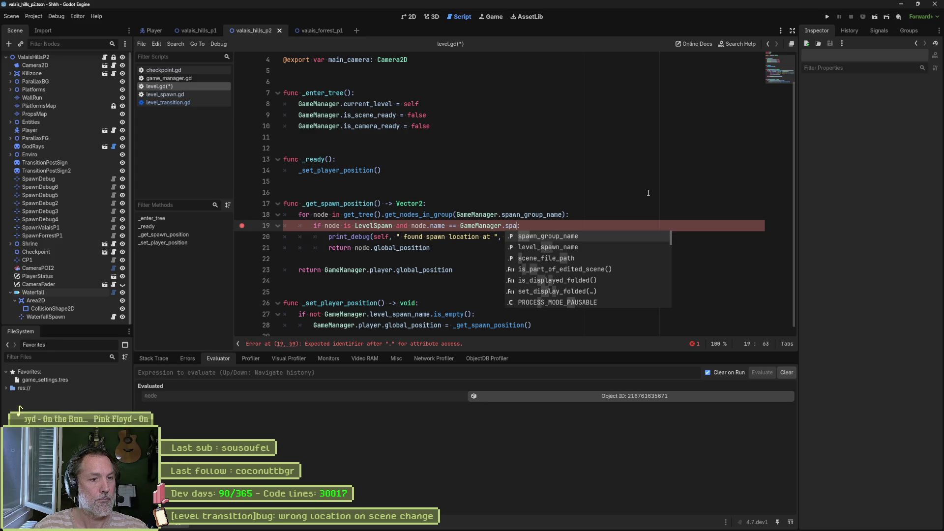
key(Down)
key(Return)
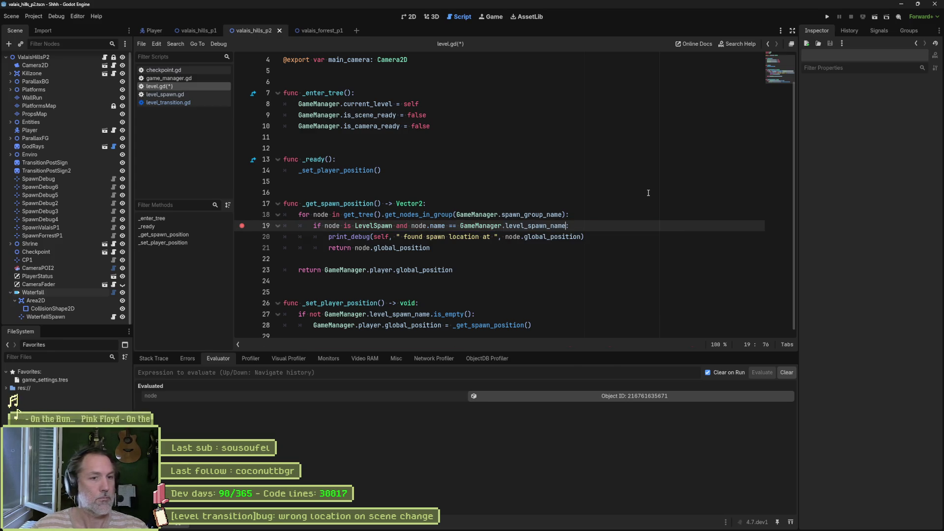
key(ctrl+s)
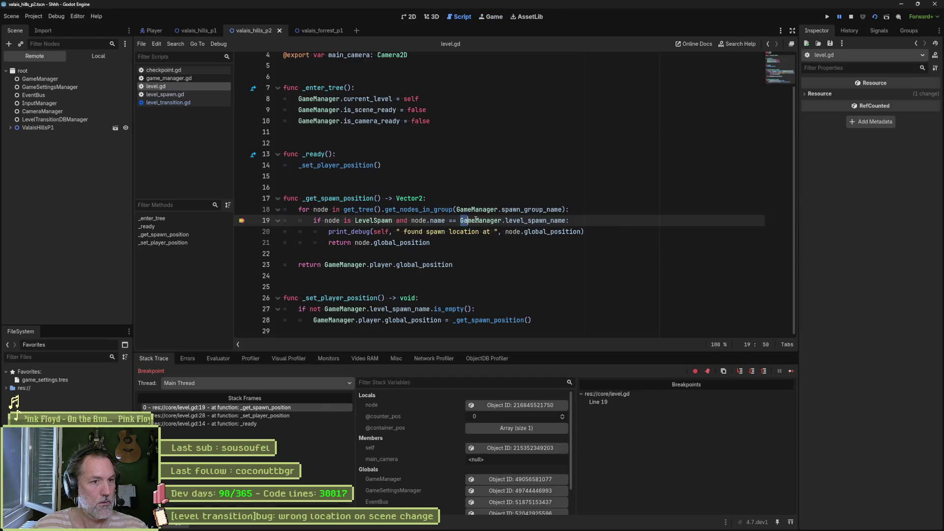
- Evaluate GameManager.level_spawn_name in the Debugger Evaluator, which returns End
drag(476, 220, 566, 220)
key(ctrl+c)
click(218, 359)
key(ctrl+v)
key(Return)
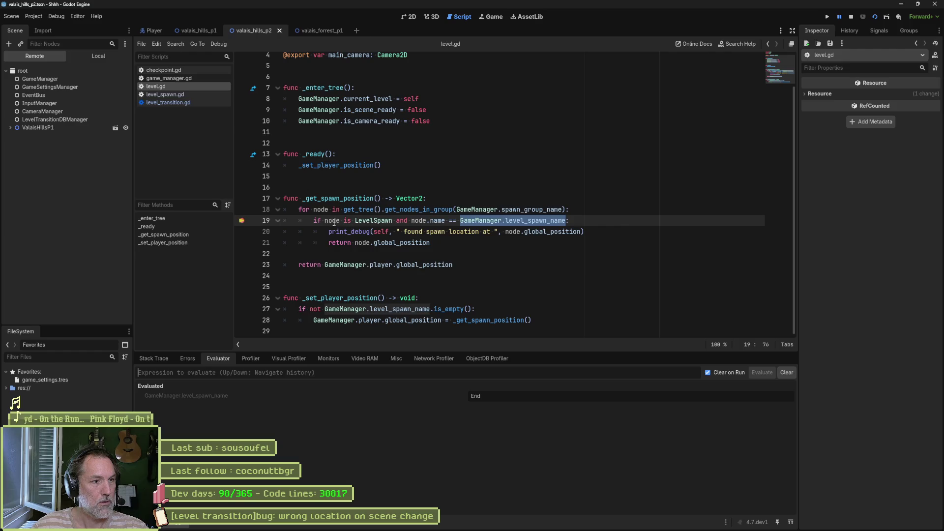
- Continue execution with F10 until it pauses at the fallback return on line 23
mouse_move(328, 221)
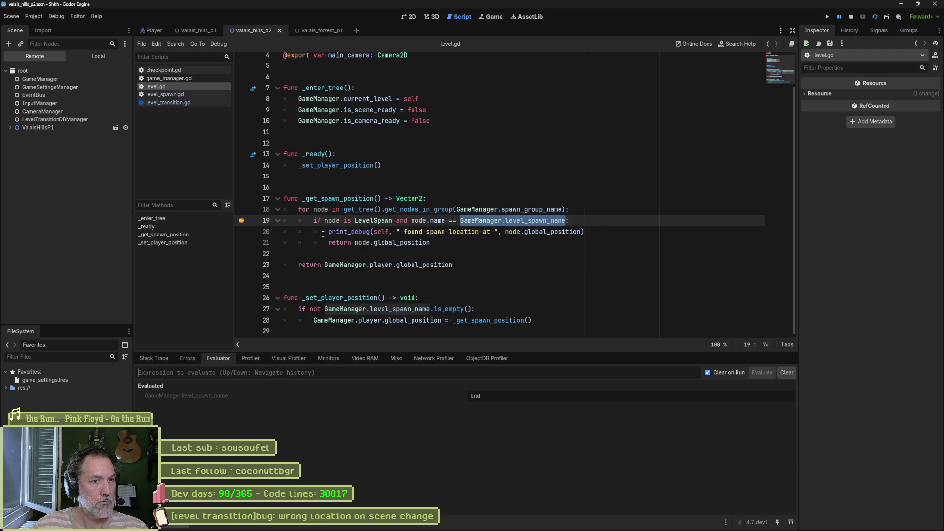
click(340, 243)
key(F10)
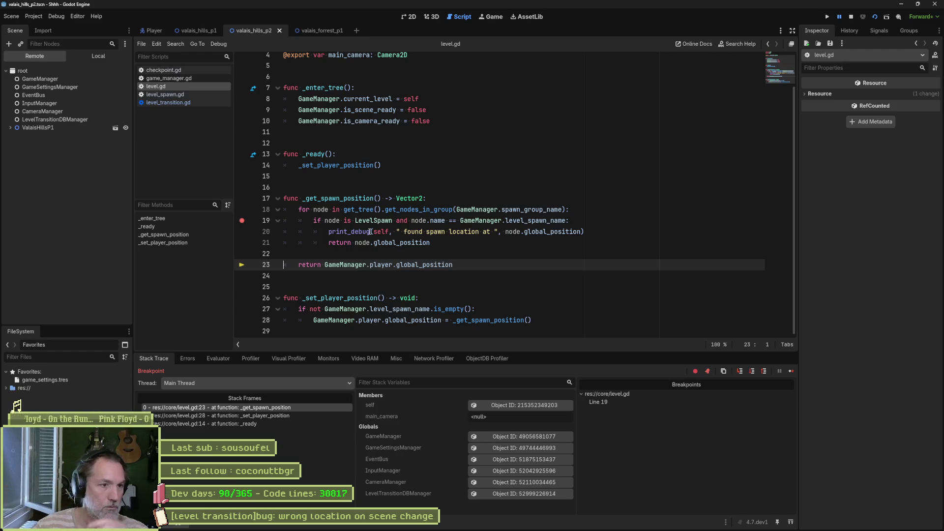
- Delete 'node is LevelSpawn and' from line 19, stop the debug session, and save
mouse_move(449, 209)
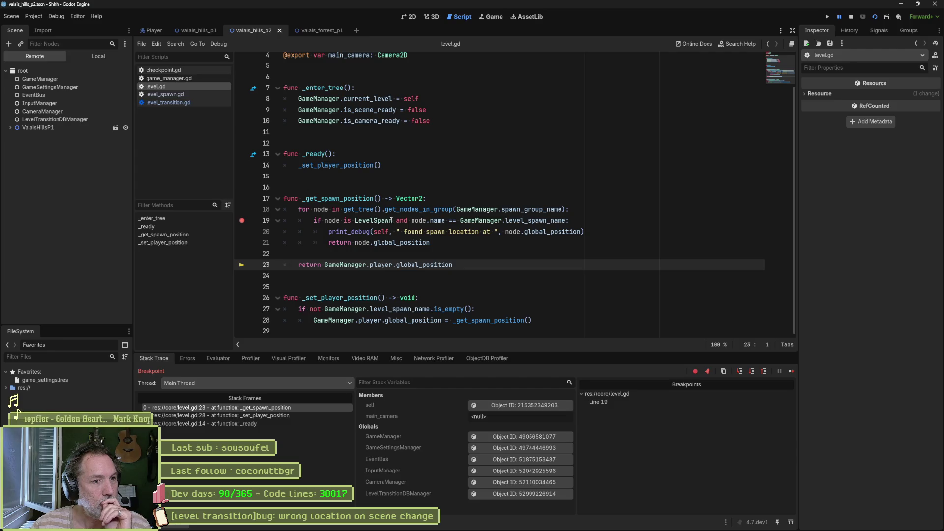
drag(410, 220, 334, 221)
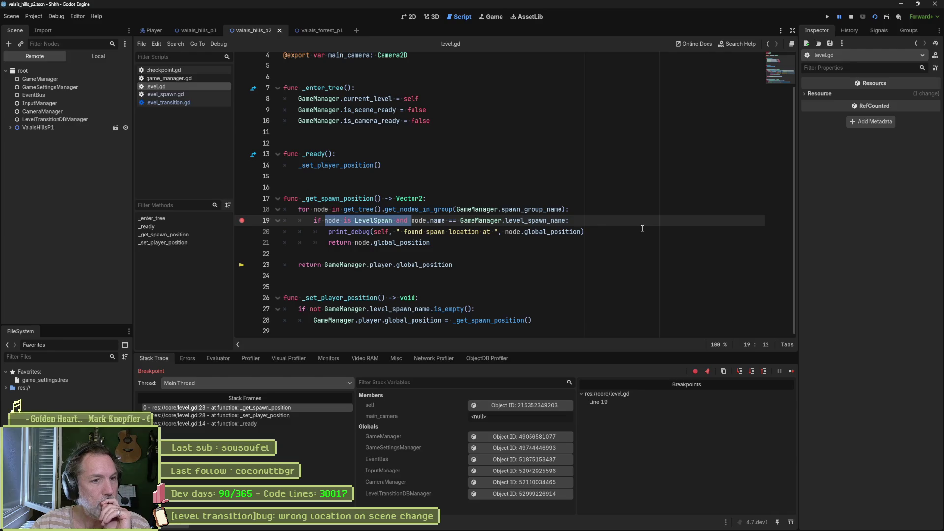
key(BackSpace)
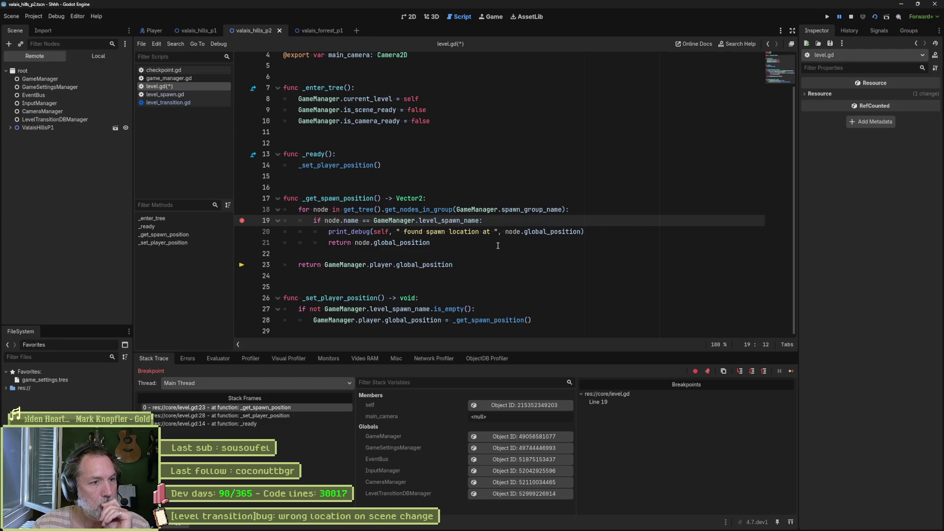
click(851, 17)
key(ctrl+s)
- Add a print_debug call as the first line inside the for loop
click(575, 211)
key(Return)
text(print()
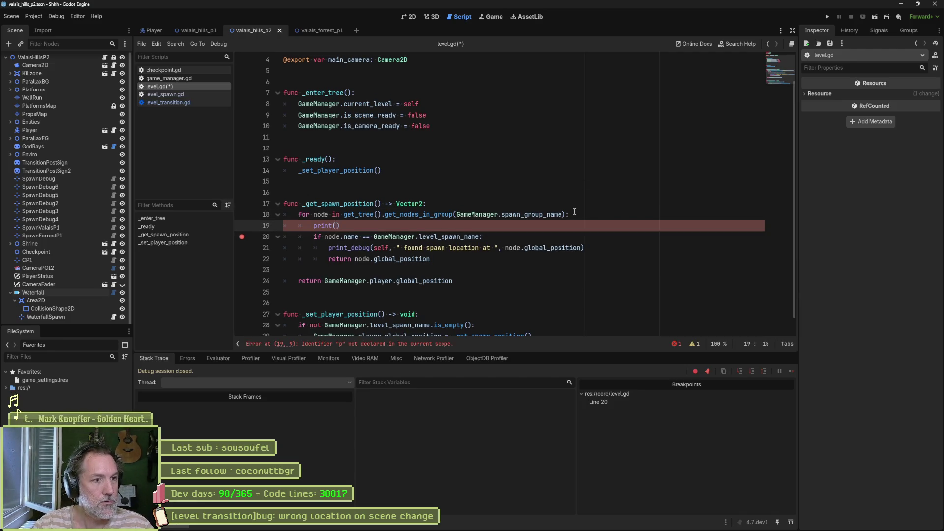
key(Return)
text(_debug)
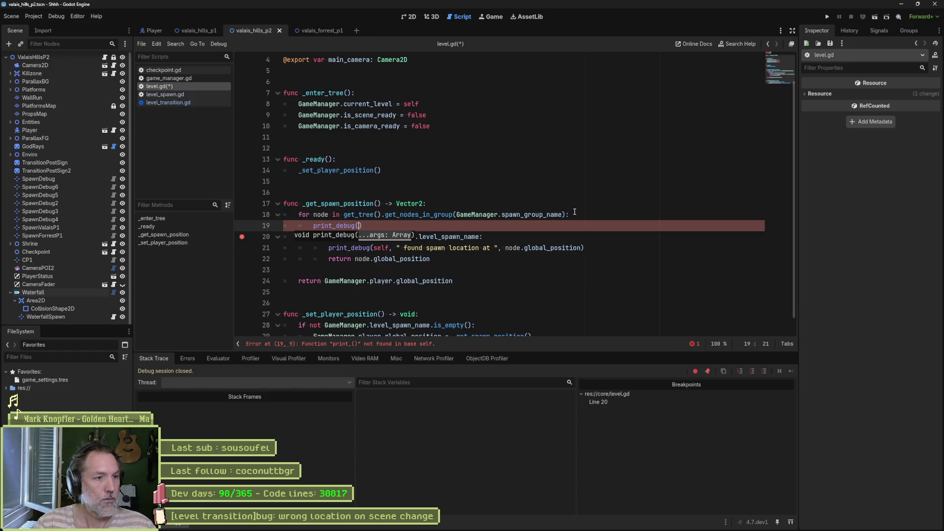
key(Return)
- Copy line 20's name comparison and paste it four times into print_debug's labels and arguments
key(Down)
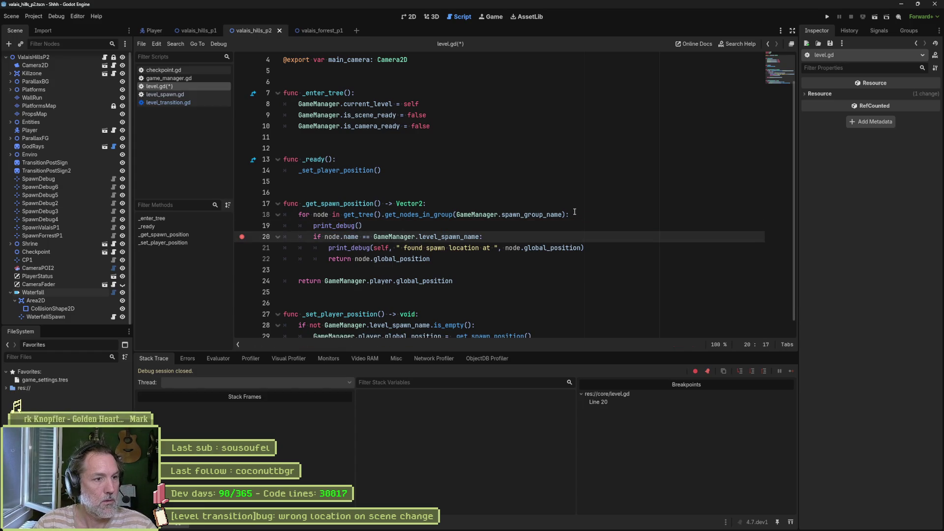
key(shift+End)
key(shift+Left)
key(ctrl+c)
key(Delete)
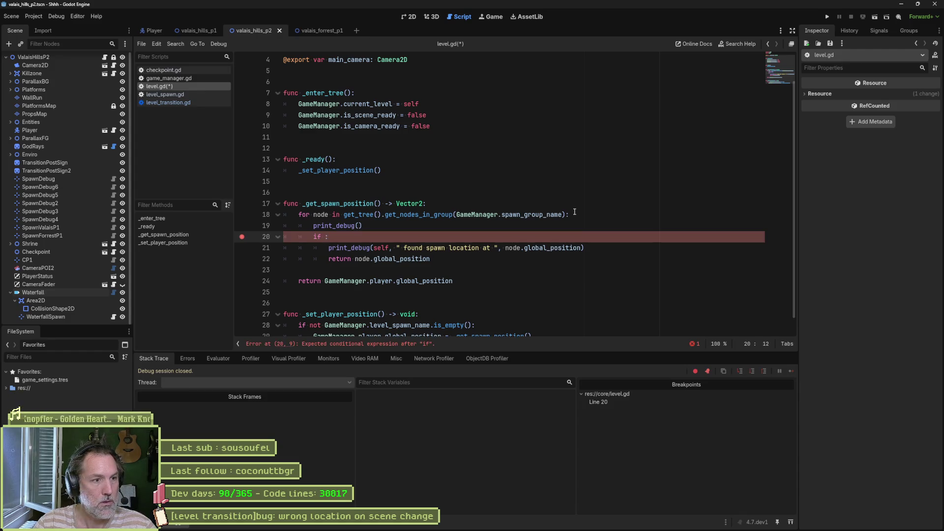
key(ctrl+z)
key(Up)
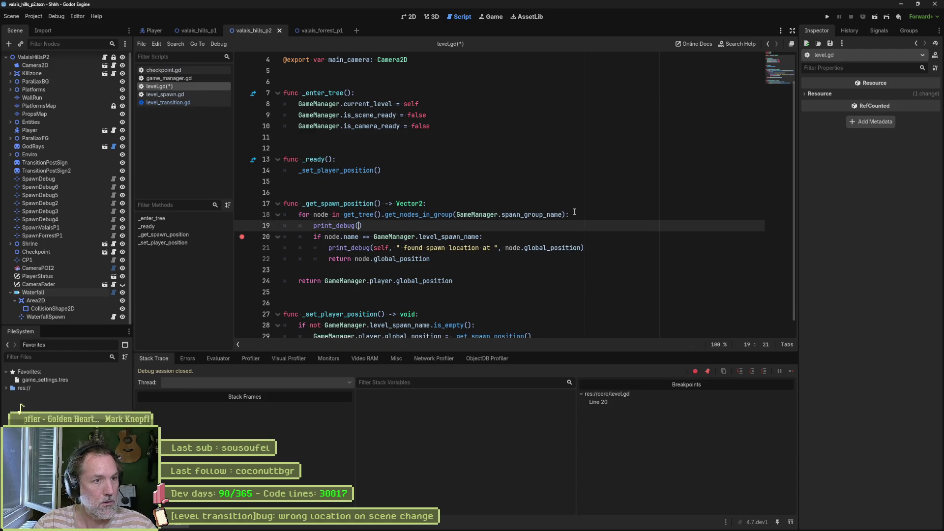
text(")
key(ctrl+v)
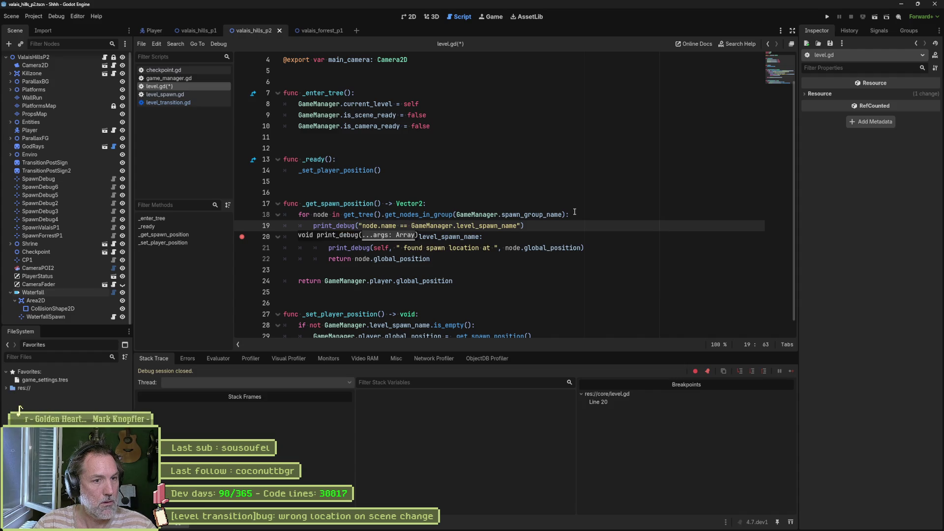
text(,)
key(ctrl+v)
text(, )
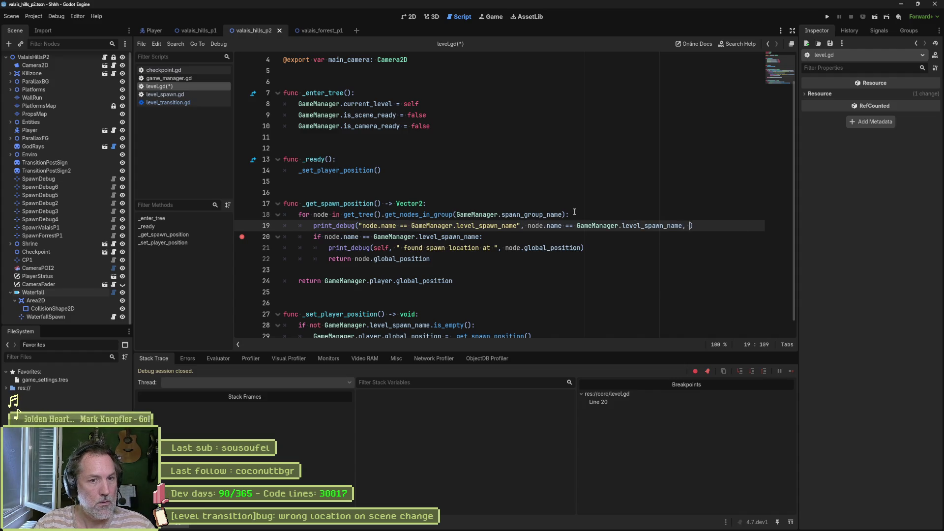
text(")
key(ctrl+v)
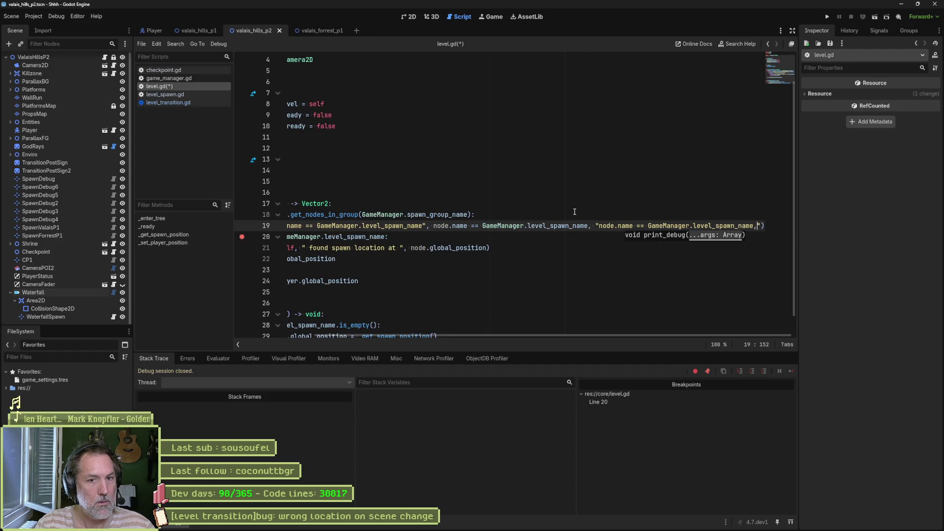
text(",)
key(ctrl+v)
- Trim the pasted copies into labelled arguments logging node.name and GameManager.level_spawn_name
key(ctrl+Left)
key(ctrl+Left)
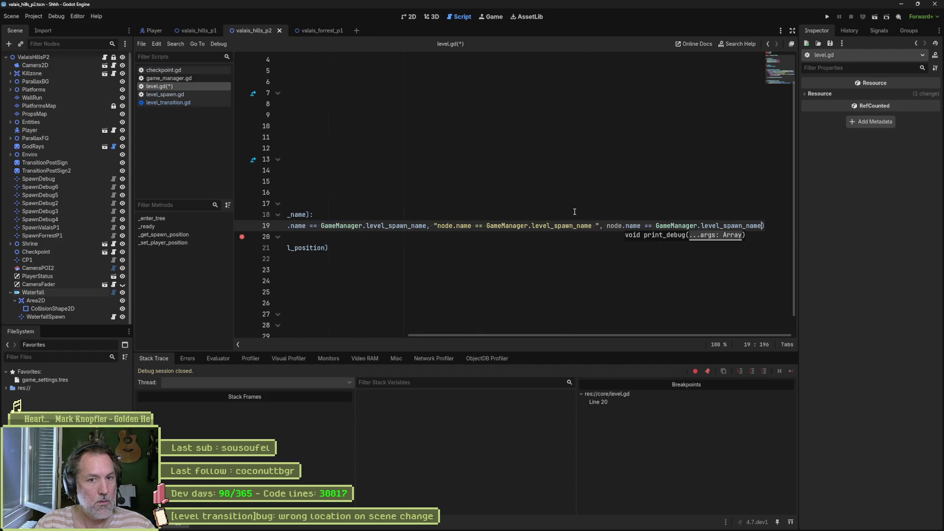
key(BackSpace)
key(BackSpace)
key(BackSpace)
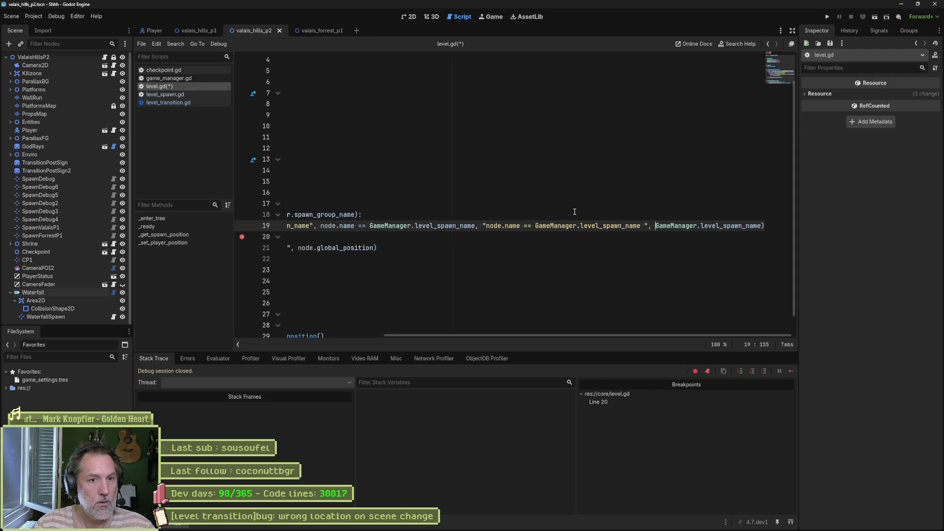
key(BackSpace)
key(BackSpace)
key(BackSpace)
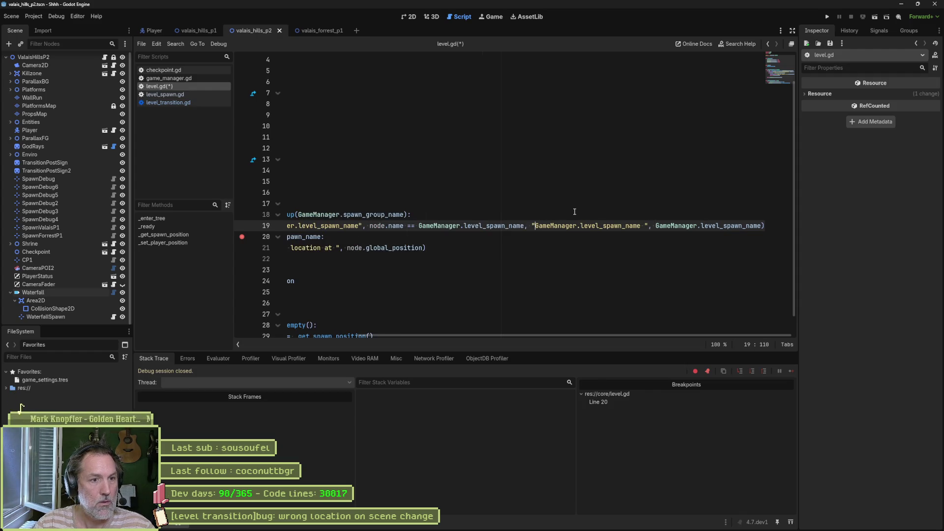
key(Left)
key(Left)
key(Left)
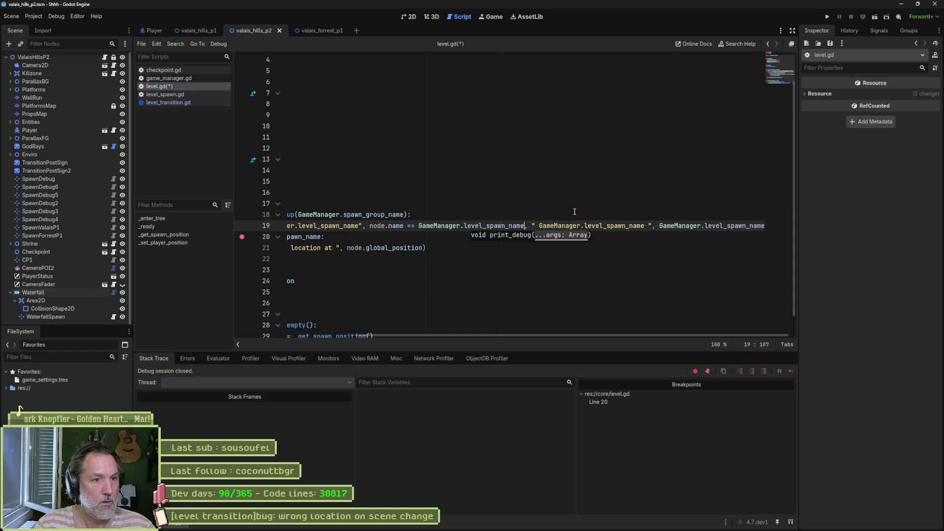
key(BackSpace)
key(BackSpace)
key(BackSpace)
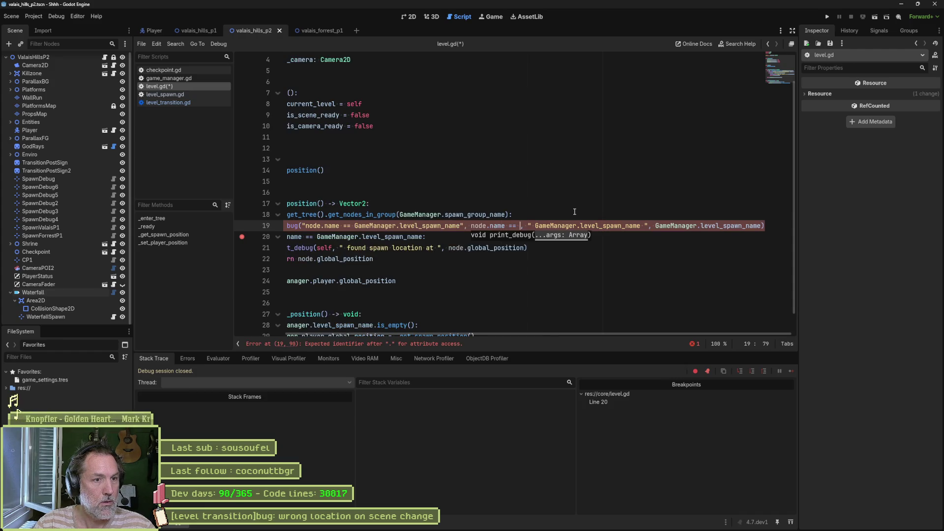
key(Left)
key(Left)
key(Left)
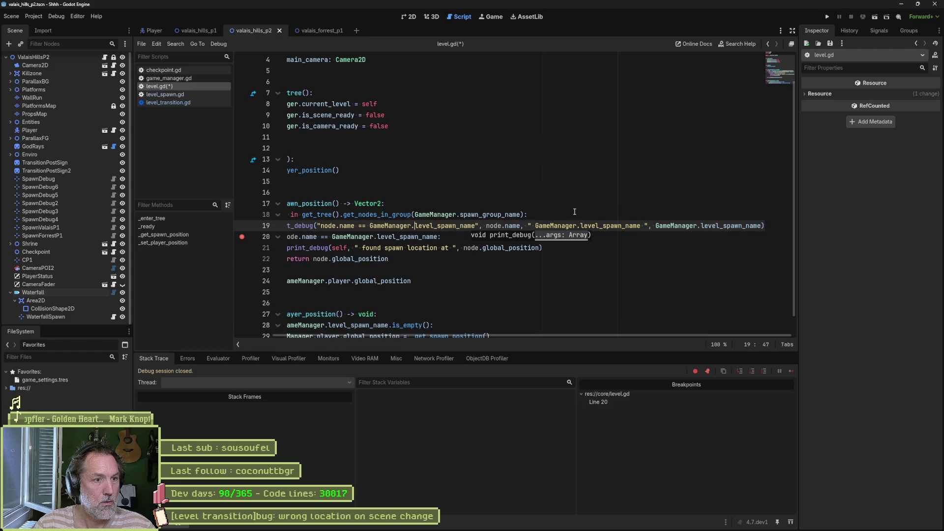
key(BackSpace)
key(BackSpace)
key(BackSpace)
key(Delete)
key(Delete)
key(Delete)
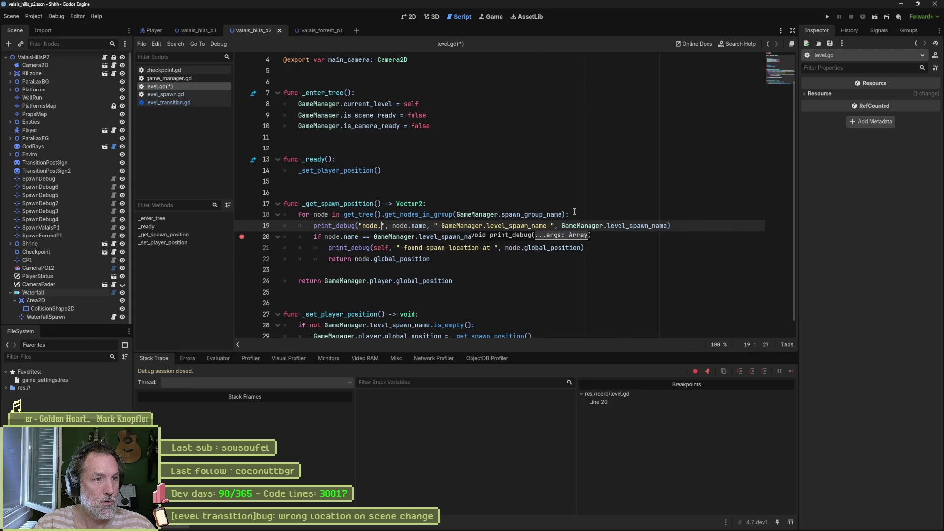
text(name:)
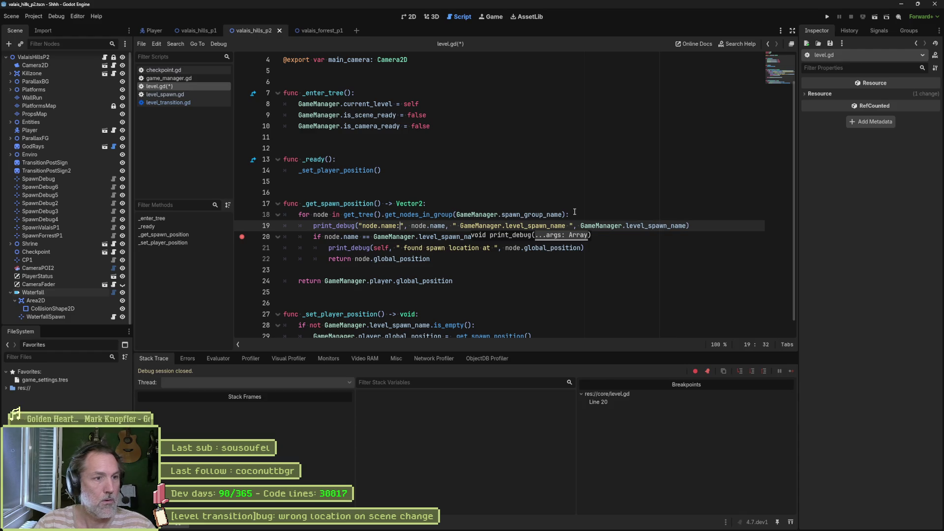
click(571, 227)
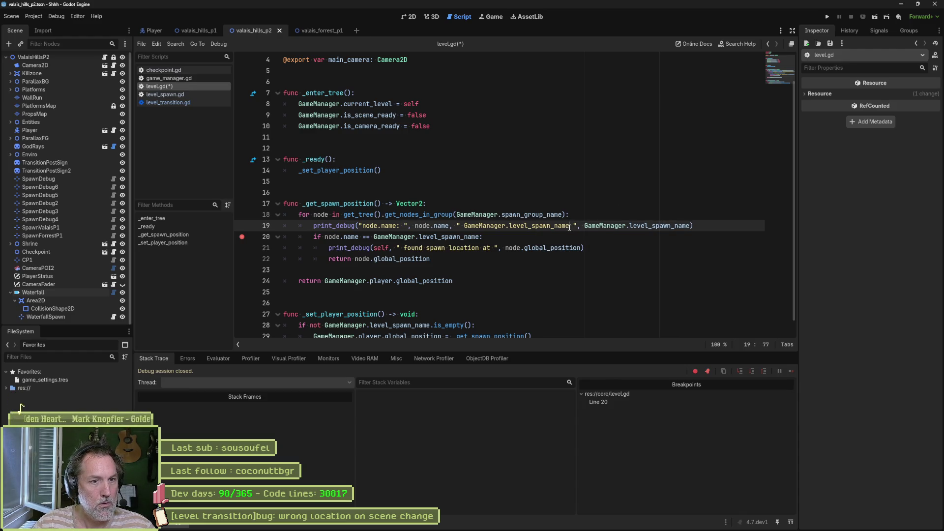
text(:)
- Save the script, clear the line-20 breakpoint, and run the current scene with F6
key(ctrl+s)
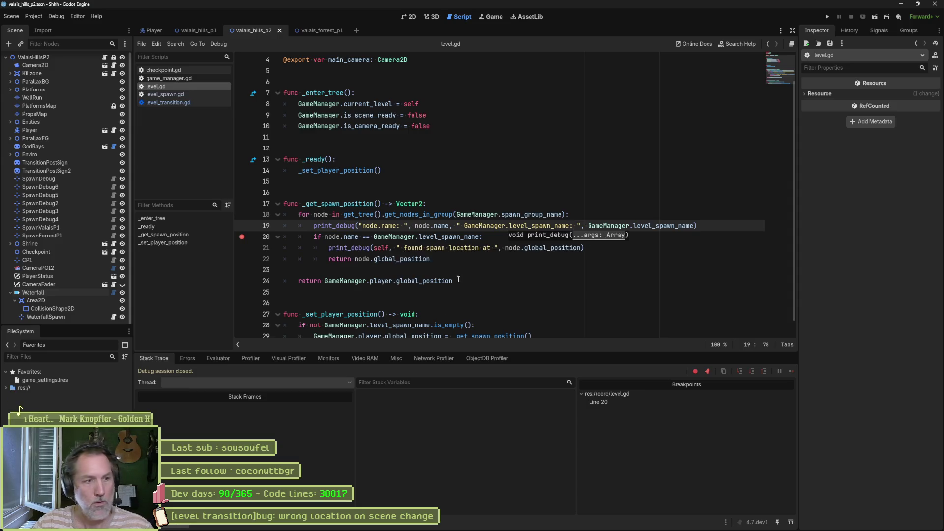
click(242, 236)
key(F6)
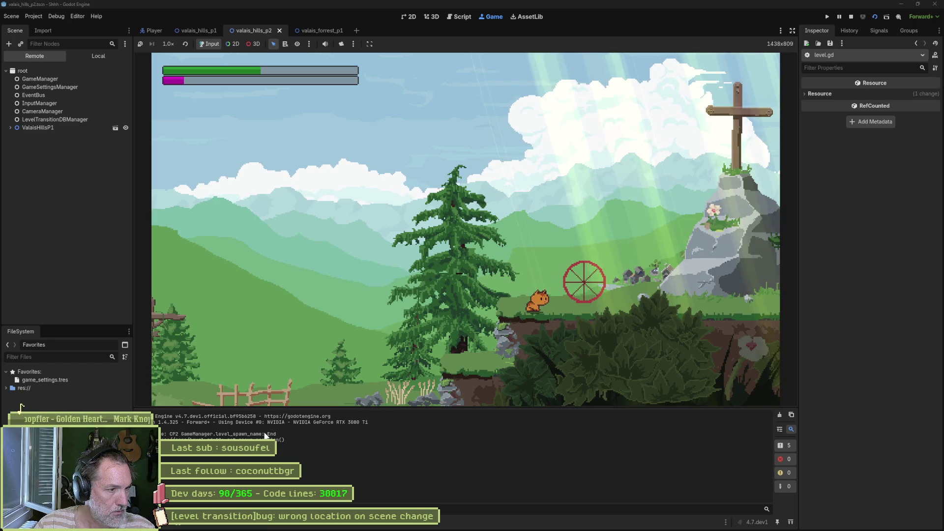
- Stop the running scene, returning to level.gd after it logs node CP2 against spawn End
click(852, 17)
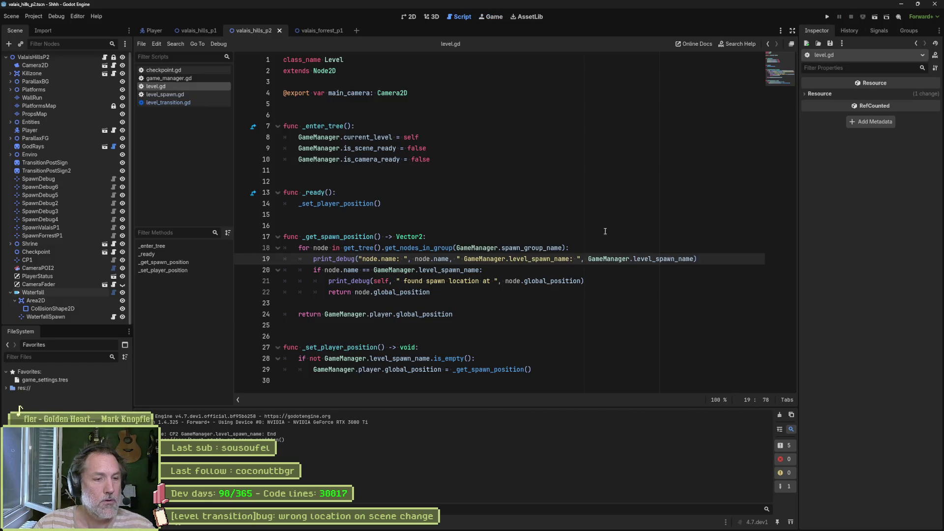